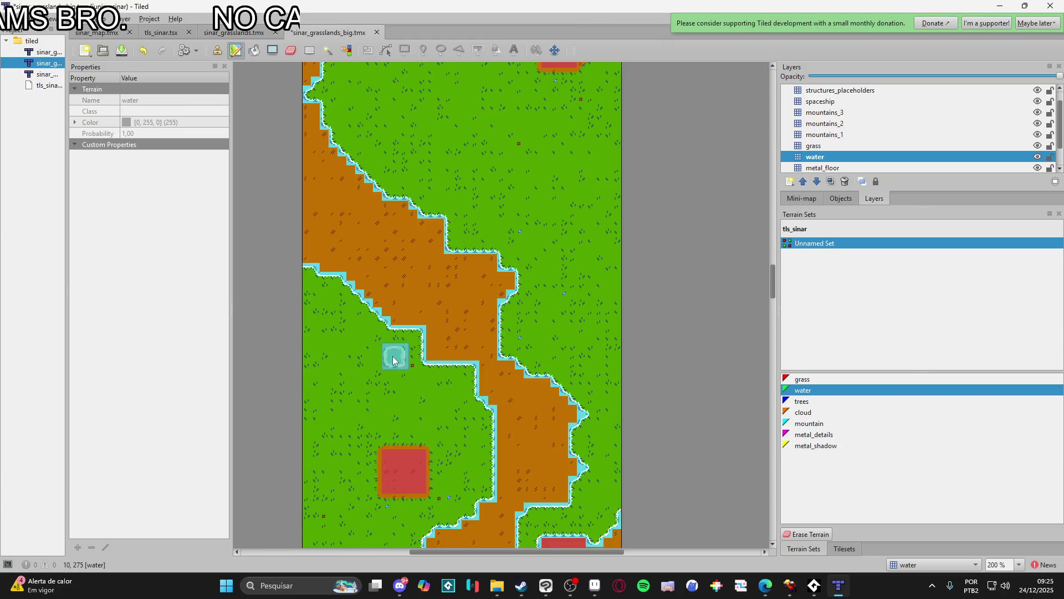
# - Switch to the Bucket Fill tool and choose the plain water tile from the tileset
pyautogui.scroll(-5, 428, 431)
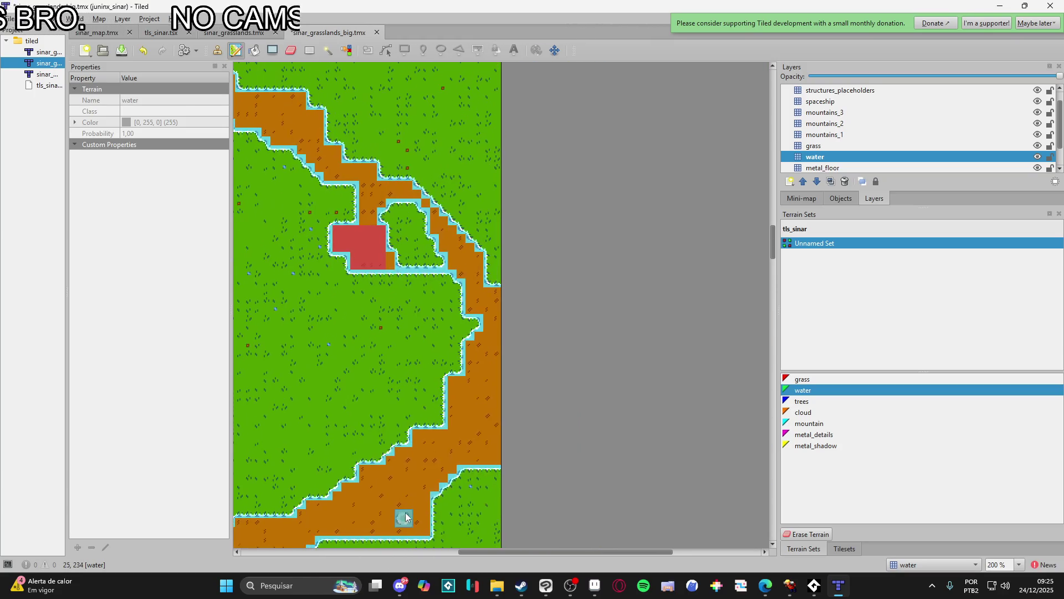
pyautogui.scroll(5, 492, 343)
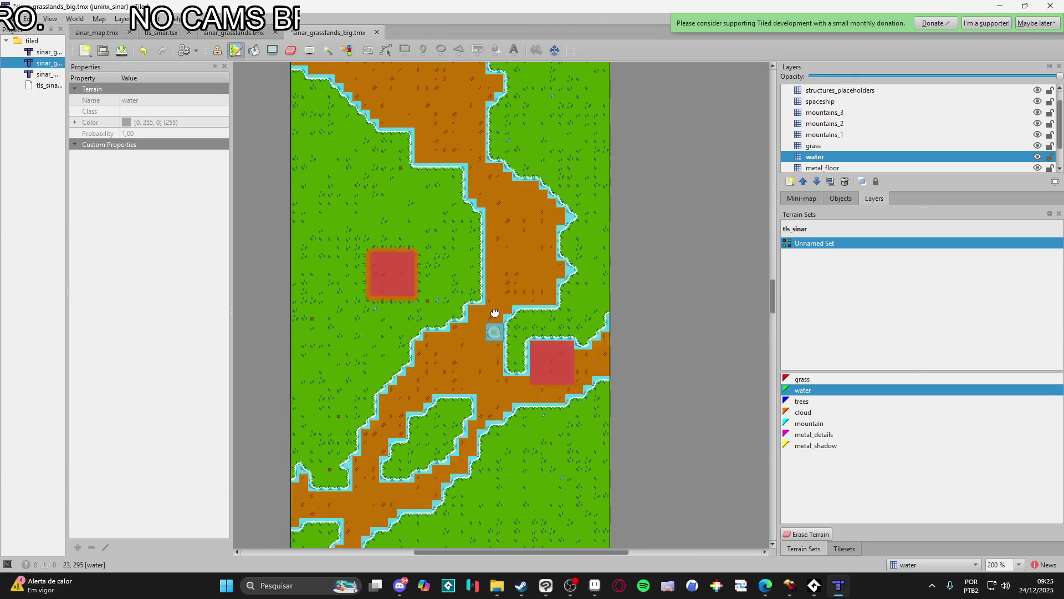
pyautogui.scroll(-6, 505, 310)
pyautogui.scroll(3, 510, 294)
pyautogui.click(256, 50)
pyautogui.click(858, 550)
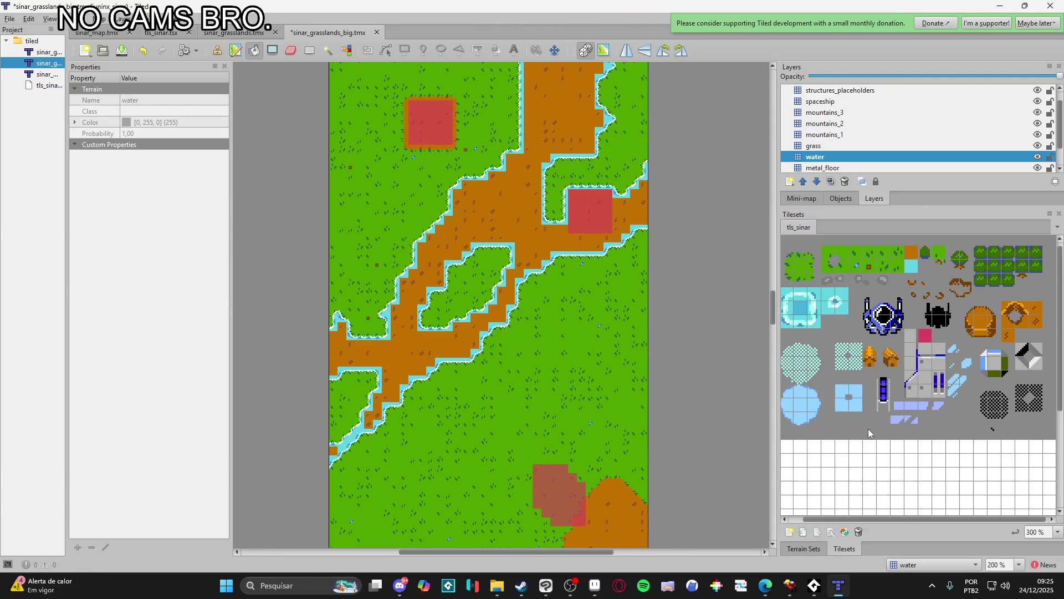
pyautogui.click(803, 316)
# - Flood the brown dirt paths with water, including the one beside the structure
pyautogui.click(499, 332)
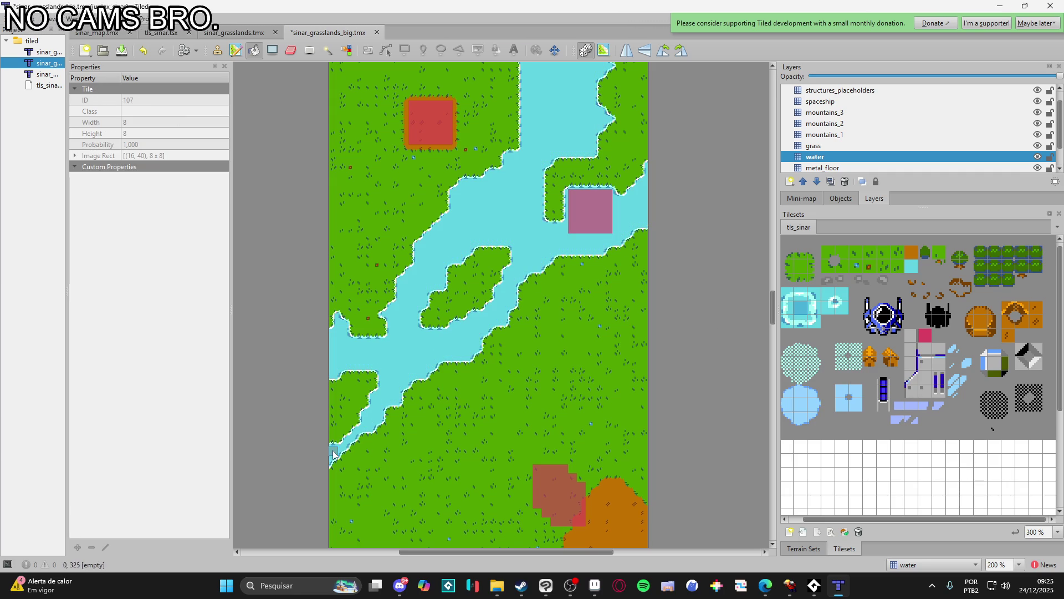
pyautogui.scroll(15, 416, 482)
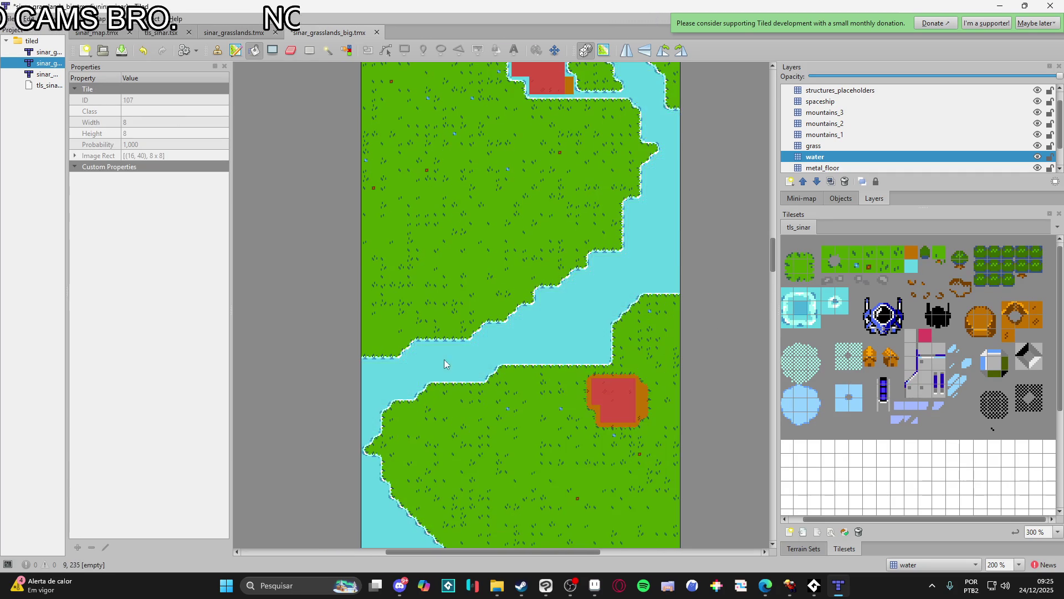
pyautogui.scroll(10, 587, 322)
pyautogui.click(610, 359)
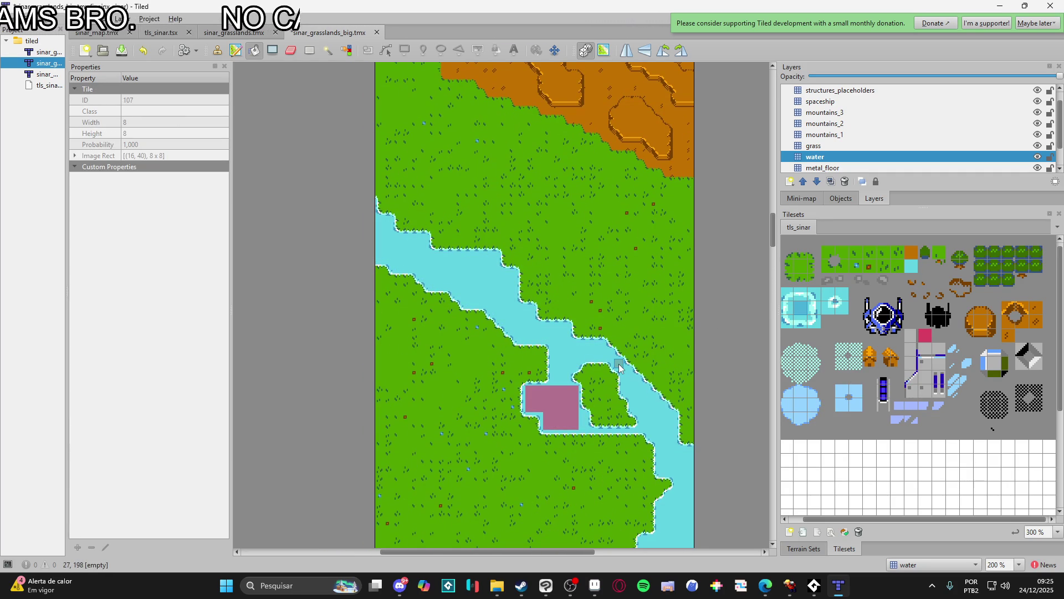
pyautogui.scroll(-2, 610, 372)
pyautogui.scroll(-5, 582, 451)
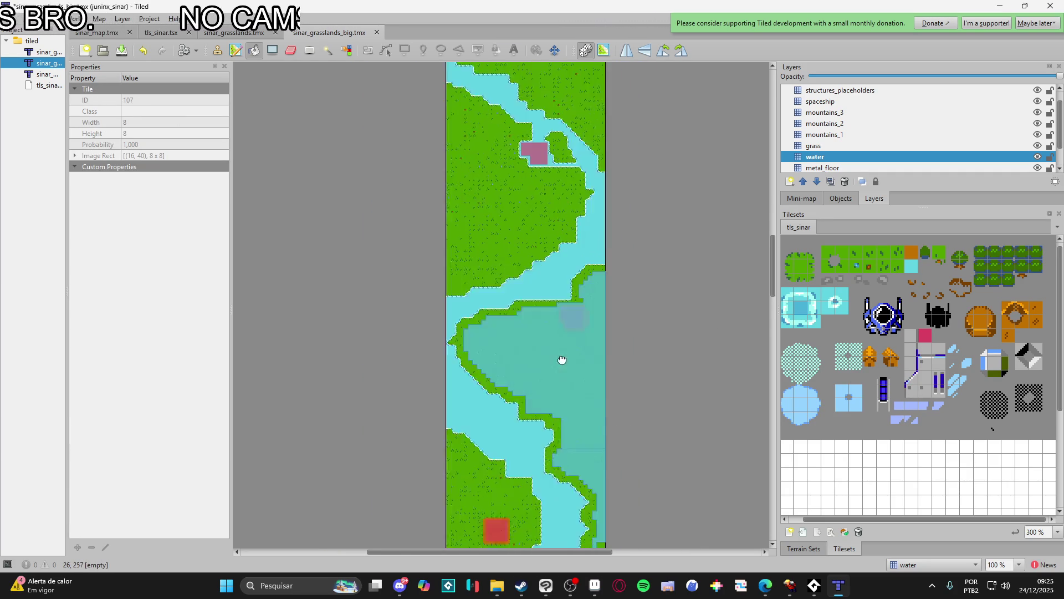
pyautogui.scroll(-3, 632, 438)
pyautogui.scroll(-2, 637, 488)
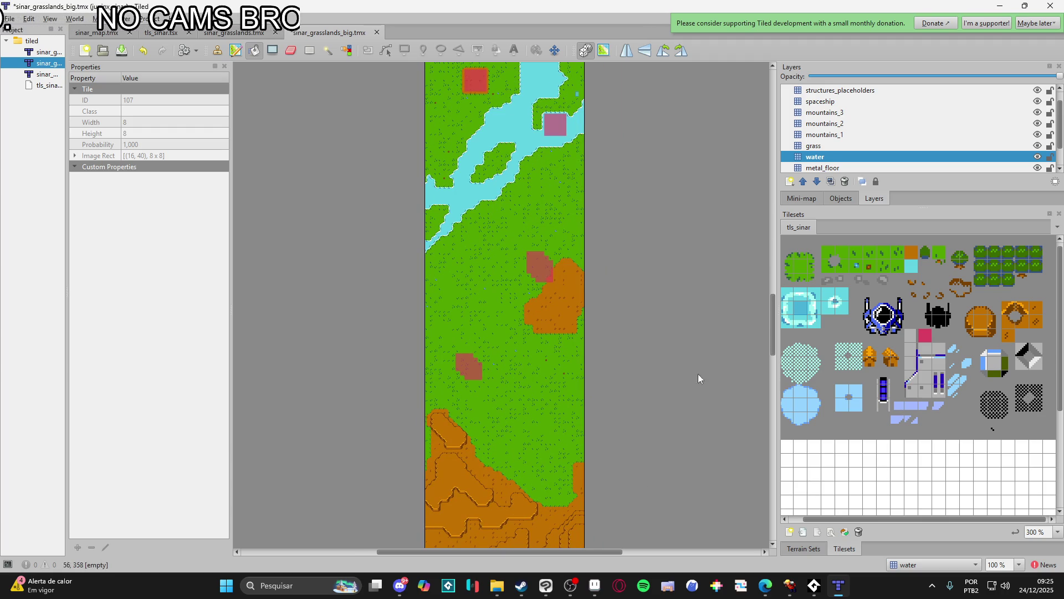
# - On the grass layer, try out the mountain, cloud, water and trees terrains from the terrain list
pyautogui.click(839, 147)
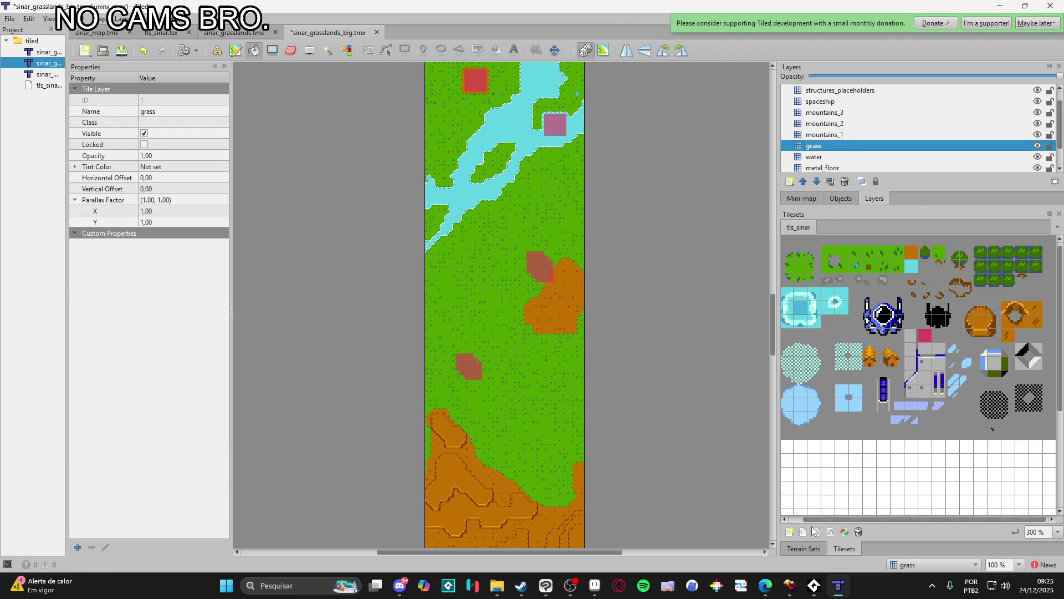
pyautogui.click(804, 548)
pyautogui.click(830, 426)
pyautogui.scroll(-1, 492, 494)
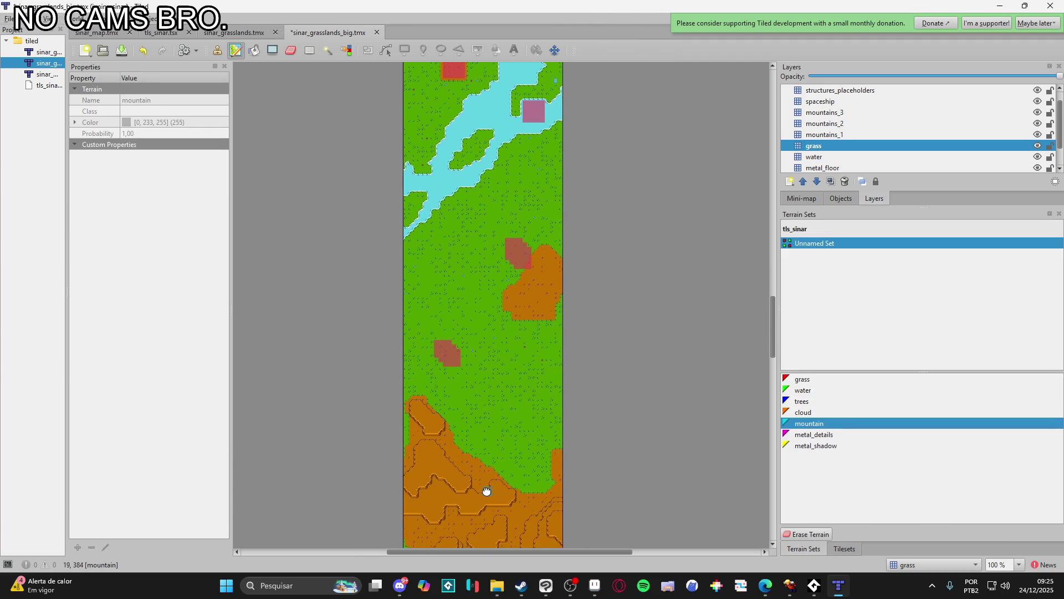
pyautogui.click(806, 403)
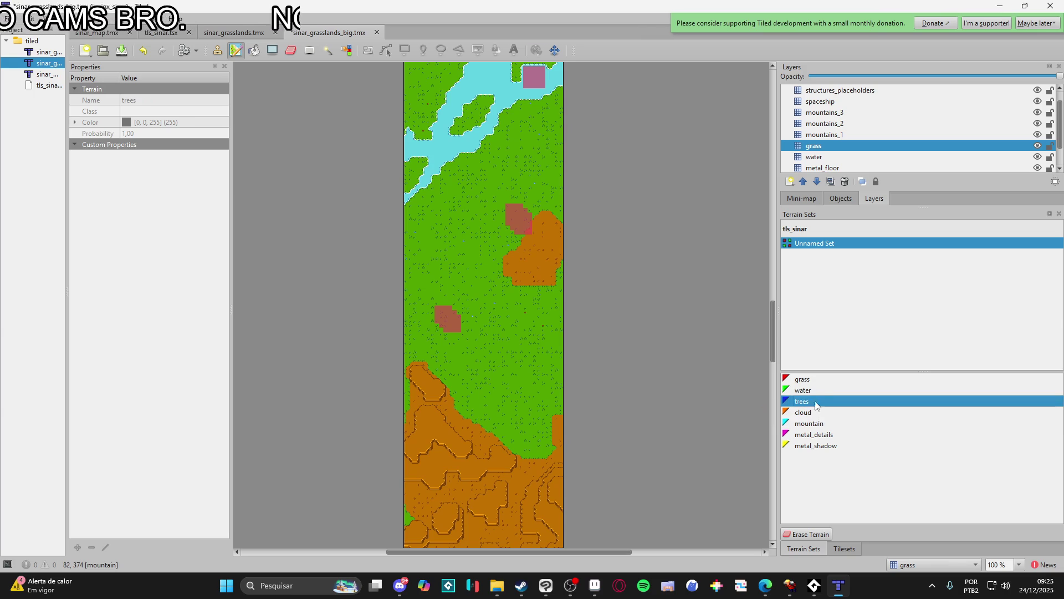
pyautogui.click(815, 411)
pyautogui.click(813, 422)
pyautogui.click(813, 416)
pyautogui.click(813, 425)
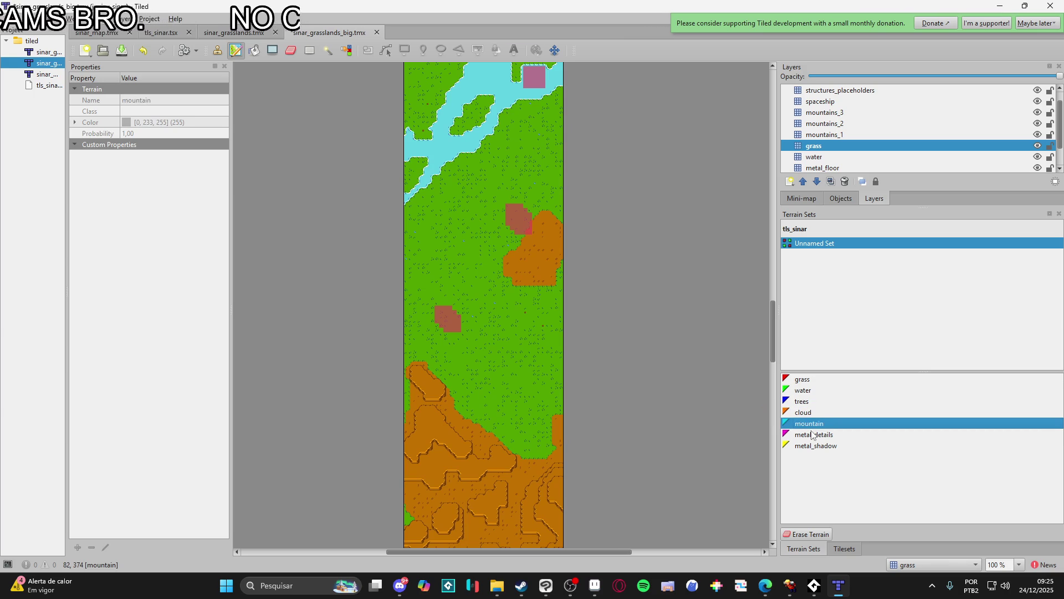
pyautogui.click(810, 391)
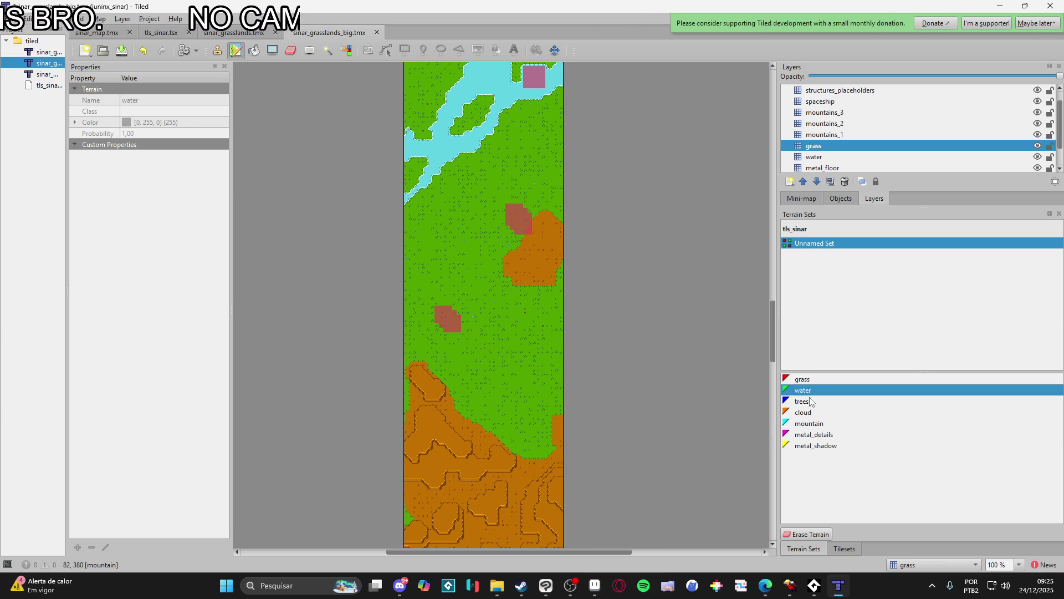
pyautogui.click(806, 404)
pyautogui.click(847, 548)
pyautogui.click(806, 549)
# - Erase terrain from the brown patch beside the red block, then undo the erase
pyautogui.click(818, 533)
pyautogui.scroll(5, 453, 306)
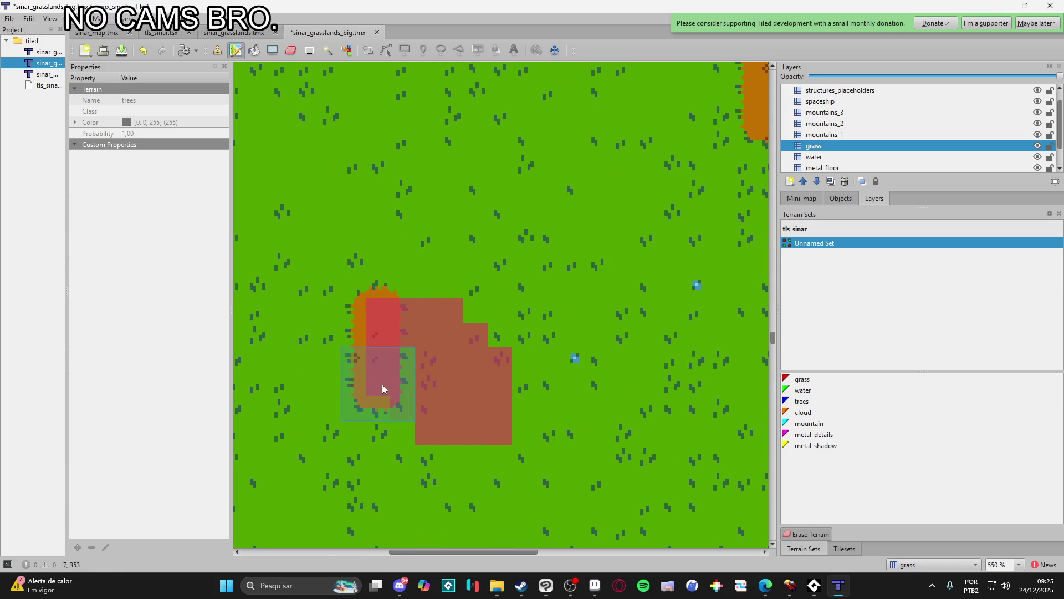
pyautogui.moveTo(407, 406)
pyautogui.mouseDown()
pyautogui.moveTo(431, 427)
pyautogui.moveTo(478, 437)
pyautogui.moveTo(504, 418)
pyautogui.moveTo(508, 361)
pyautogui.moveTo(460, 341)
pyautogui.moveTo(445, 313)
pyautogui.mouseUp()
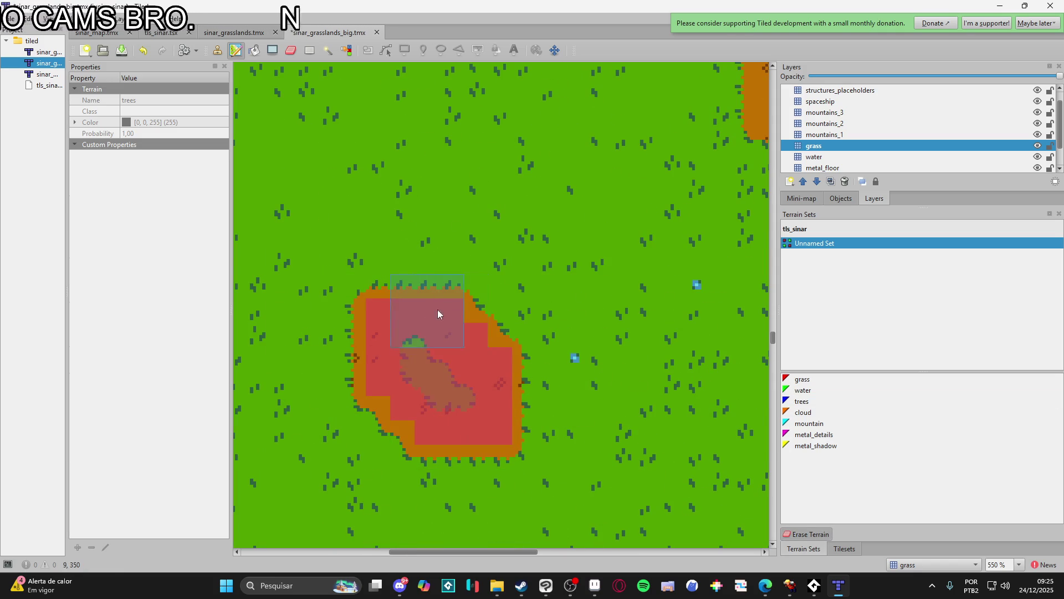
pyautogui.scroll(-3, 470, 388)
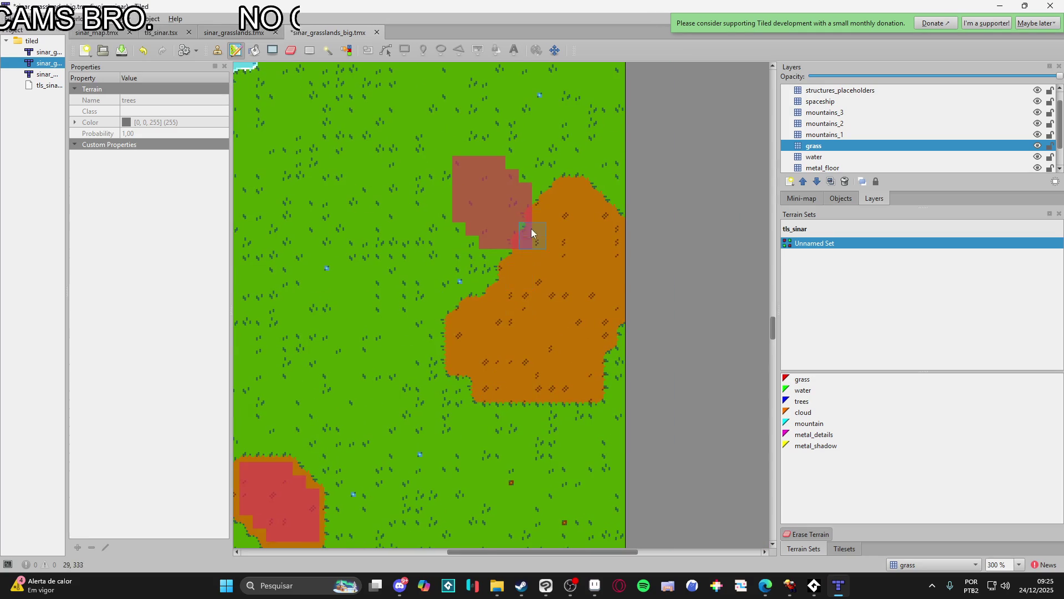
pyautogui.scroll(3, 530, 238)
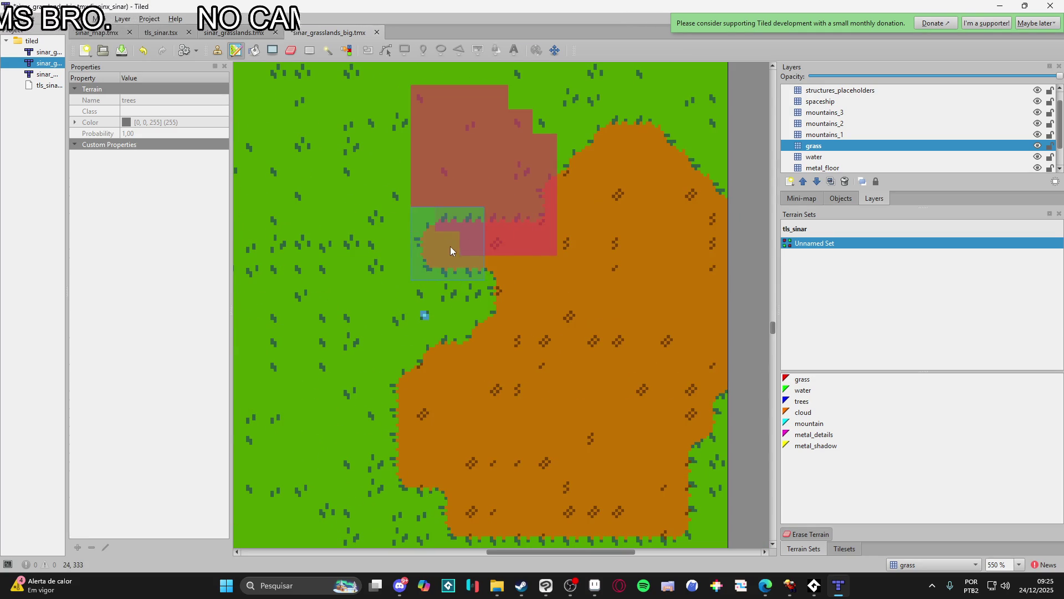
pyautogui.hotkey('ctrl', 'z')
pyautogui.hotkey('ctrl', 'z')
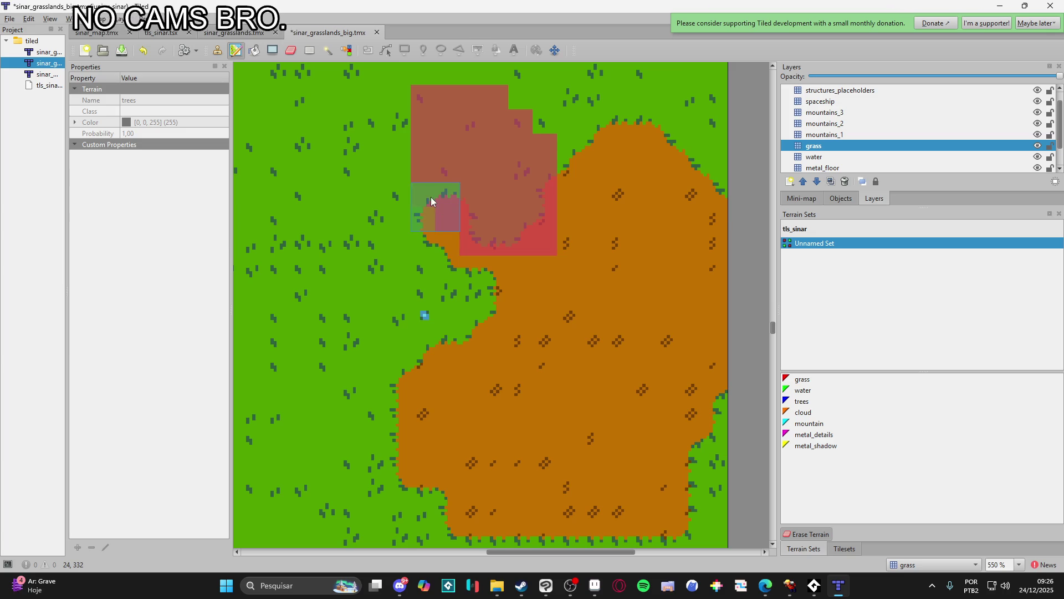
# - Paint terrain to extend the brown patch up toward the red block
pyautogui.scroll(4, 441, 187)
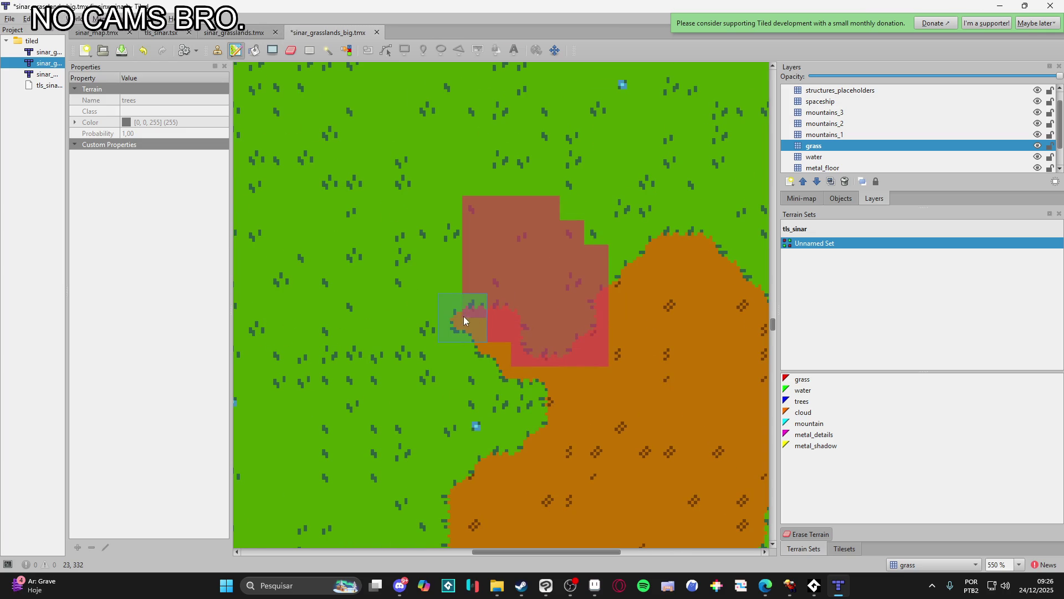
pyautogui.moveTo(464, 226)
pyautogui.mouseDown()
pyautogui.moveTo(473, 207)
pyautogui.moveTo(547, 208)
pyautogui.moveTo(589, 251)
pyautogui.moveTo(603, 250)
pyautogui.moveTo(548, 244)
pyautogui.moveTo(506, 222)
pyautogui.moveTo(491, 300)
pyautogui.mouseUp()
pyautogui.scroll(-5, 572, 366)
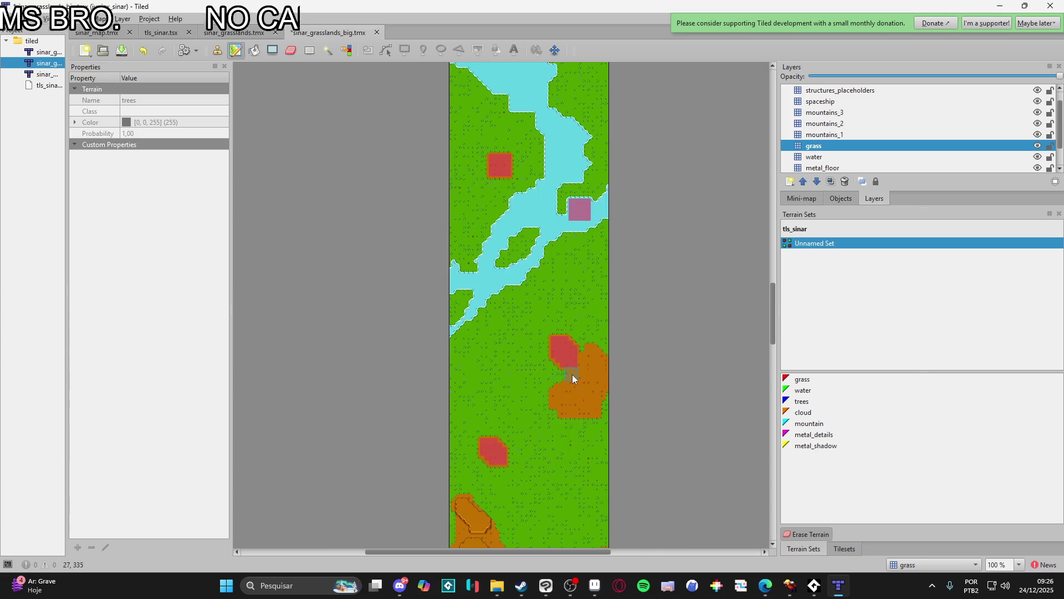
# - Undo the last change and paint grass terrain over the water right of and below the pink block
pyautogui.scroll(5, 573, 292)
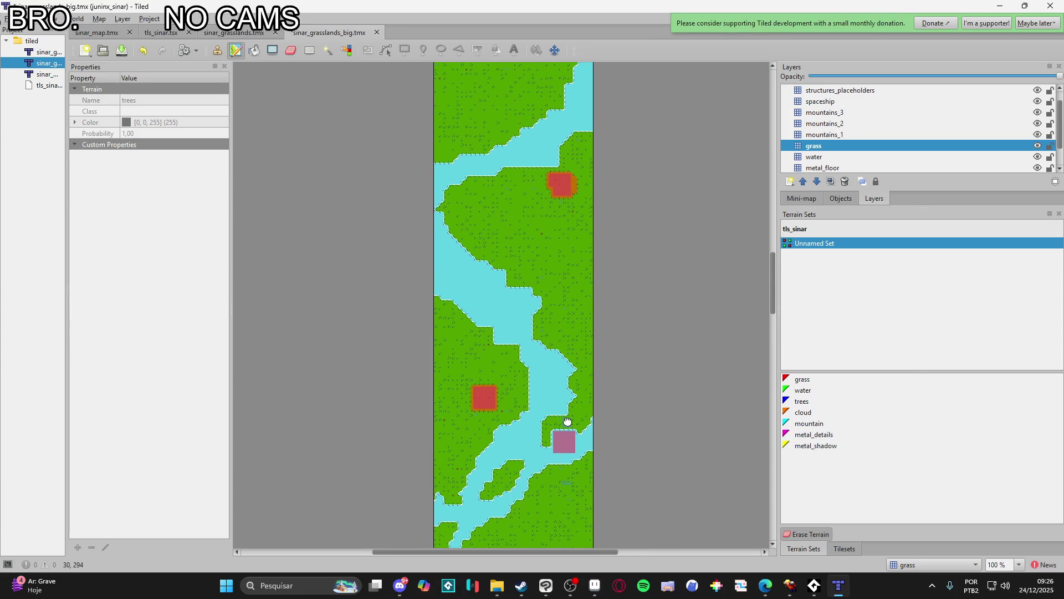
pyautogui.scroll(-1, 562, 376)
pyautogui.scroll(3, 571, 443)
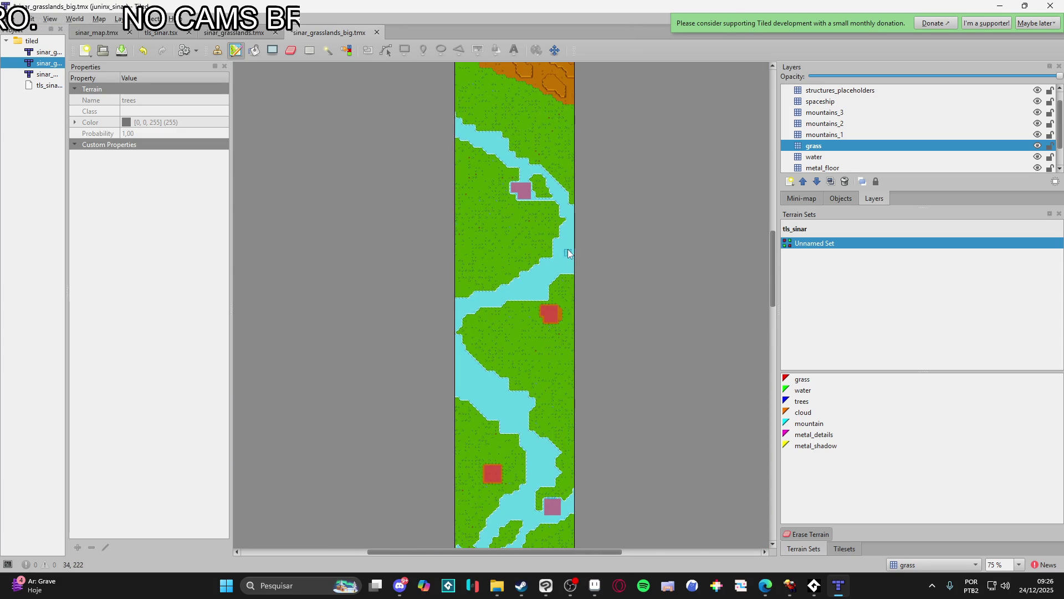
pyautogui.scroll(5, 549, 183)
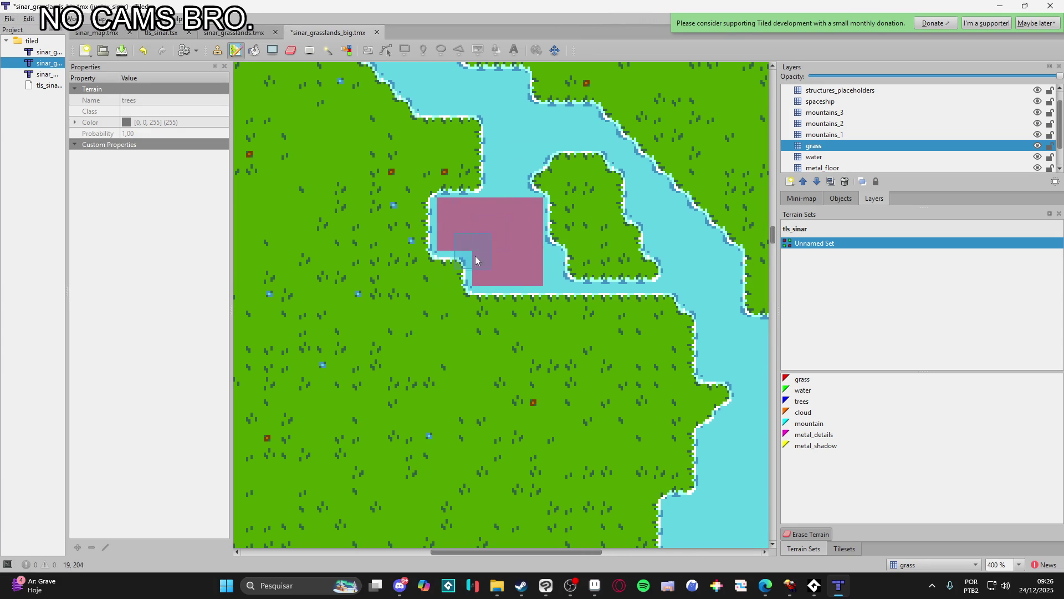
pyautogui.scroll(3, 605, 242)
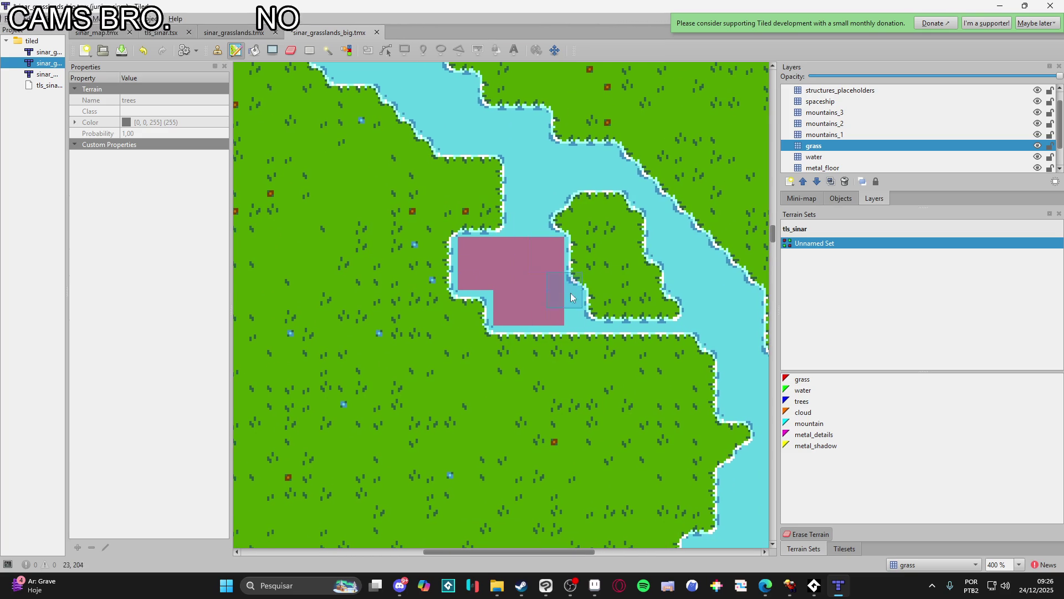
pyautogui.click(831, 145)
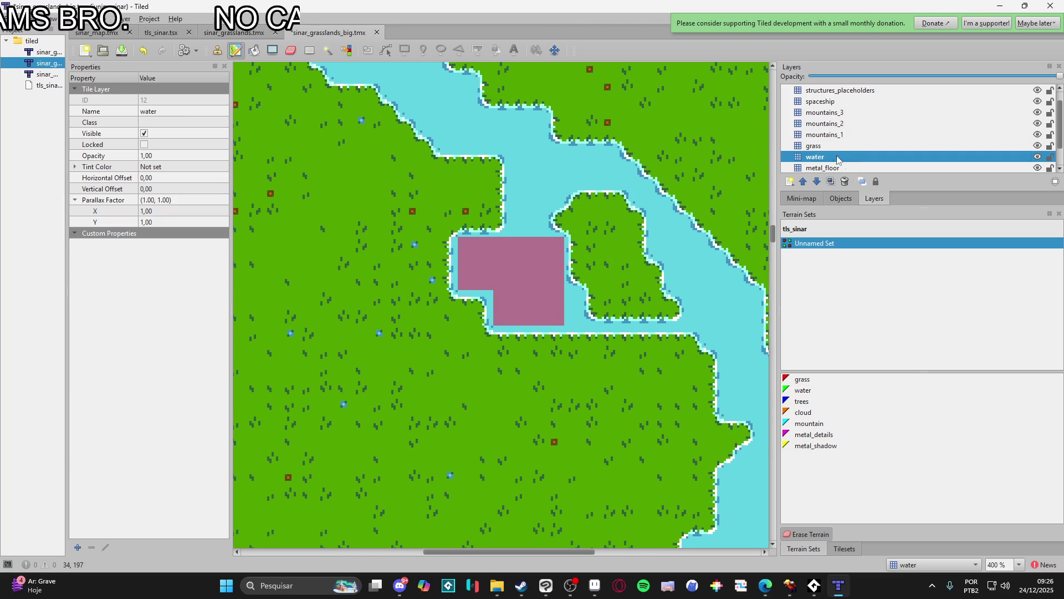
pyautogui.click(808, 391)
pyautogui.hotkey('ctrl', 'z')
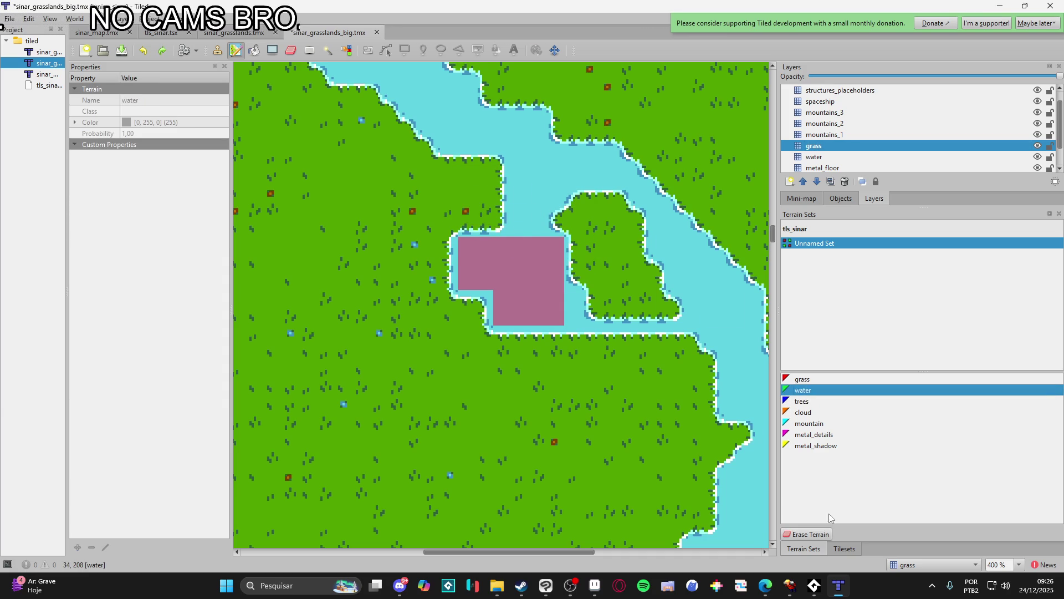
pyautogui.click(814, 380)
pyautogui.moveTo(470, 212)
pyautogui.mouseDown()
pyautogui.moveTo(524, 227)
pyautogui.moveTo(591, 336)
pyautogui.mouseUp()
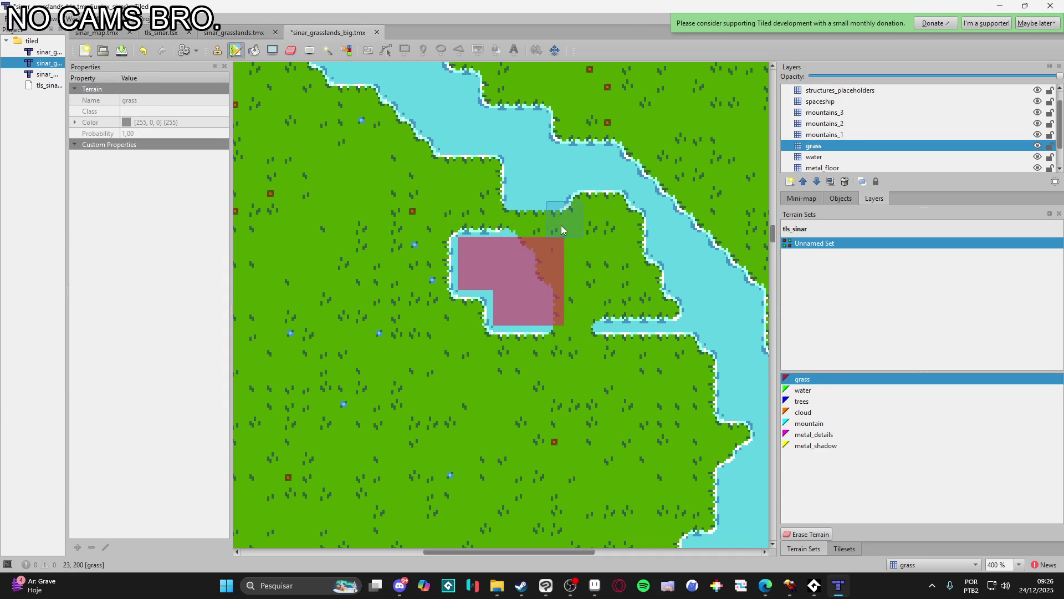
pyautogui.moveTo(510, 216)
pyautogui.mouseDown()
pyautogui.moveTo(532, 273)
pyautogui.moveTo(517, 317)
pyautogui.moveTo(497, 334)
pyautogui.mouseUp()
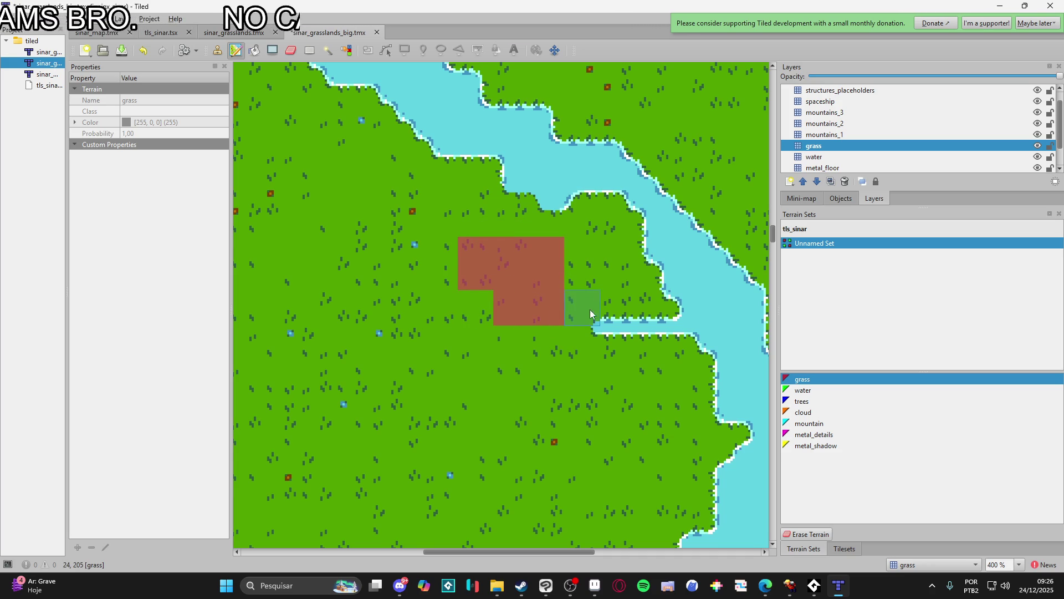
pyautogui.scroll(1, 557, 235)
pyautogui.hscroll(1, 557, 235)
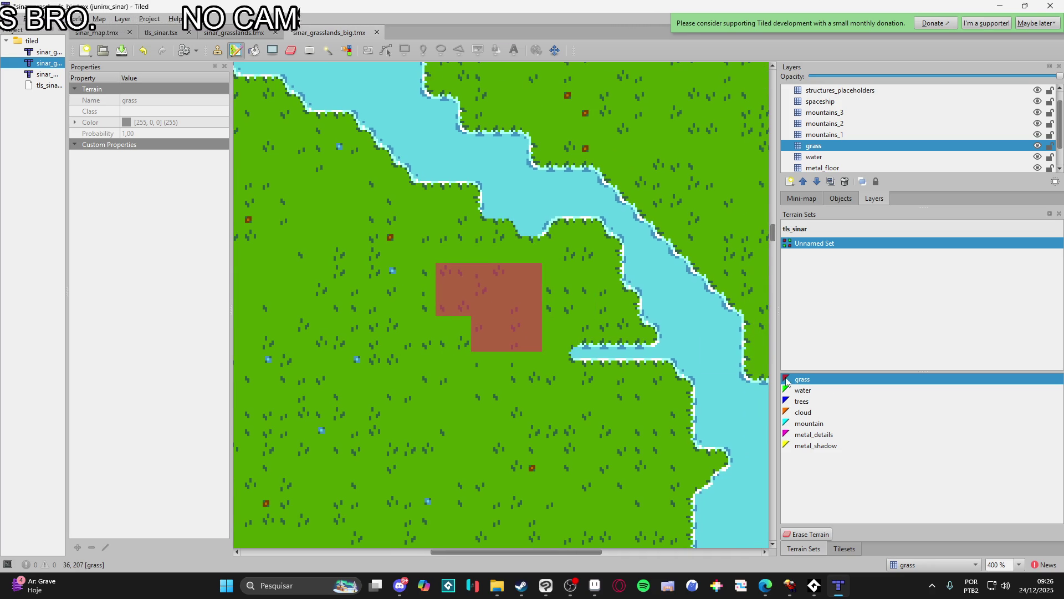
# - On the water layer, erase a few water tiles along the river shore
pyautogui.click(815, 390)
pyautogui.click(815, 157)
pyautogui.press('e')
pyautogui.click(530, 231)
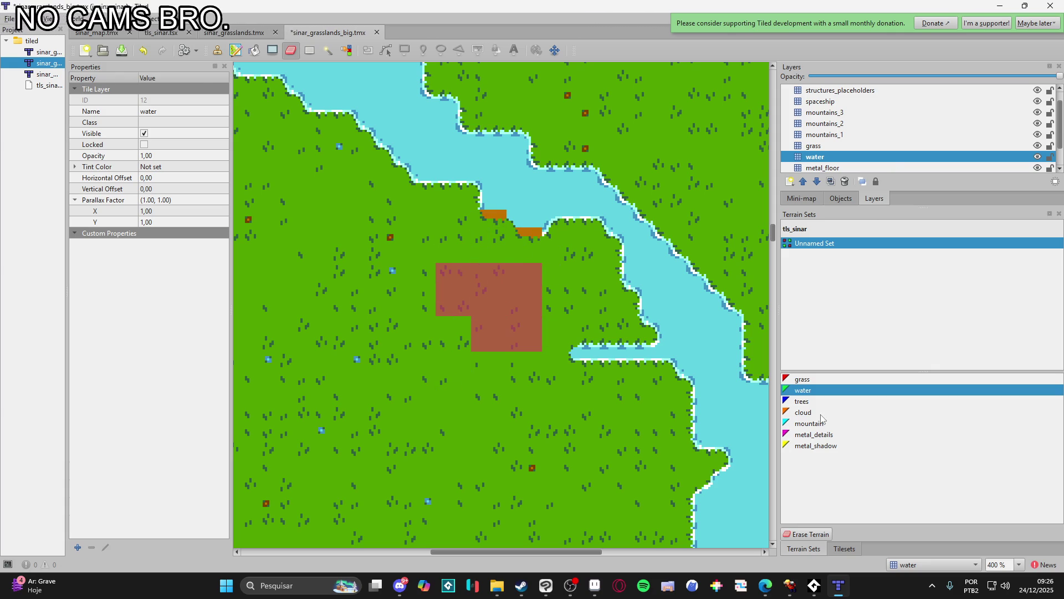
# - Paint a water channel and pond near the river, then undo them
pyautogui.click(810, 391)
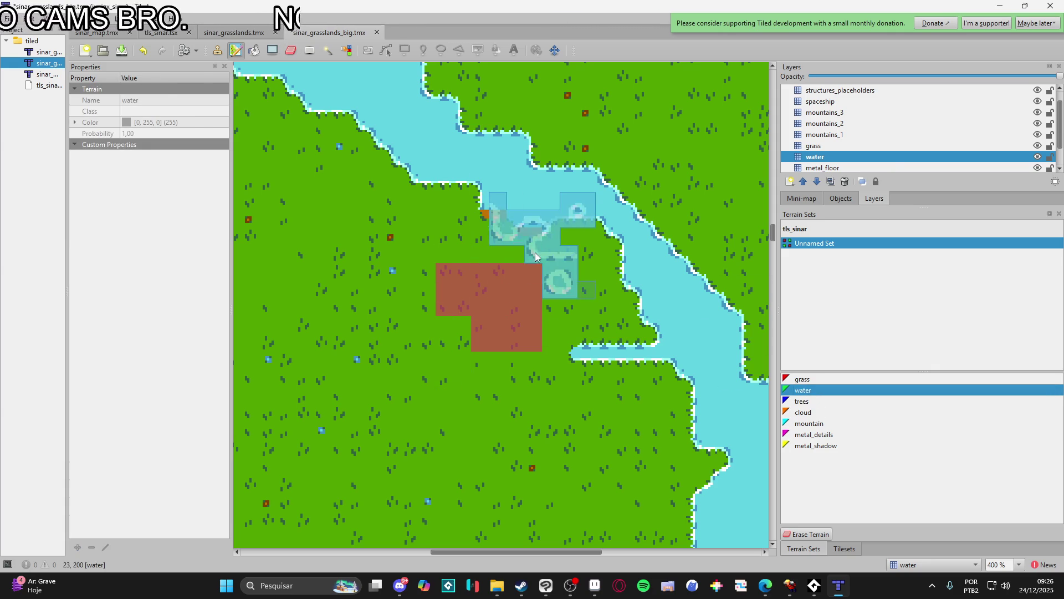
pyautogui.moveTo(529, 248)
pyautogui.mouseDown()
pyautogui.moveTo(540, 247)
pyautogui.moveTo(477, 230)
pyautogui.mouseUp()
pyautogui.hotkey('ctrl', 'z')
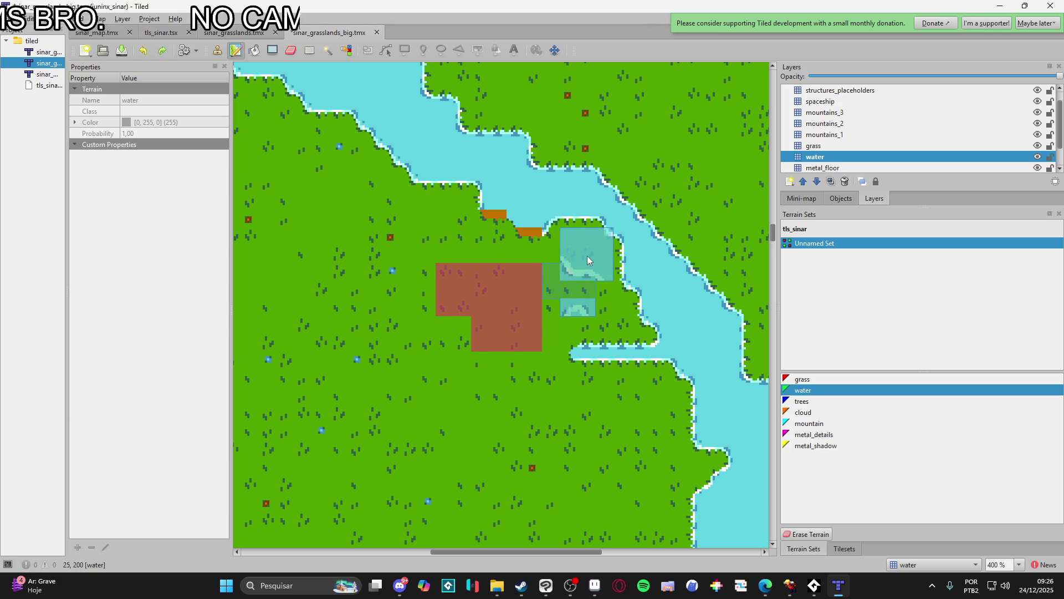
# - Rectangle-select the tiles along the river's inner bank and delete the water there
pyautogui.click(309, 58)
pyautogui.moveTo(452, 205)
pyautogui.mouseDown()
pyautogui.moveTo(583, 455)
pyautogui.moveTo(606, 469)
pyautogui.mouseUp()
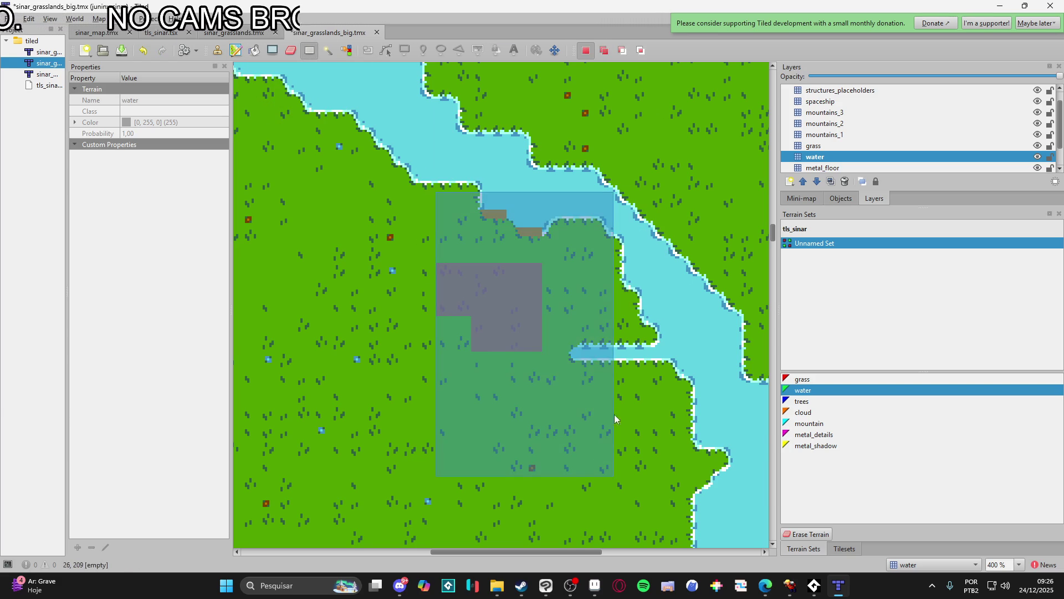
pyautogui.moveTo(669, 431)
pyautogui.mouseDown()
pyautogui.moveTo(543, 278)
pyautogui.moveTo(532, 305)
pyautogui.mouseUp()
pyautogui.moveTo(604, 234)
pyautogui.mouseDown()
pyautogui.moveTo(623, 304)
pyautogui.moveTo(660, 330)
pyautogui.mouseUp()
pyautogui.press('Delete')
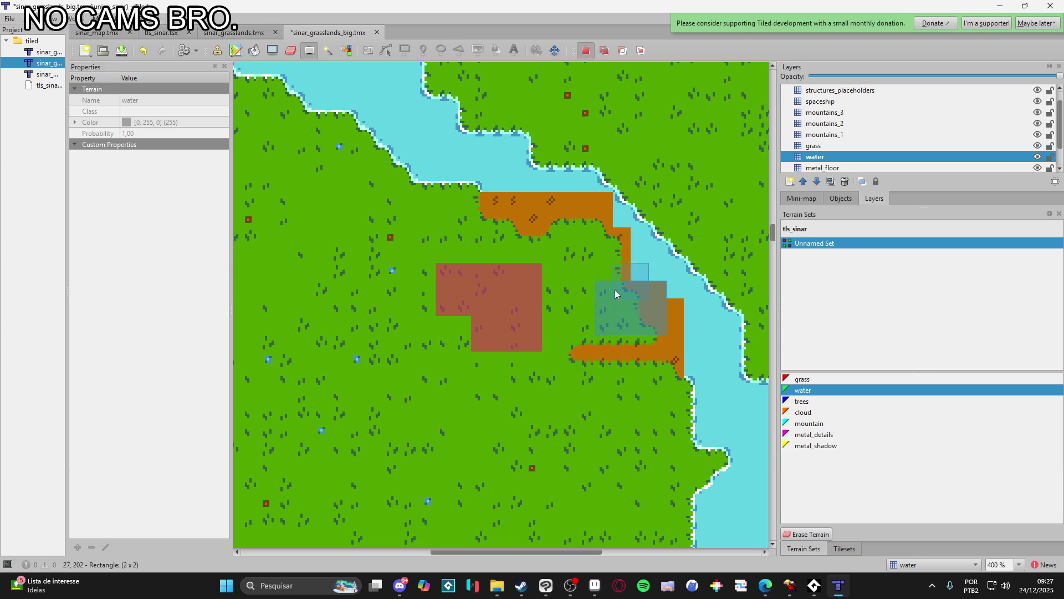
pyautogui.moveTo(614, 423); pyautogui.dragTo(666, 456)
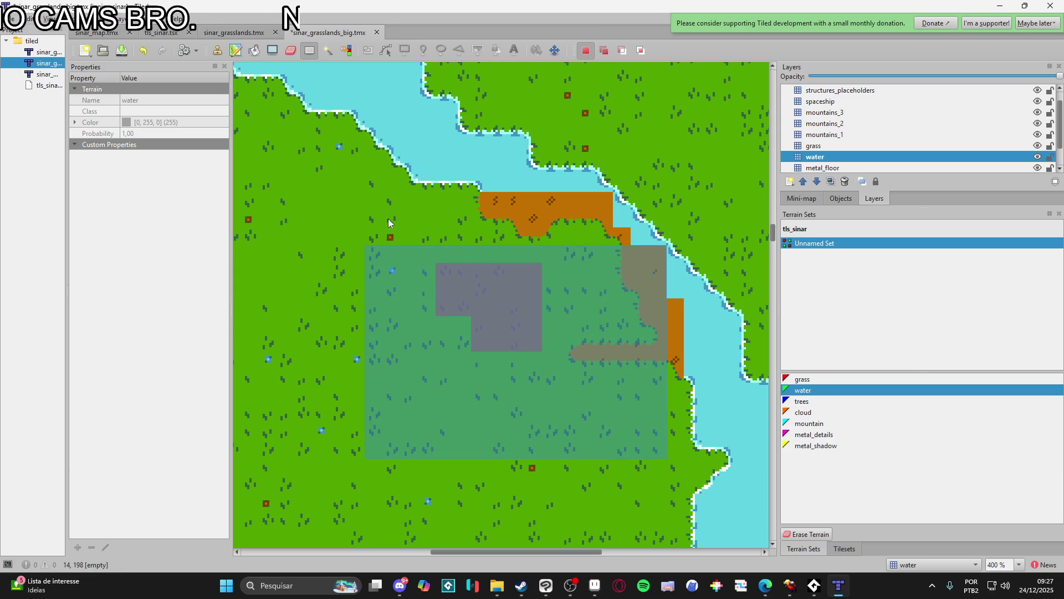
# - Try a water channel between the dirt and river with the Terrain Brush, then undo it
pyautogui.click(537, 361)
pyautogui.click(235, 50)
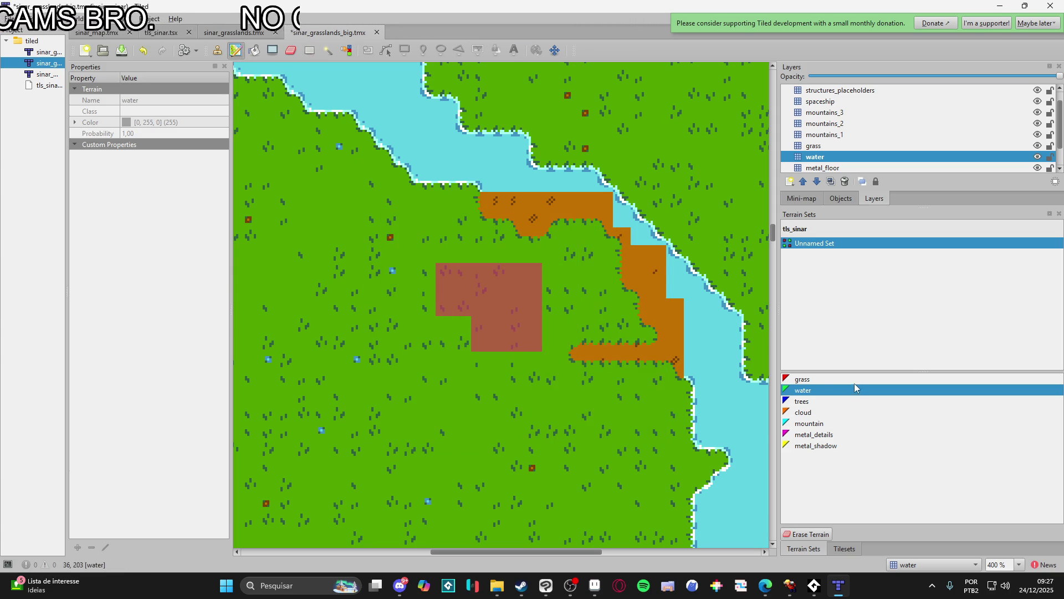
pyautogui.click(577, 234)
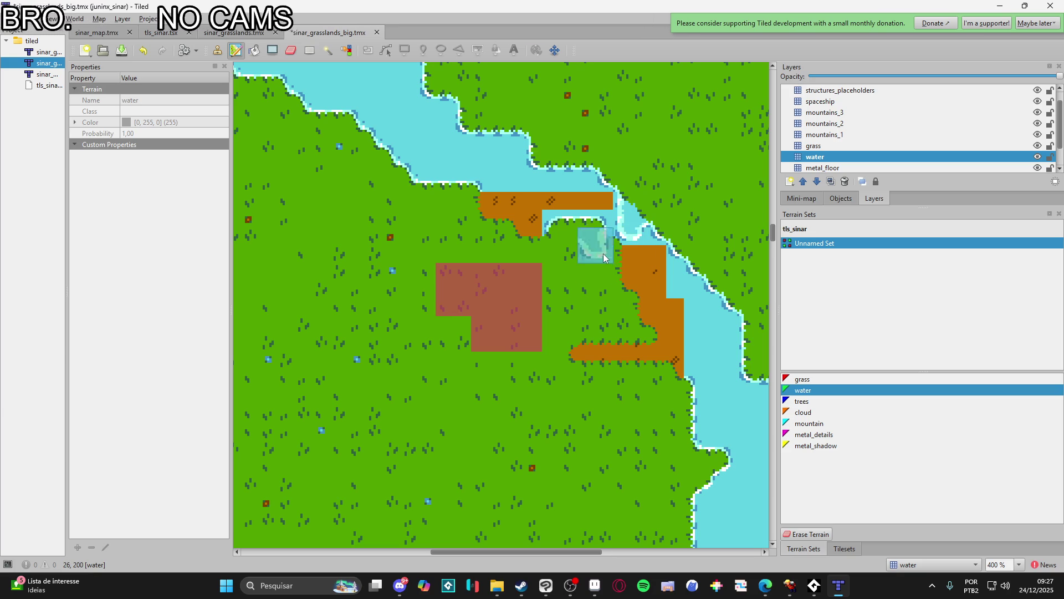
pyautogui.hotkey('ctrl', 'z')
# - Select the river and dirt strip area, then clear the selection and return to the water terrain brush
pyautogui.click(309, 50)
pyautogui.moveTo(526, 159)
pyautogui.mouseDown()
pyautogui.moveTo(644, 344)
pyautogui.moveTo(728, 389)
pyautogui.moveTo(693, 364)
pyautogui.mouseUp()
pyautogui.click(355, 253)
pyautogui.click(236, 51)
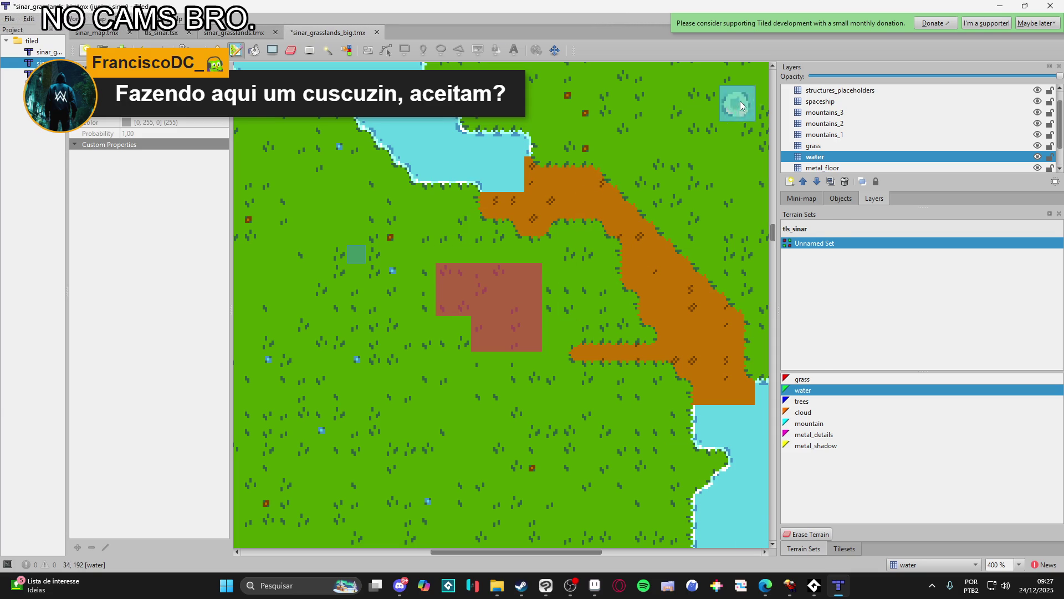
pyautogui.press('r')
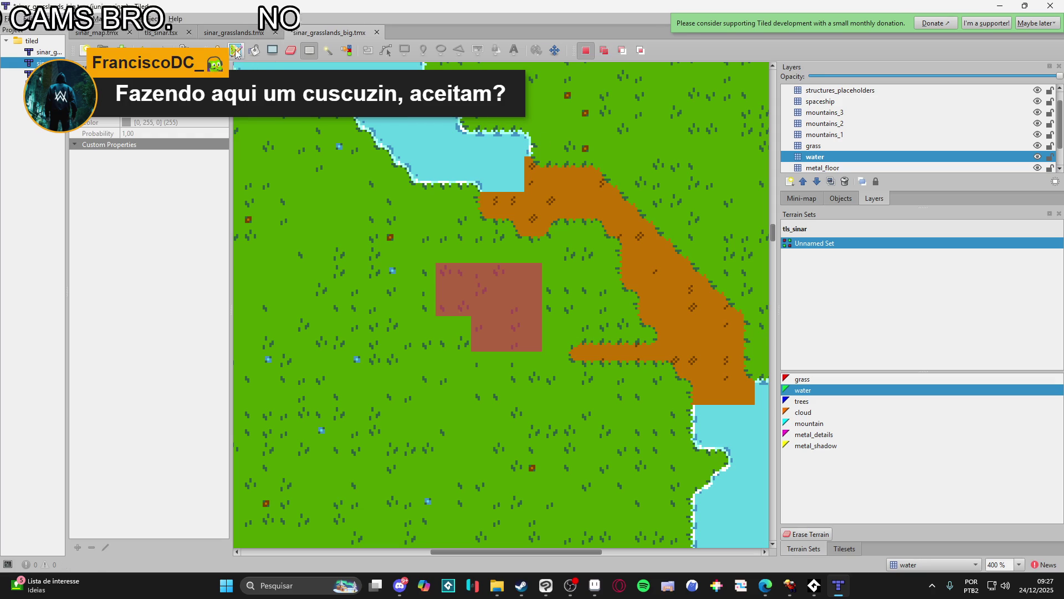
pyautogui.click(236, 51)
# - Extend the lake into the dirt, undoing the trial pond and narrow channel strokes
pyautogui.click(468, 198)
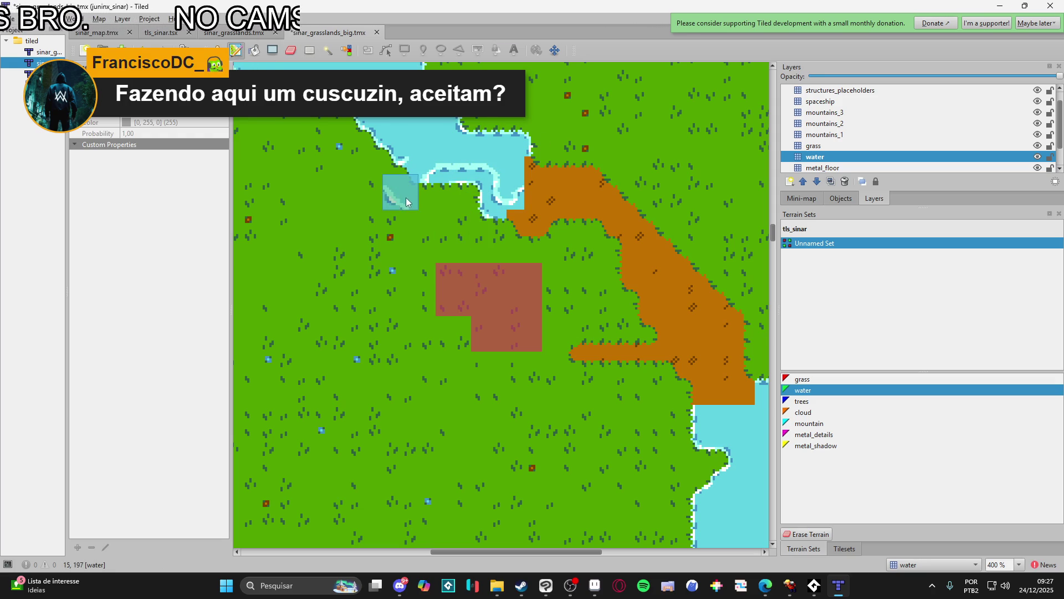
pyautogui.click(399, 183)
pyautogui.hotkey('ctrl', 'z')
pyautogui.hotkey('ctrl', 'z')
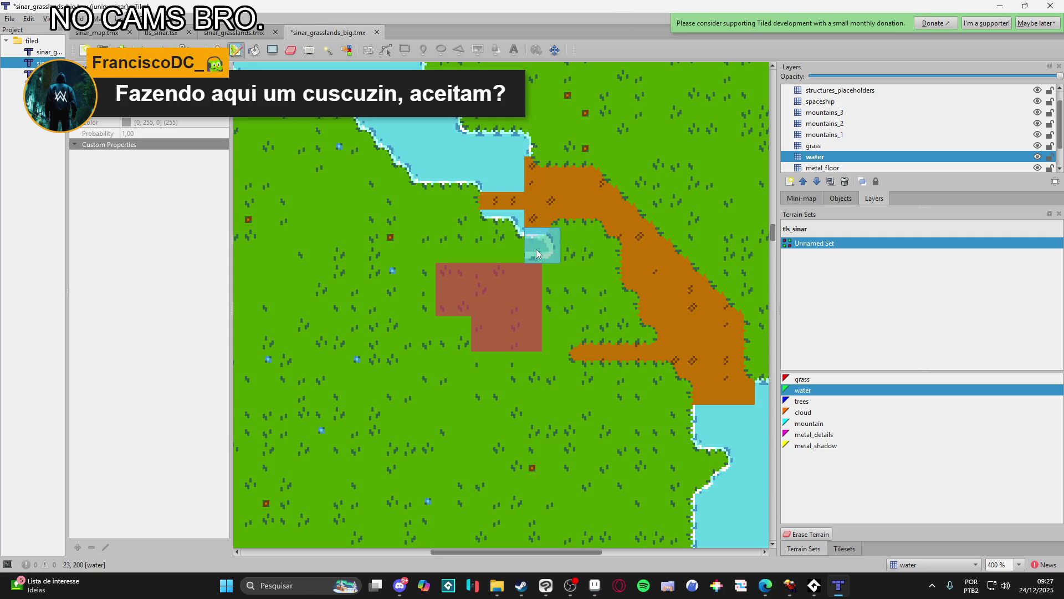
pyautogui.moveTo(607, 255); pyautogui.dragTo(617, 300)
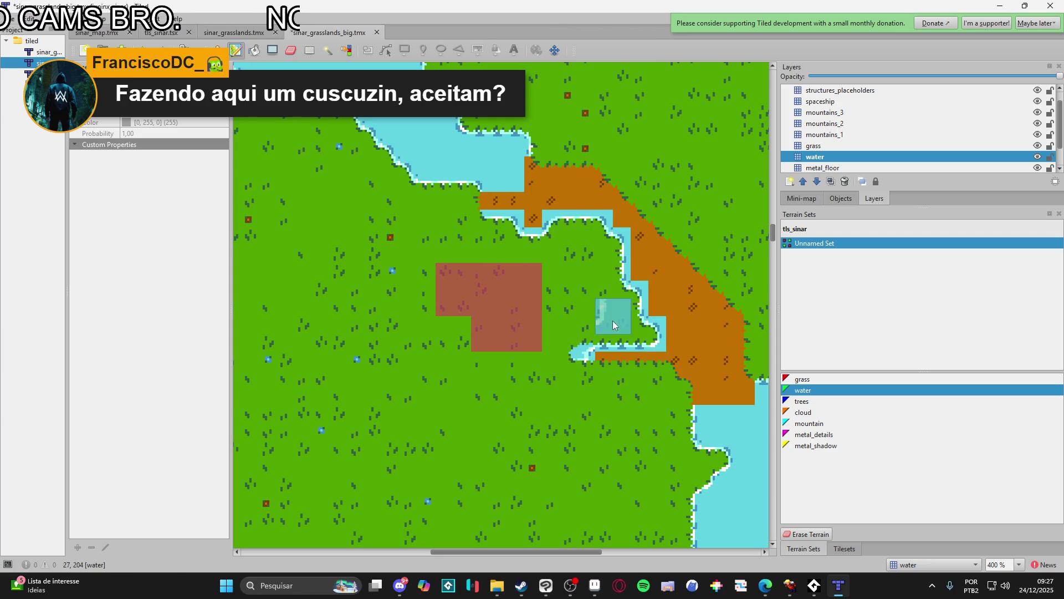
pyautogui.hotkey('ctrl', 'z')
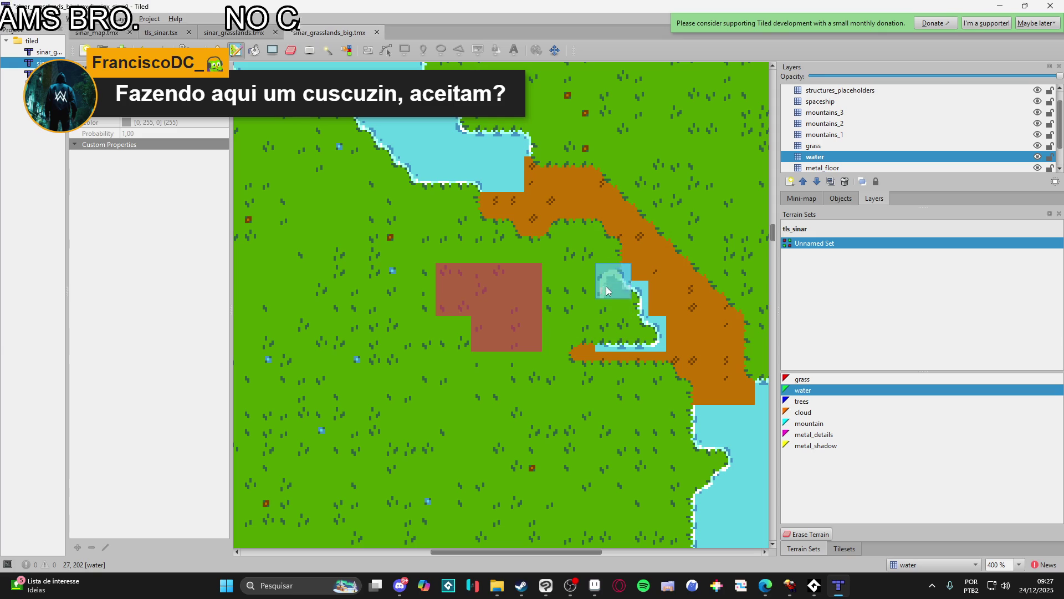
# - Paint water channels westward from the channel top and down the dirt strip to the lake
pyautogui.moveTo(596, 240)
pyautogui.mouseDown()
pyautogui.moveTo(560, 234)
pyautogui.moveTo(542, 254)
pyautogui.mouseUp()
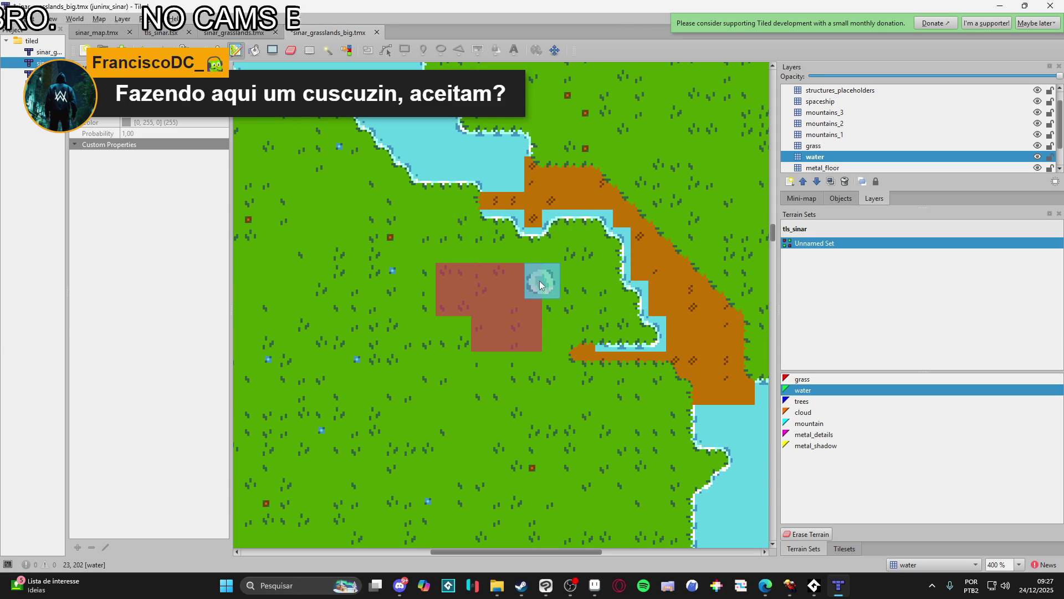
pyautogui.moveTo(610, 331); pyautogui.dragTo(534, 283)
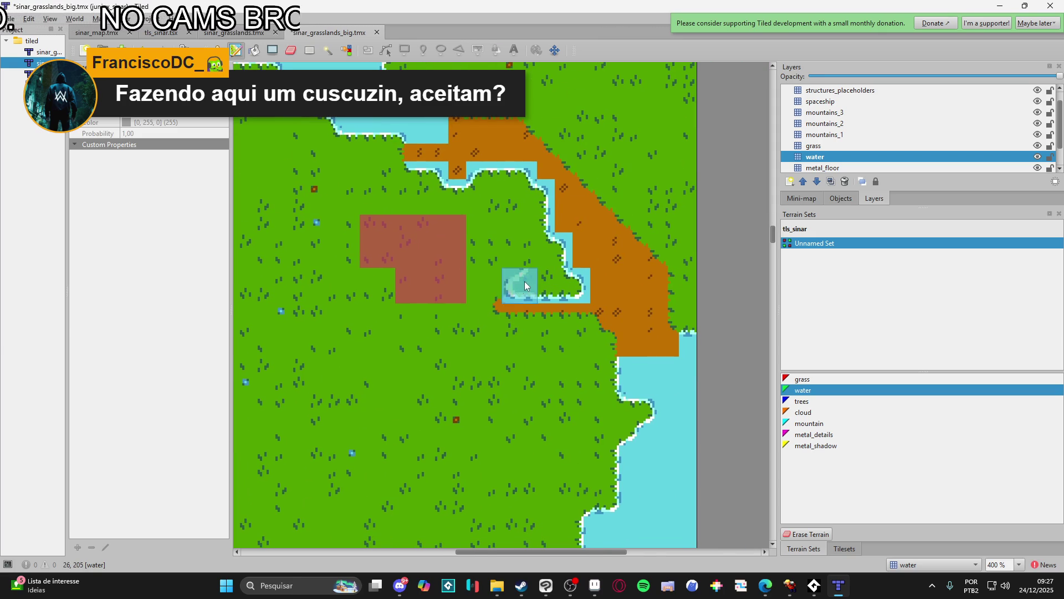
pyautogui.moveTo(530, 328)
pyautogui.mouseDown()
pyautogui.moveTo(575, 327)
pyautogui.moveTo(610, 387)
pyautogui.moveTo(690, 326)
pyautogui.moveTo(679, 261)
pyautogui.moveTo(532, 127)
pyautogui.moveTo(479, 112)
pyautogui.mouseUp()
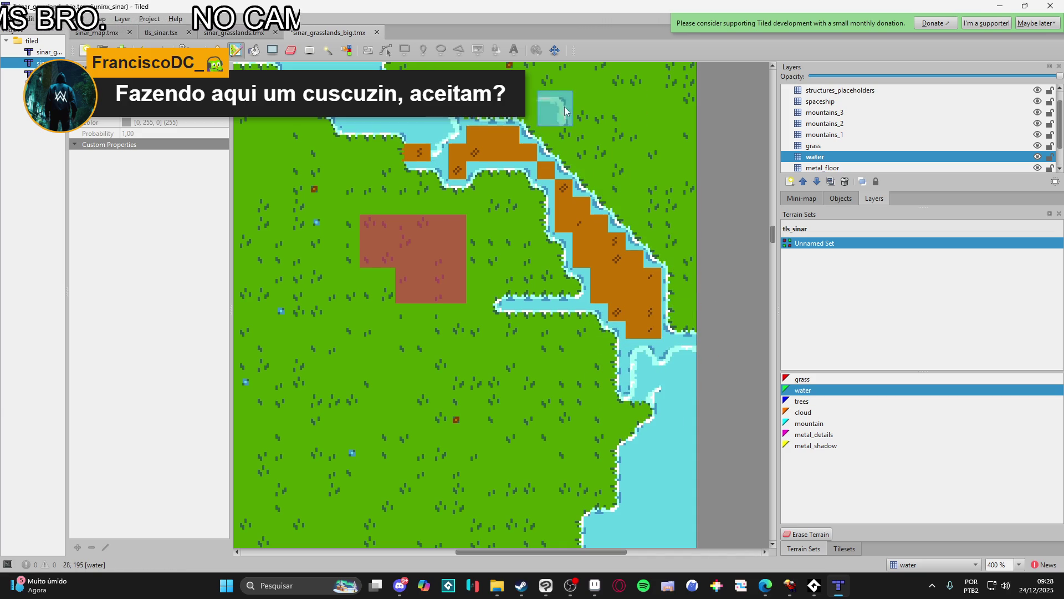
pyautogui.scroll(3, 627, 222)
pyautogui.hscroll(-1, 626, 222)
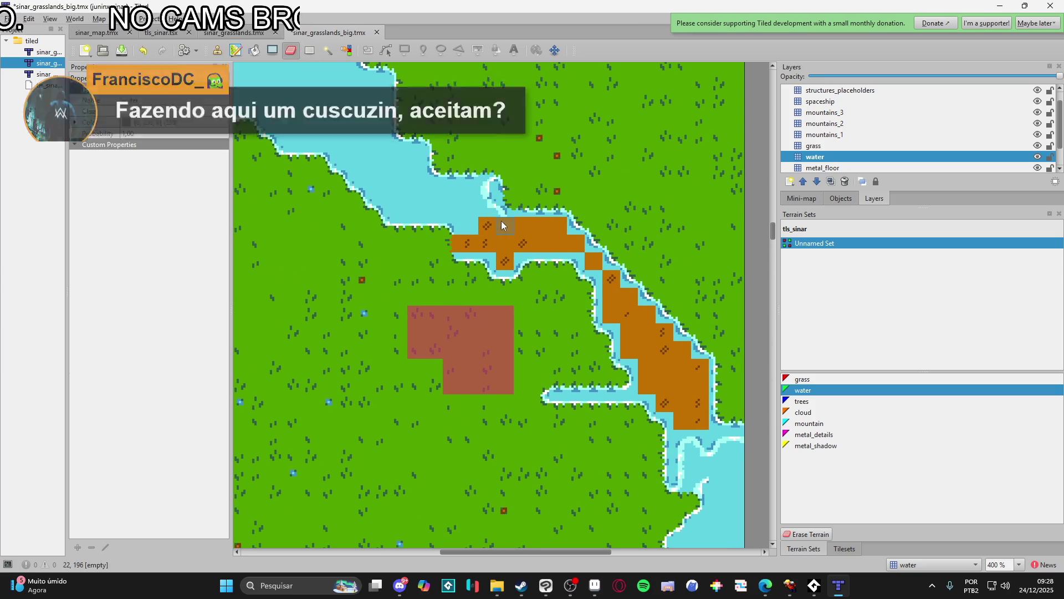
pyautogui.scroll(-2, 643, 415)
# - Erase stray water near the dirt strip's lower end
pyautogui.moveTo(662, 420)
pyautogui.mouseDown()
pyautogui.moveTo(700, 411)
pyautogui.moveTo(655, 419)
pyautogui.mouseUp()
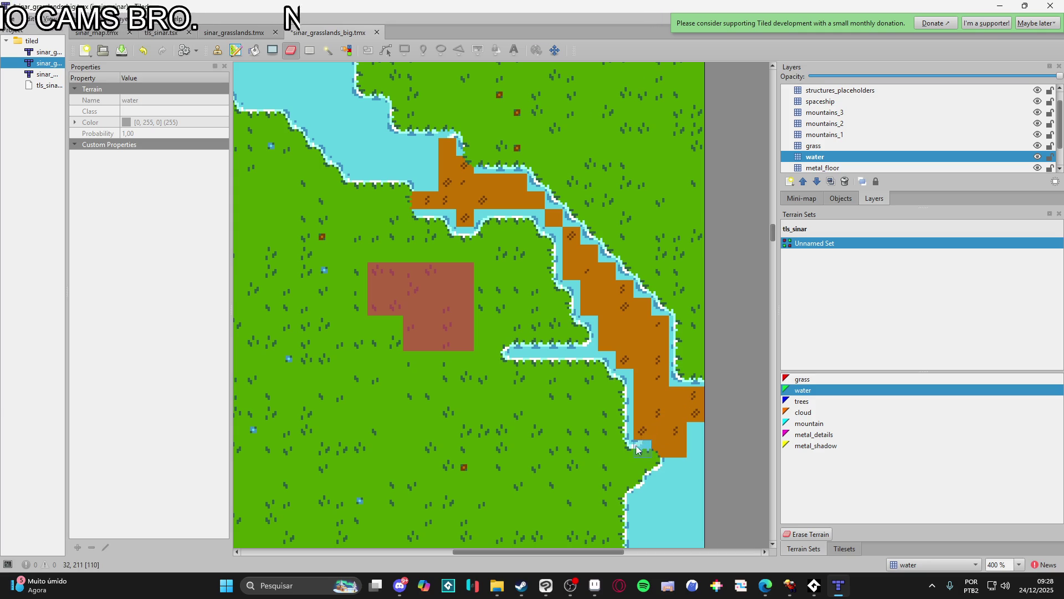
pyautogui.scroll(-2, 654, 402)
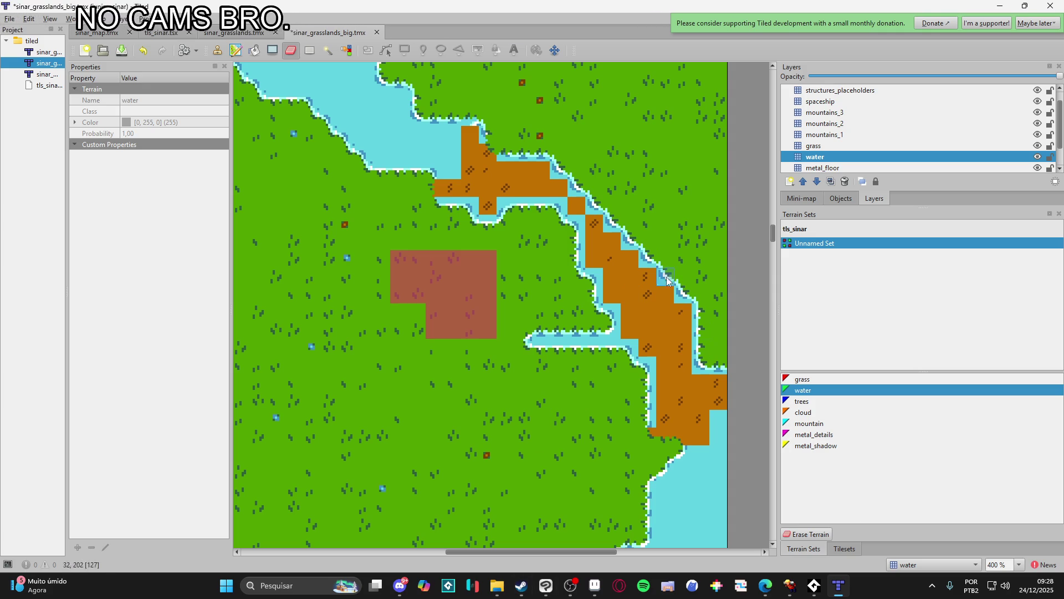
pyautogui.click(839, 550)
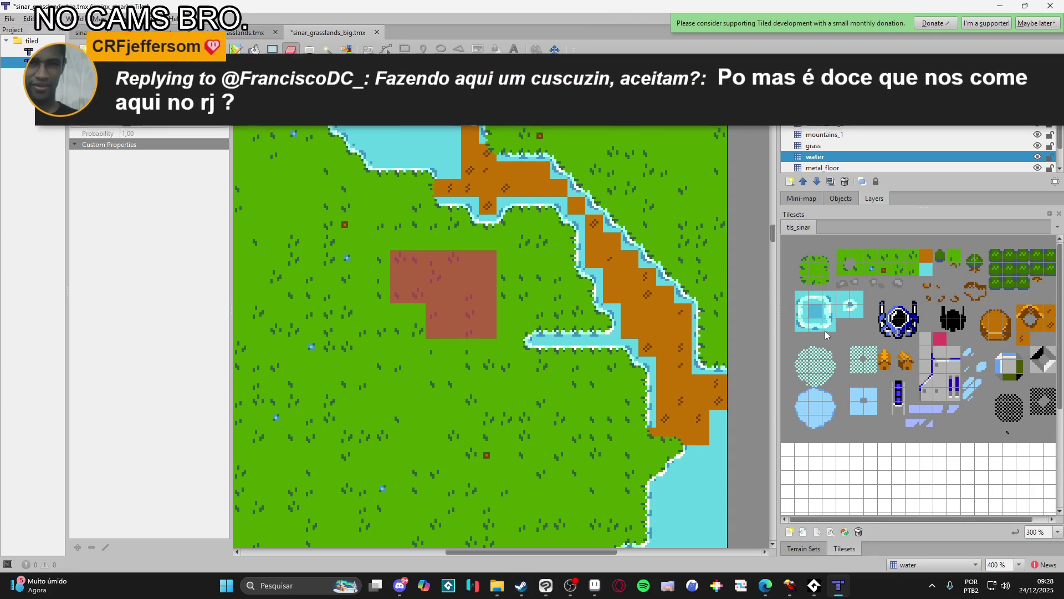
# - Stamp a tls_sinar water edge tile over a brown tile on the channel
pyautogui.click(824, 303)
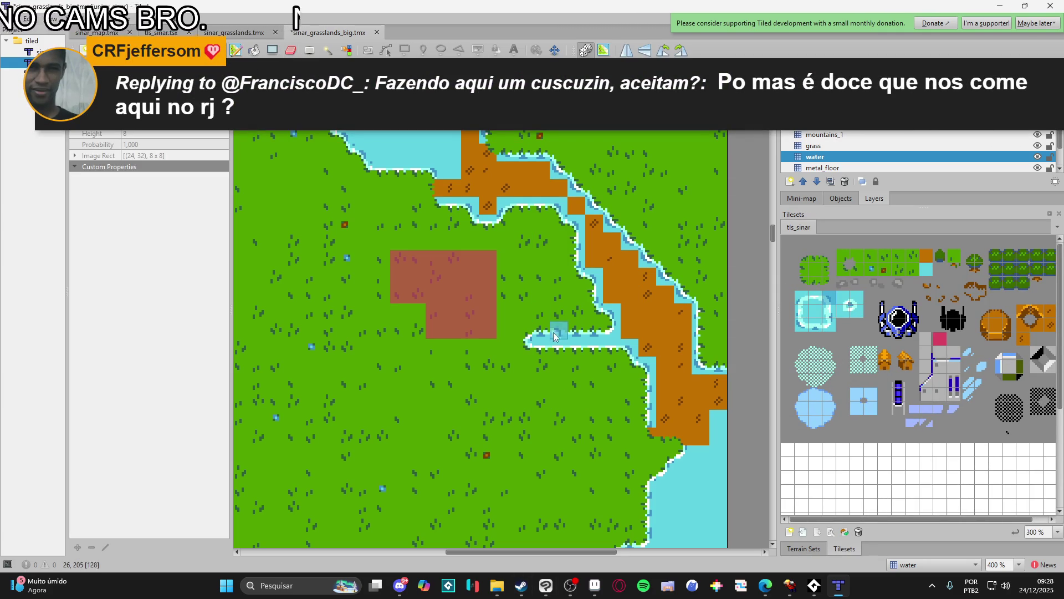
pyautogui.click(682, 436)
pyautogui.hscroll(1, 688, 425)
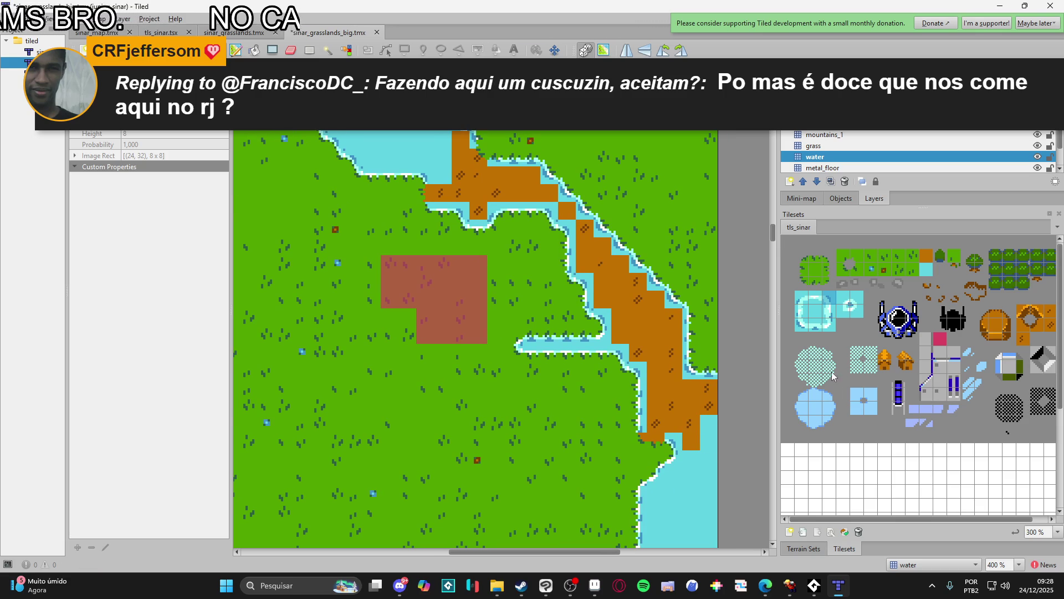
# - Compare several water edge and corner tiles, settling on a plain water tile
pyautogui.click(801, 326)
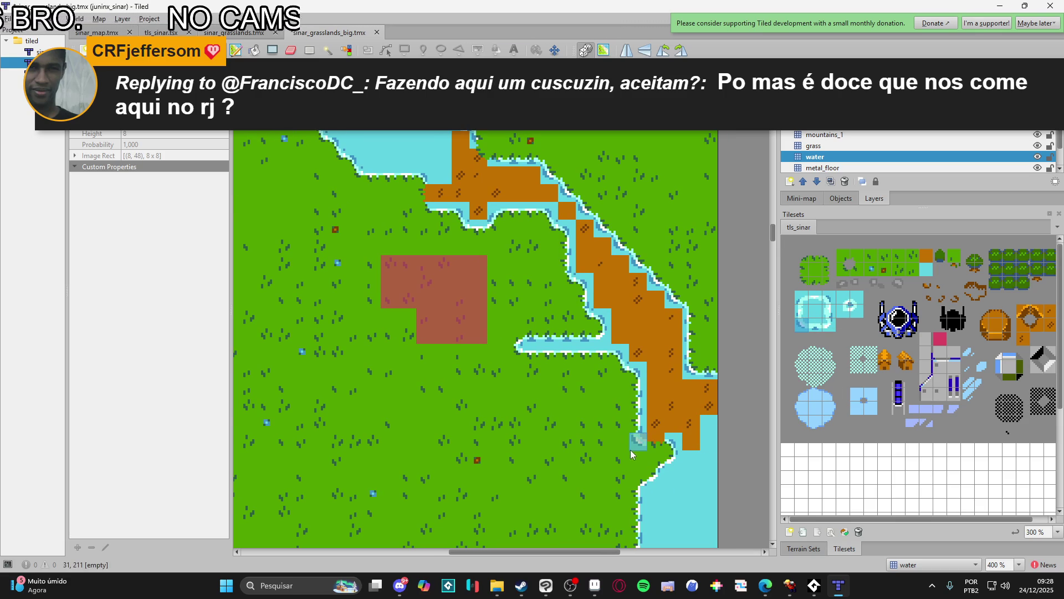
pyautogui.click(816, 299)
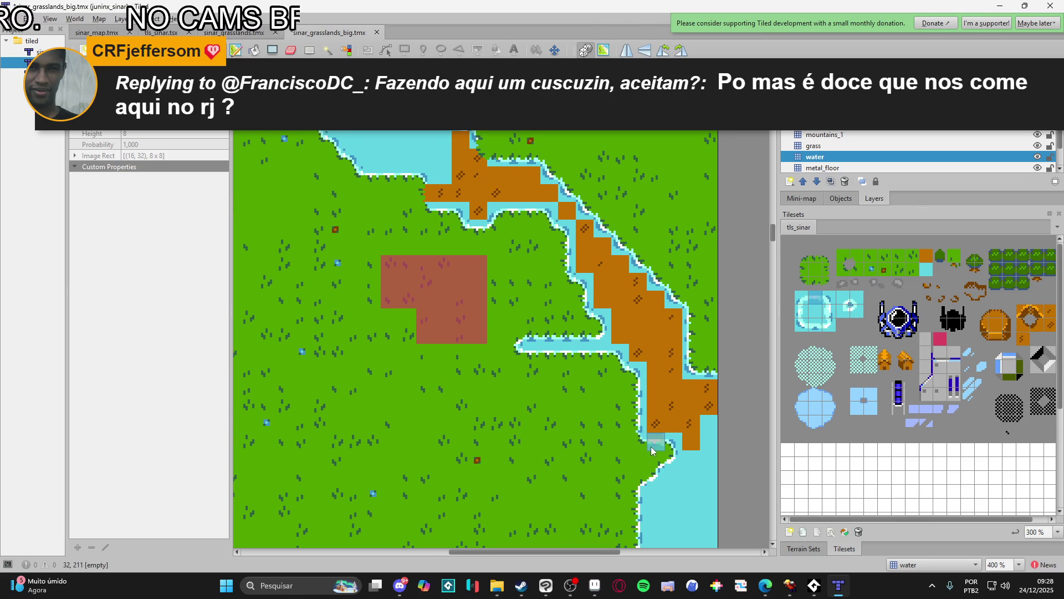
pyautogui.scroll(1, 637, 469)
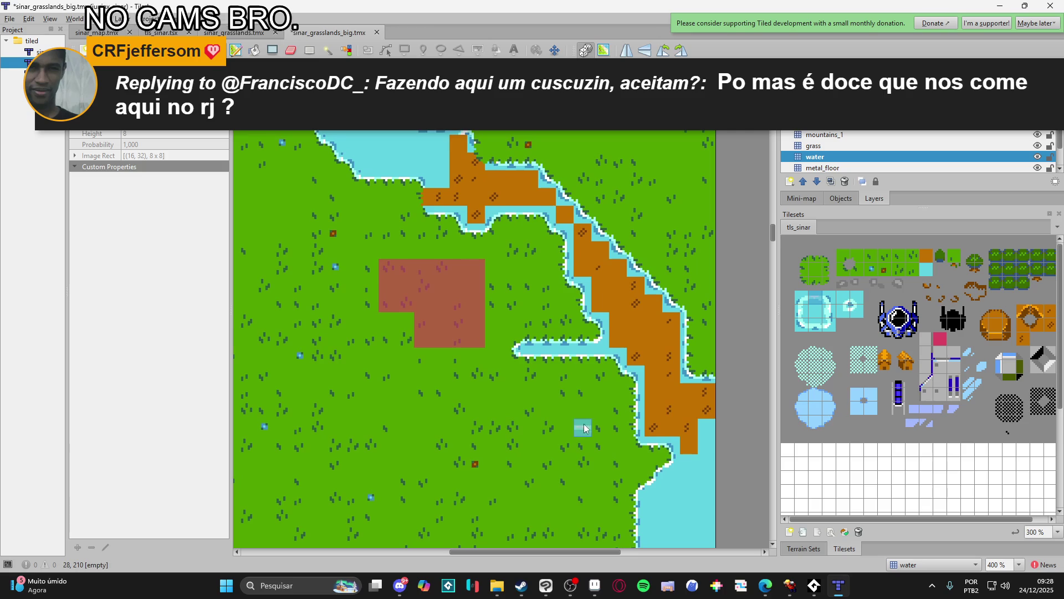
pyautogui.scroll(5, 533, 415)
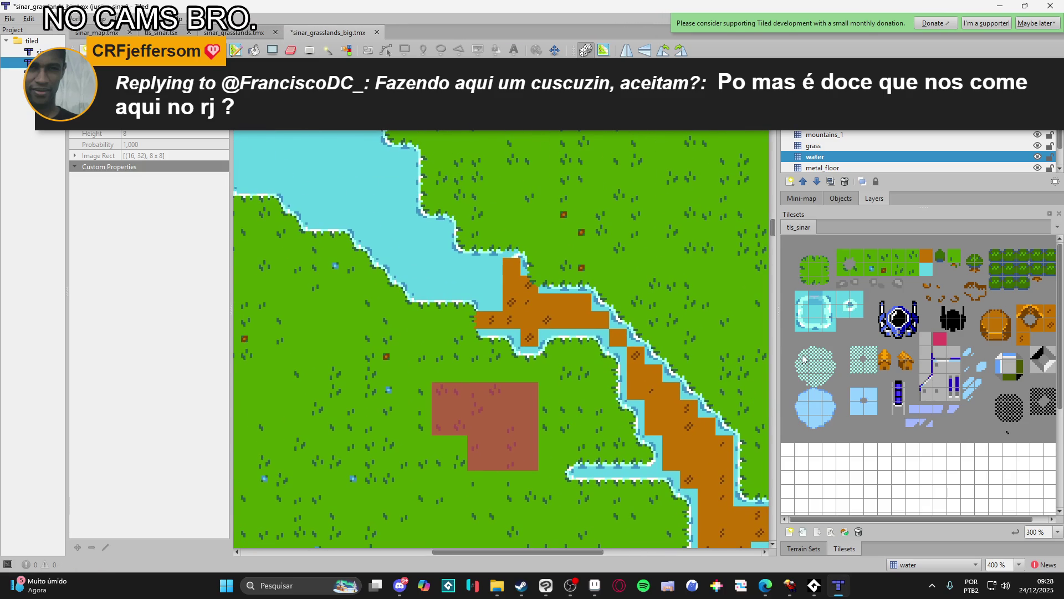
pyautogui.click(800, 317)
pyautogui.click(828, 314)
pyautogui.click(816, 337)
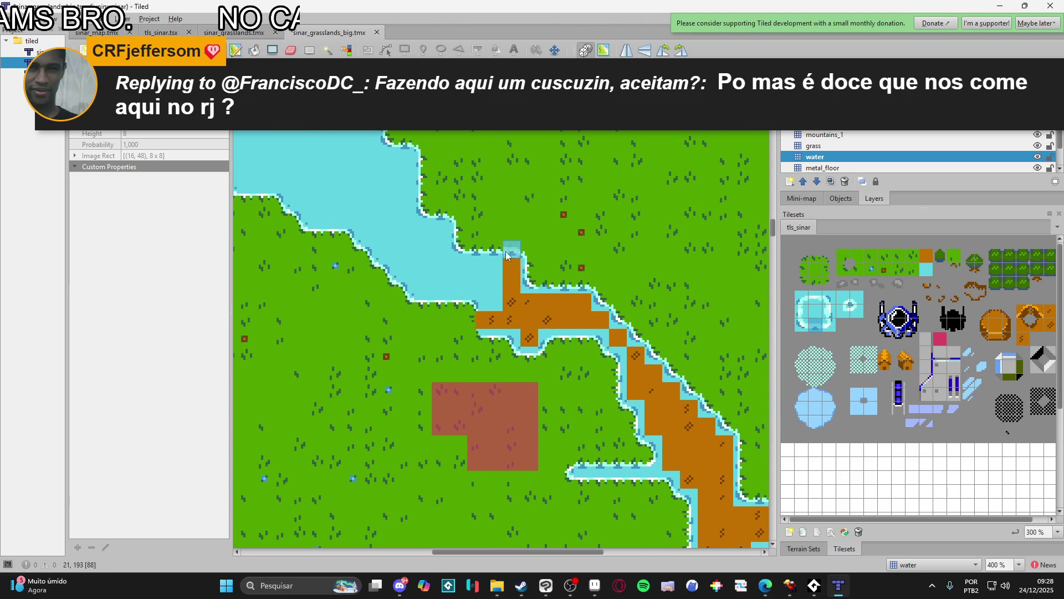
pyautogui.click(833, 316)
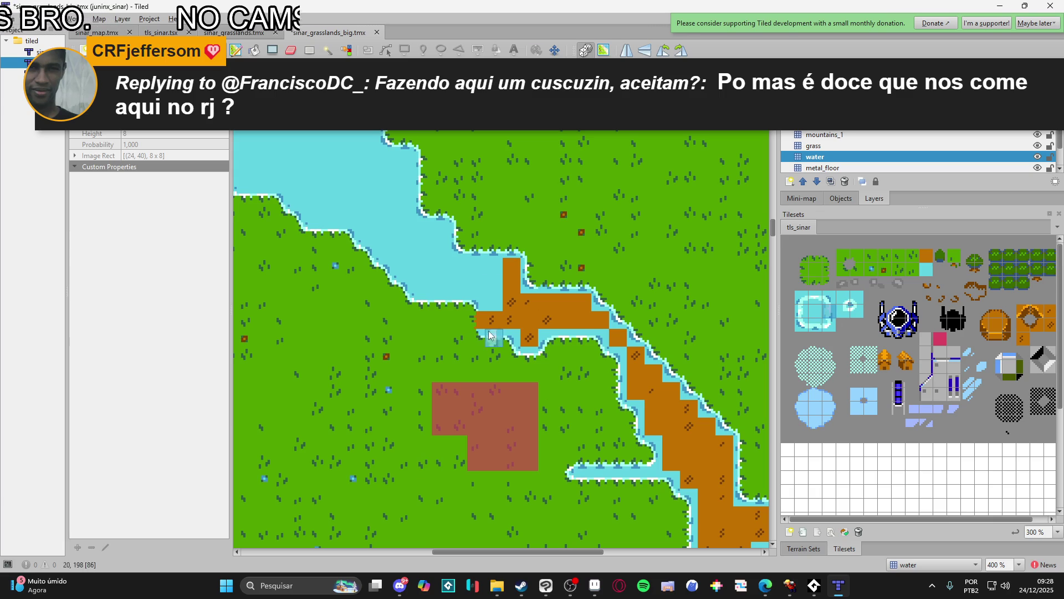
pyautogui.click(804, 326)
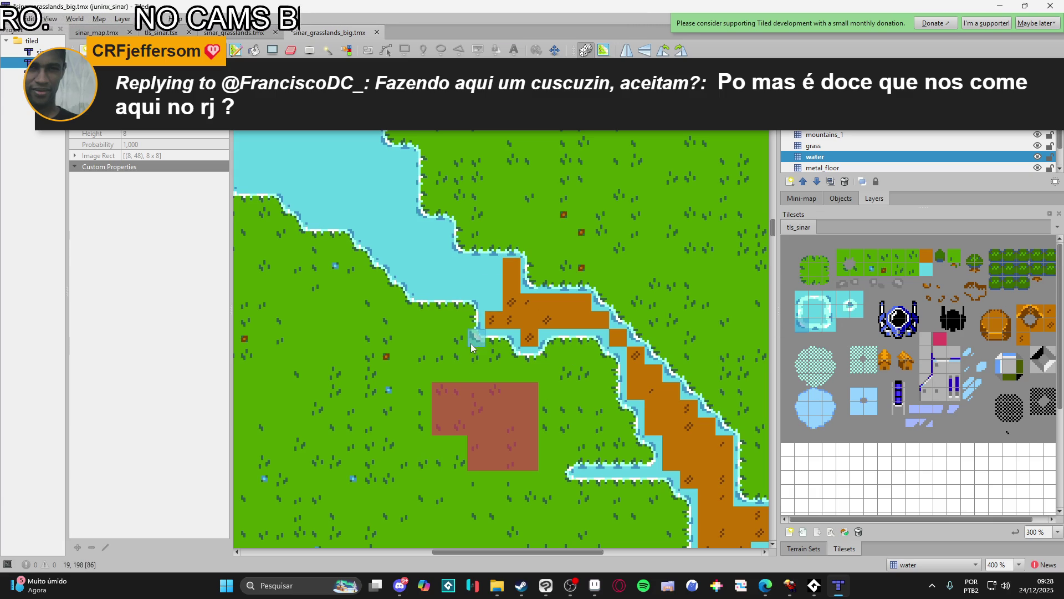
pyautogui.scroll(-1, 483, 465)
pyautogui.scroll(-1, 482, 465)
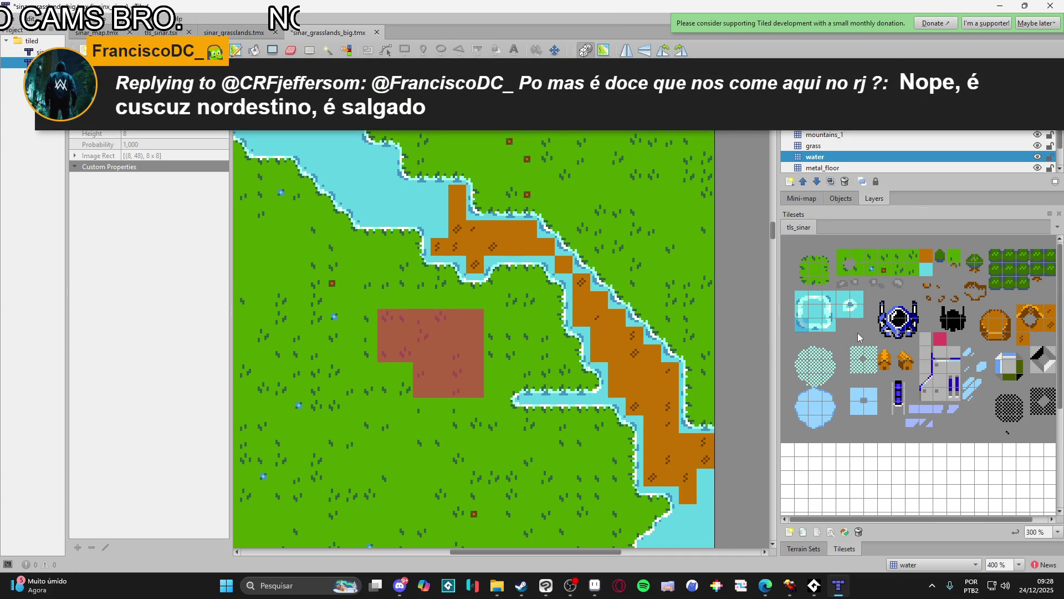
pyautogui.click(815, 311)
# - Flood-fill the dirt path along the river with the plain water tile
pyautogui.press('f')
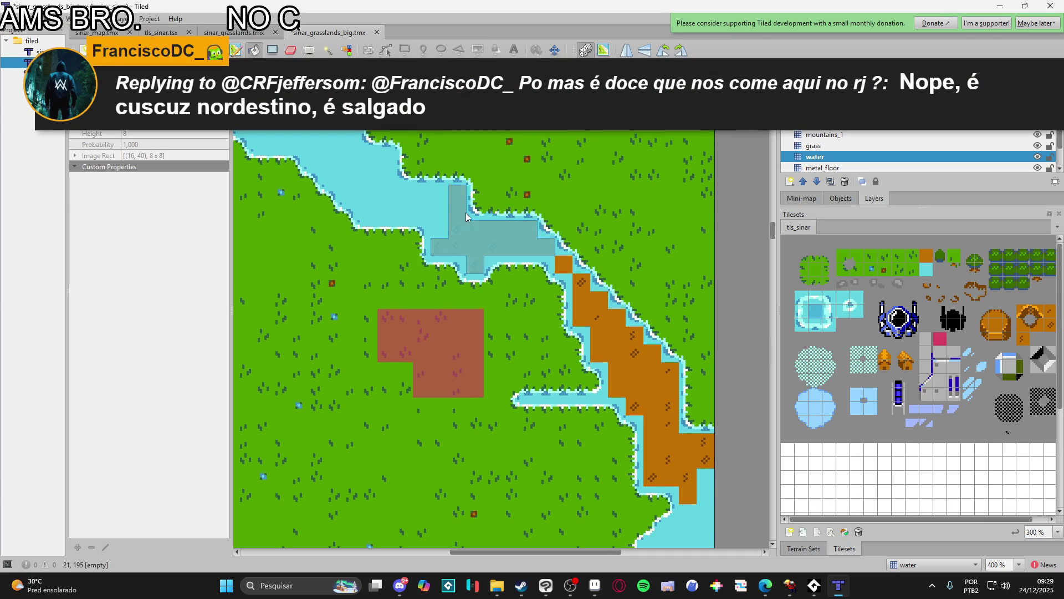
pyautogui.click(598, 303)
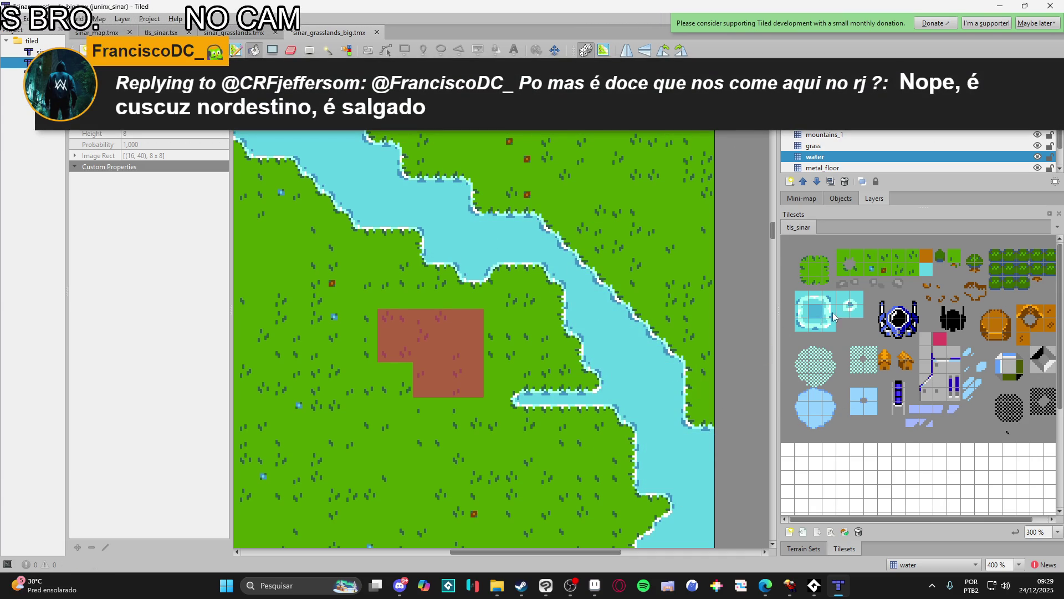
pyautogui.scroll(-2, 759, 285)
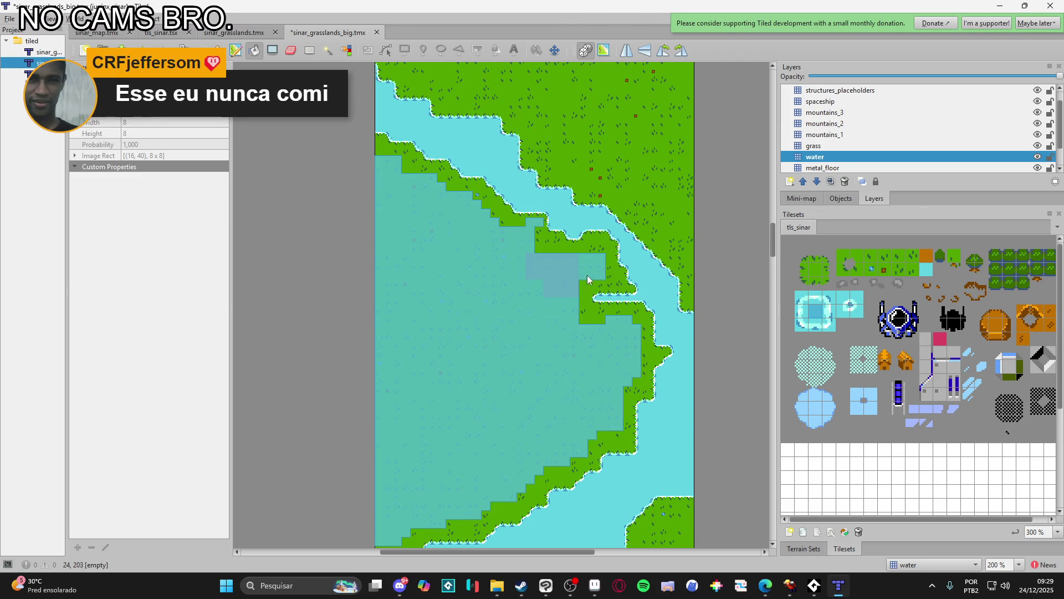
# - Close the running game preview and pan the map back toward the brown patch
pyautogui.click(788, 591)
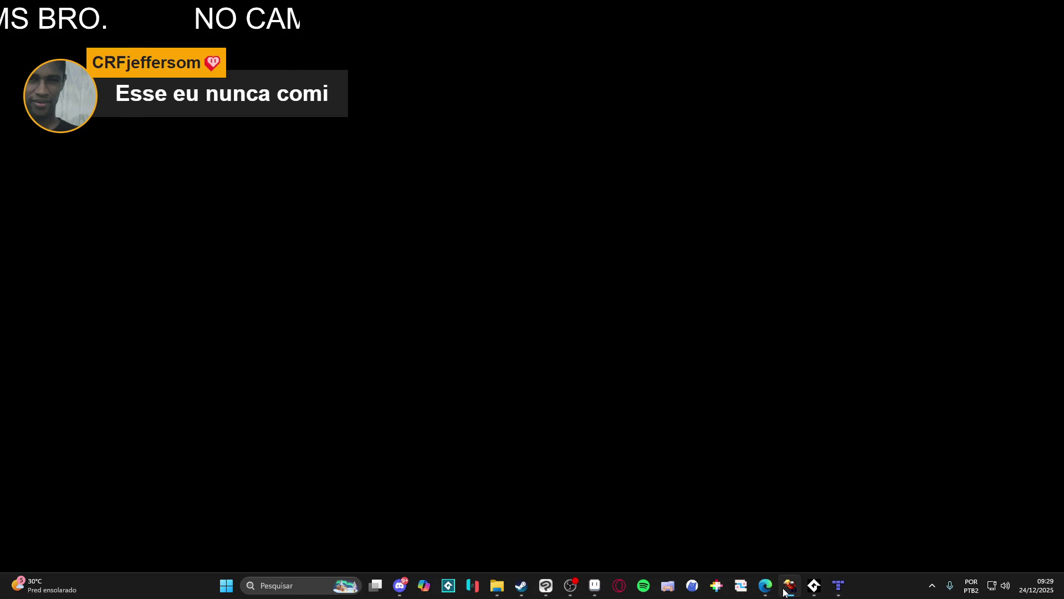
pyautogui.click(789, 590)
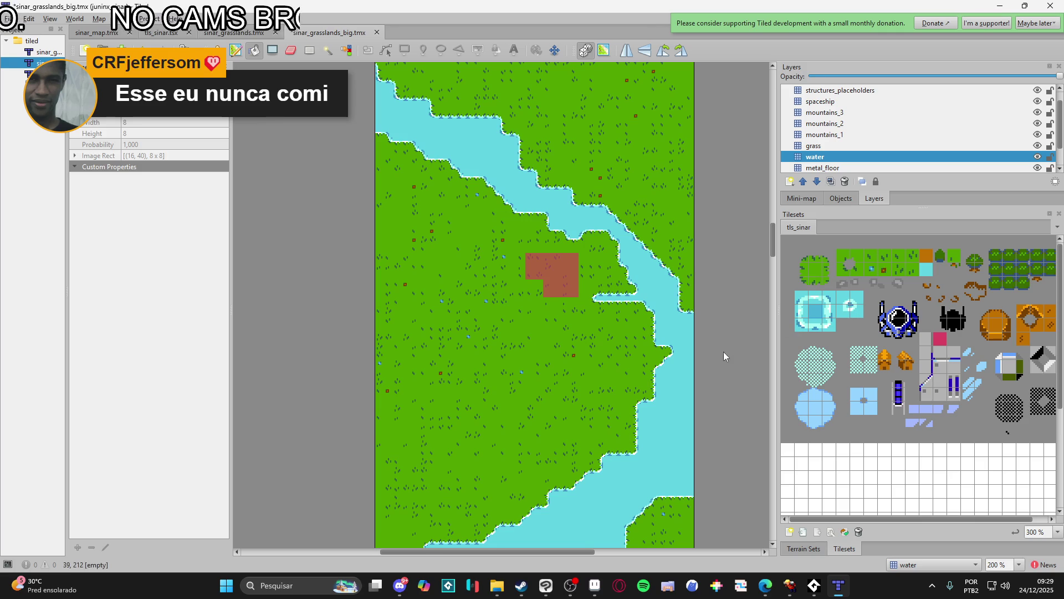
pyautogui.moveTo(726, 351); pyautogui.dragTo(689, 311)
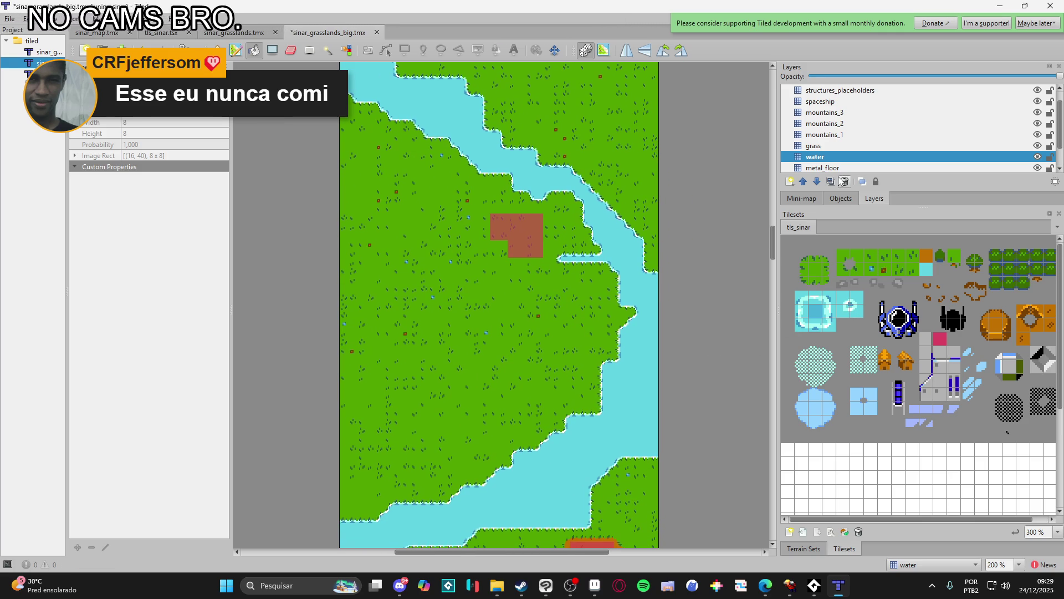
pyautogui.click(839, 148)
# - Paint an orange terrain edge along the red block's left, right and bottom sides
pyautogui.press('b')
pyautogui.scroll(2, 524, 259)
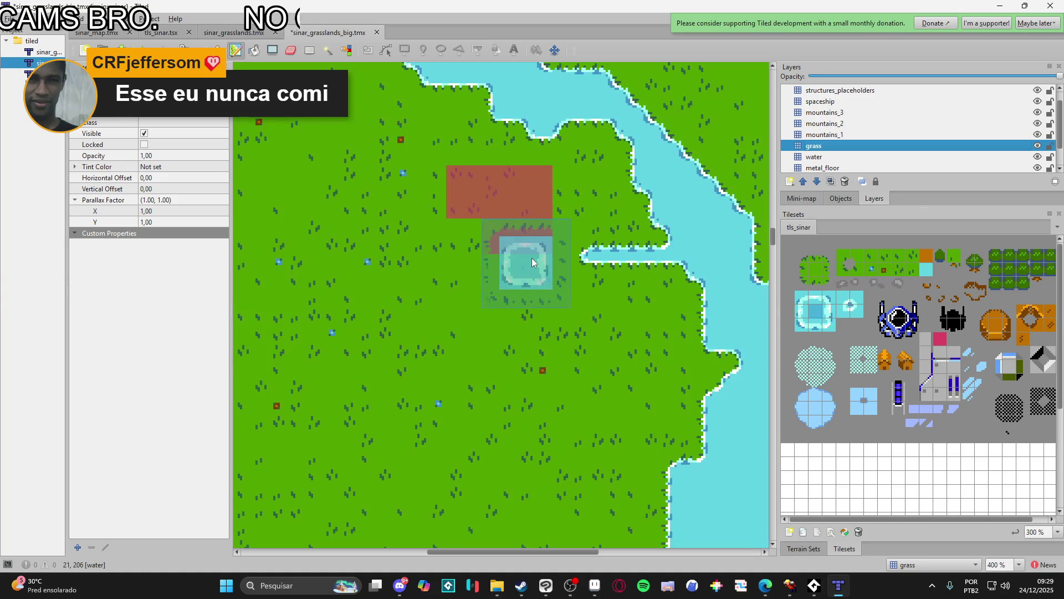
pyautogui.click(814, 549)
pyautogui.click(830, 535)
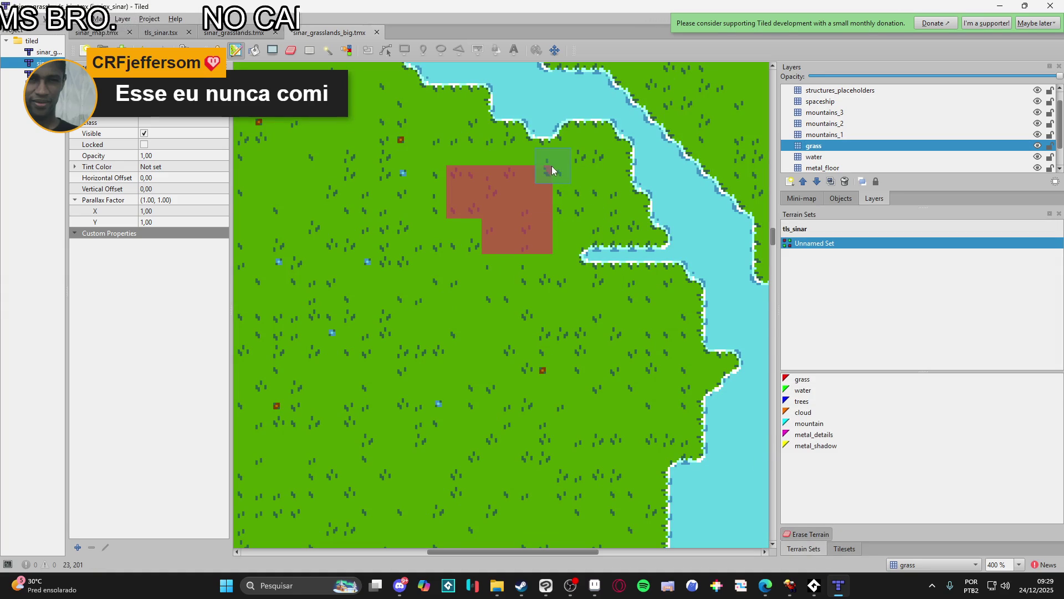
pyautogui.moveTo(478, 165)
pyautogui.mouseDown()
pyautogui.moveTo(454, 168)
pyautogui.moveTo(452, 224)
pyautogui.moveTo(495, 224)
pyautogui.mouseUp()
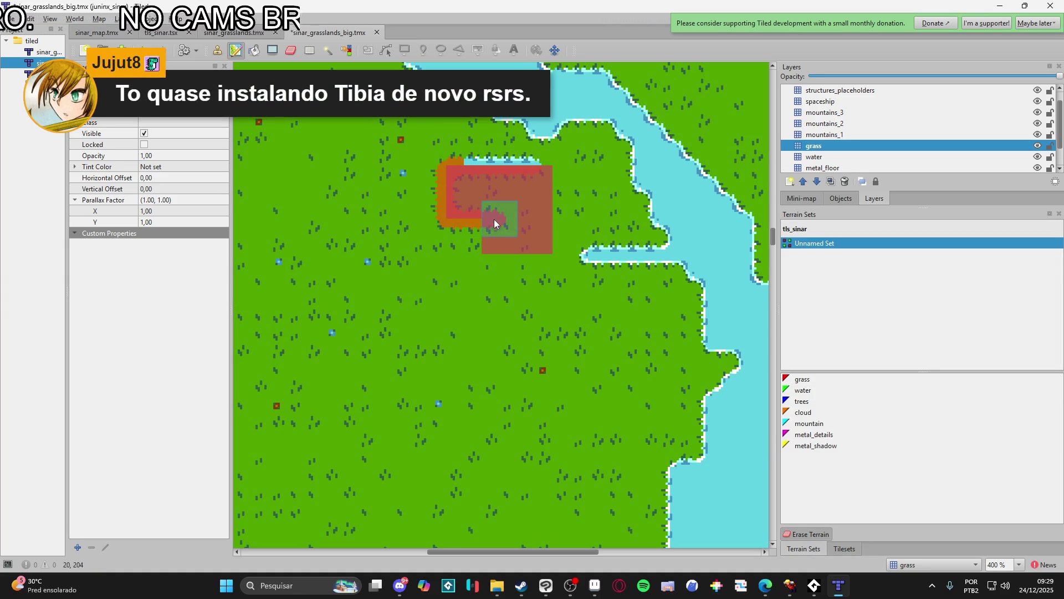
pyautogui.moveTo(536, 172)
pyautogui.mouseDown()
pyautogui.moveTo(548, 207)
pyautogui.moveTo(542, 247)
pyautogui.moveTo(499, 260)
pyautogui.moveTo(485, 253)
pyautogui.moveTo(514, 242)
pyautogui.moveTo(532, 214)
pyautogui.moveTo(480, 208)
pyautogui.moveTo(461, 182)
pyautogui.moveTo(510, 185)
pyautogui.moveTo(502, 205)
pyautogui.mouseUp()
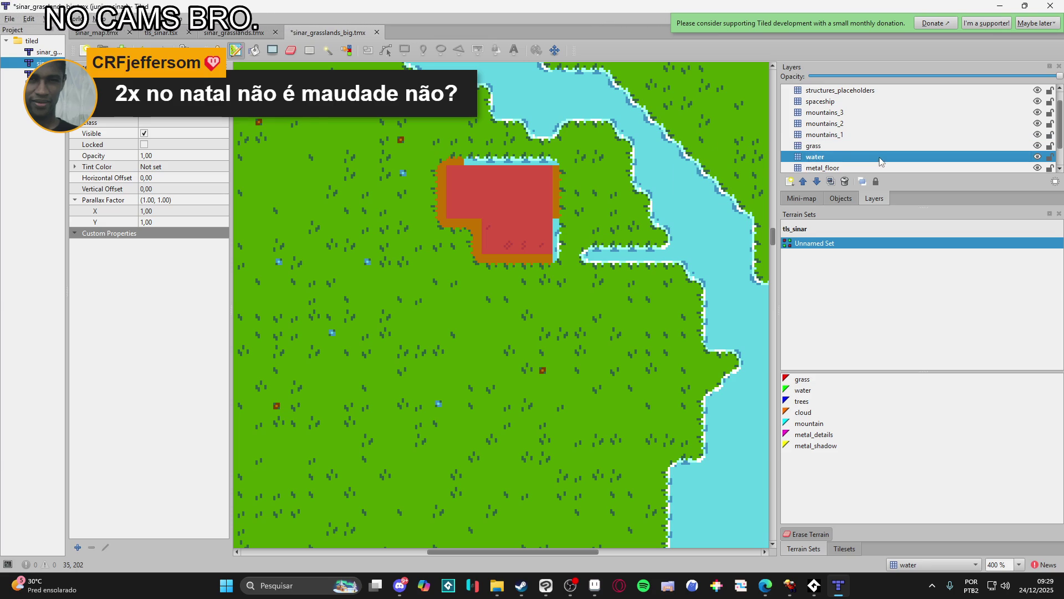
pyautogui.click(835, 157)
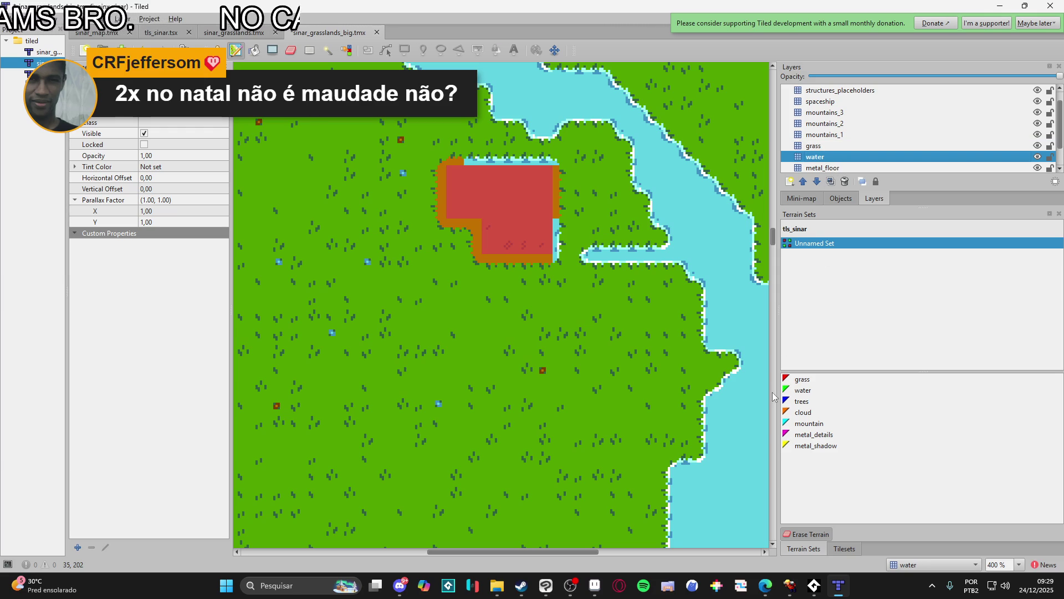
# - Check the dirt layer and pick a tile from the tileset
pyautogui.scroll(-1, 823, 161)
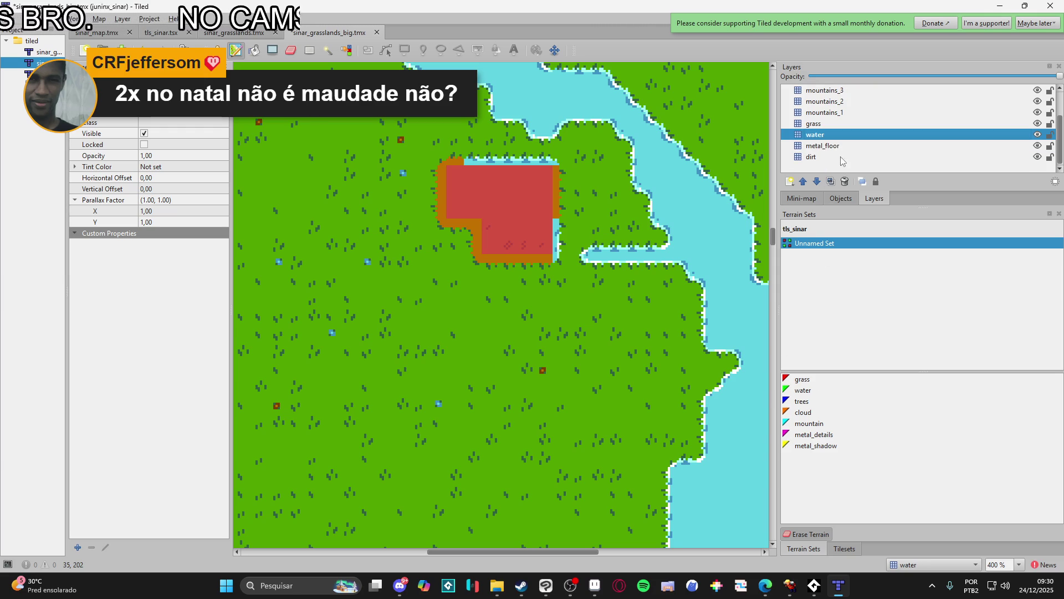
pyautogui.click(834, 158)
pyautogui.click(845, 548)
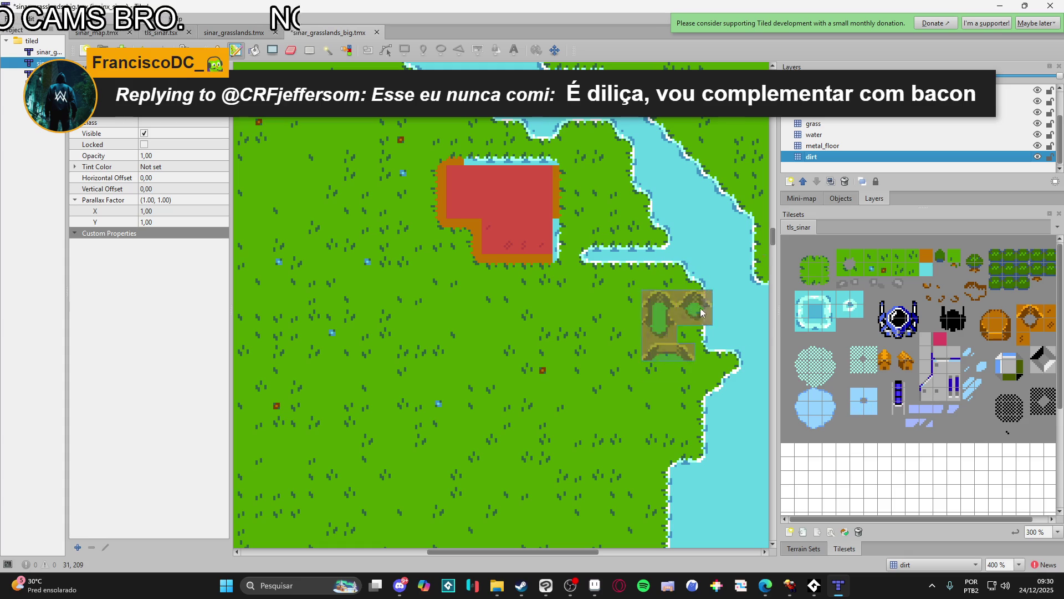
pyautogui.click(927, 258)
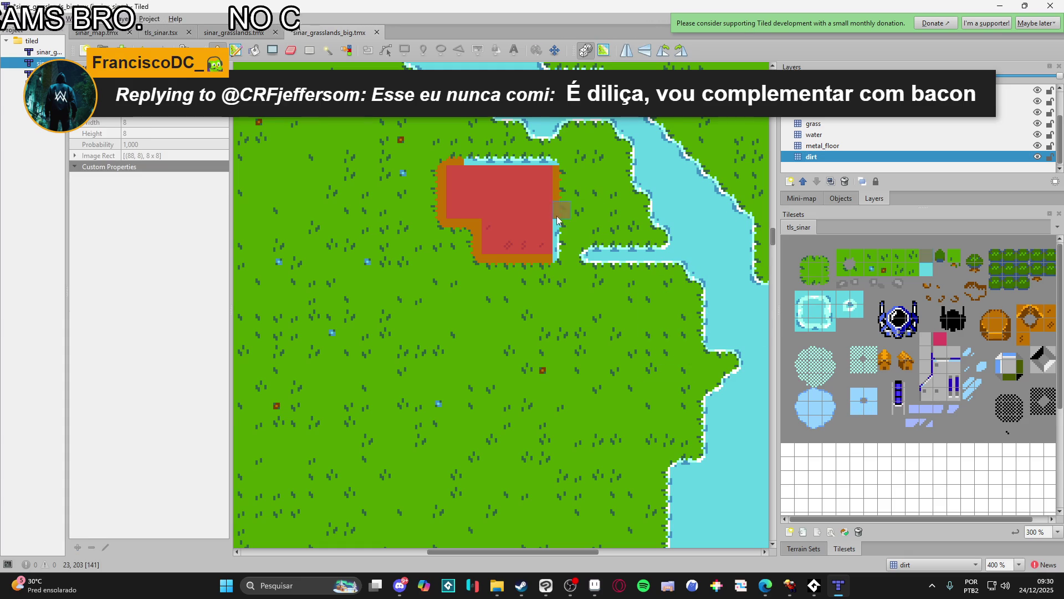
# - On the water layer, erase the water edge tiles above the red block
pyautogui.click(838, 136)
pyautogui.press('e')
pyautogui.moveTo(556, 164); pyautogui.dragTo(496, 166)
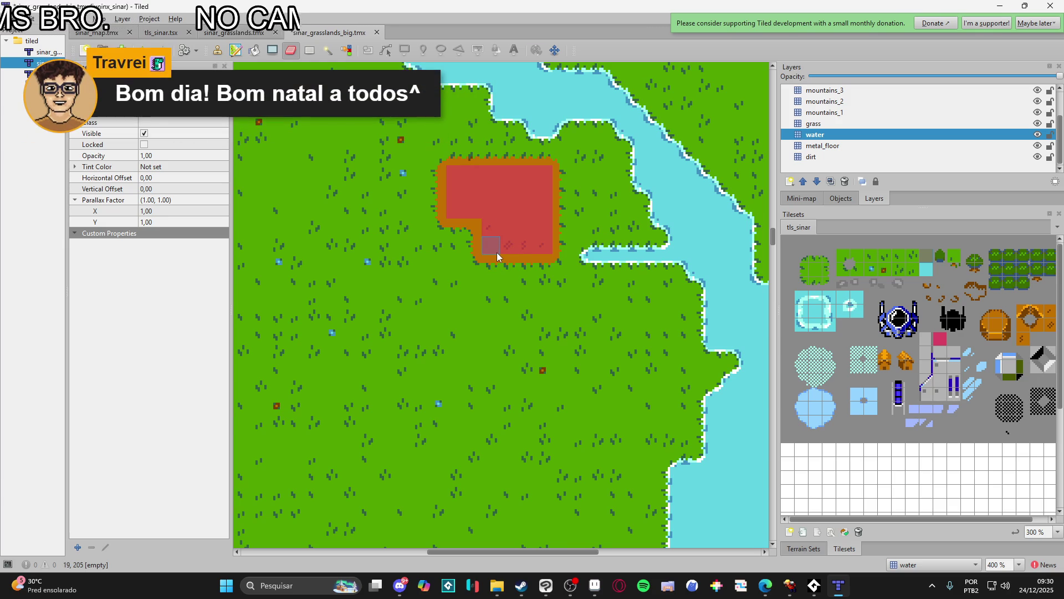
pyautogui.keyDown('ctrl'); pyautogui.scroll(-2, 513, 254); pyautogui.keyUp('ctrl')
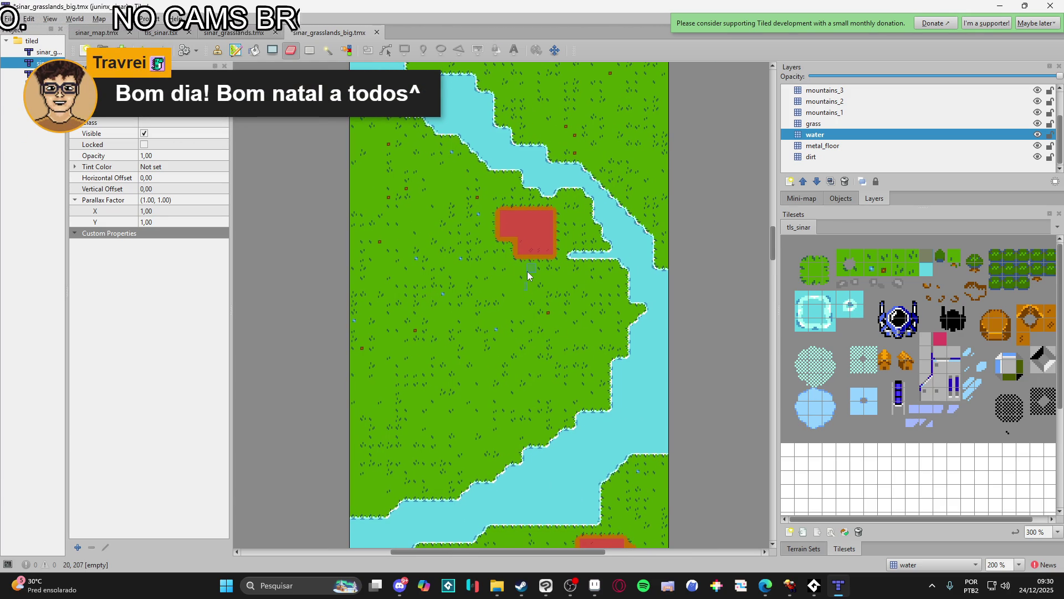
pyautogui.hscroll(-1, 522, 279)
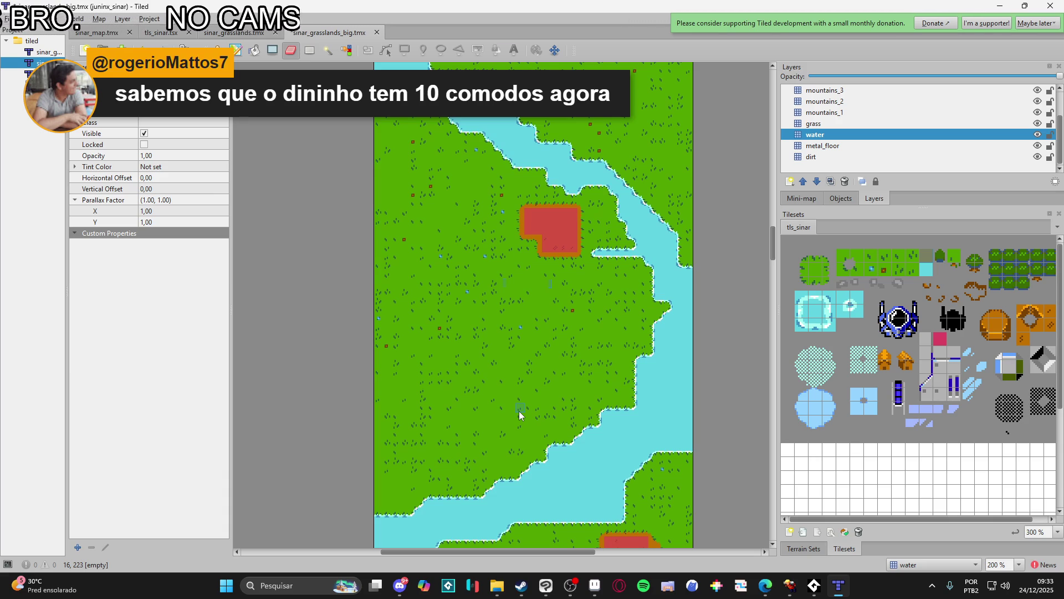
# - Launch Blockbench from the taskbar search
pyautogui.click(287, 585)
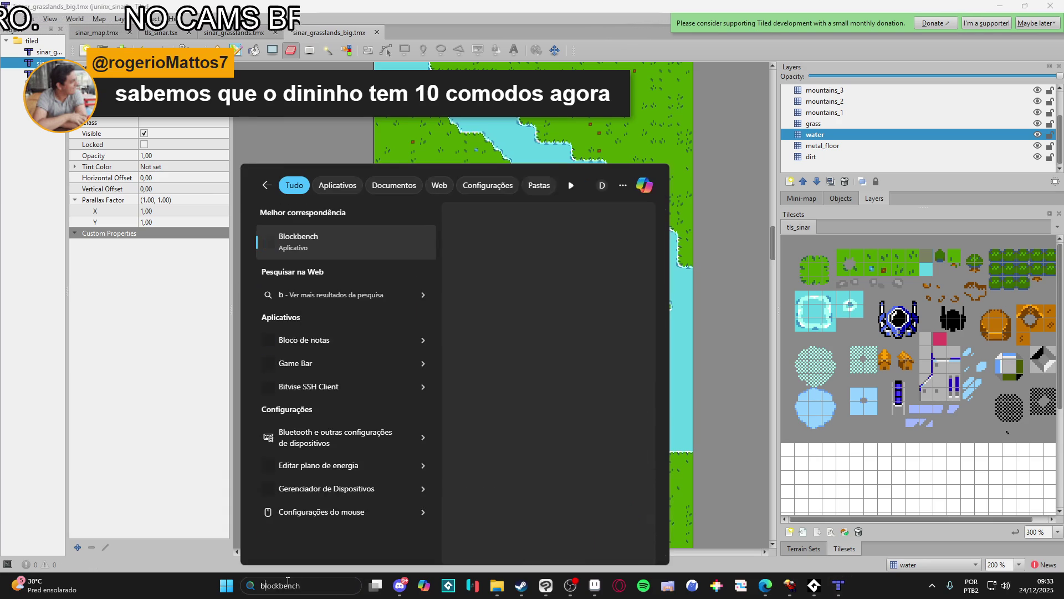
pyautogui.write('bloco de notas')
pyautogui.click(298, 340)
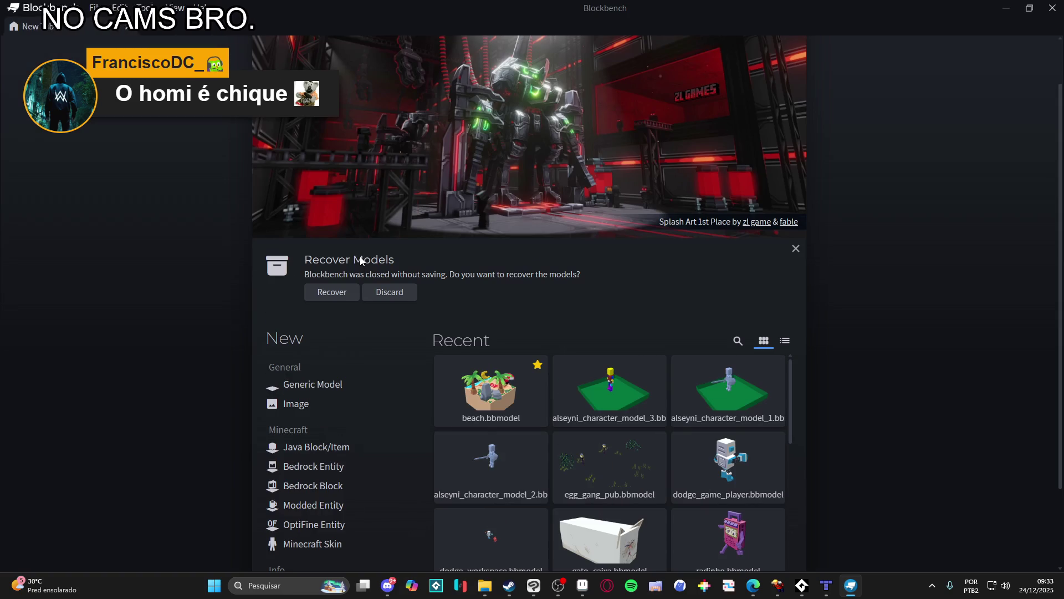
# - Scroll the Recent models grid and open the planta floor-plan model
pyautogui.scroll(-2, 897, 355)
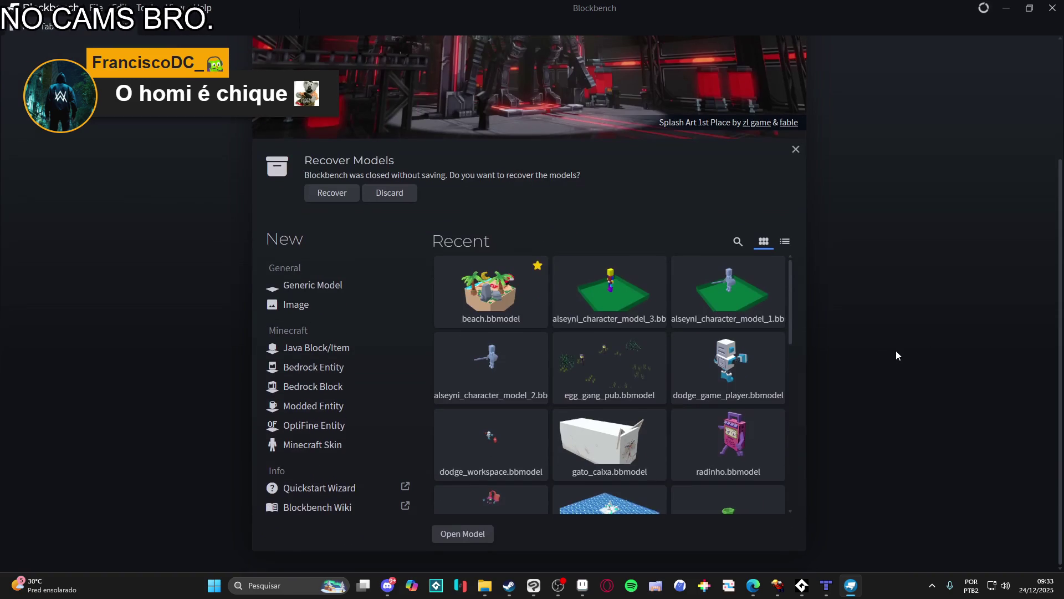
pyautogui.scroll(-3, 571, 371)
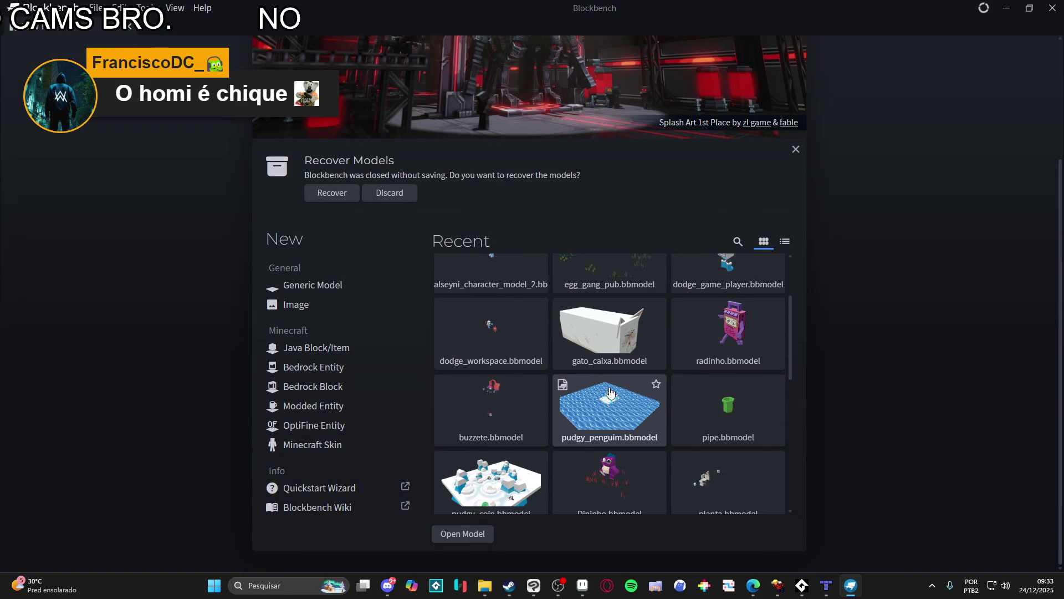
pyautogui.scroll(2, 662, 418)
pyautogui.scroll(-4, 666, 419)
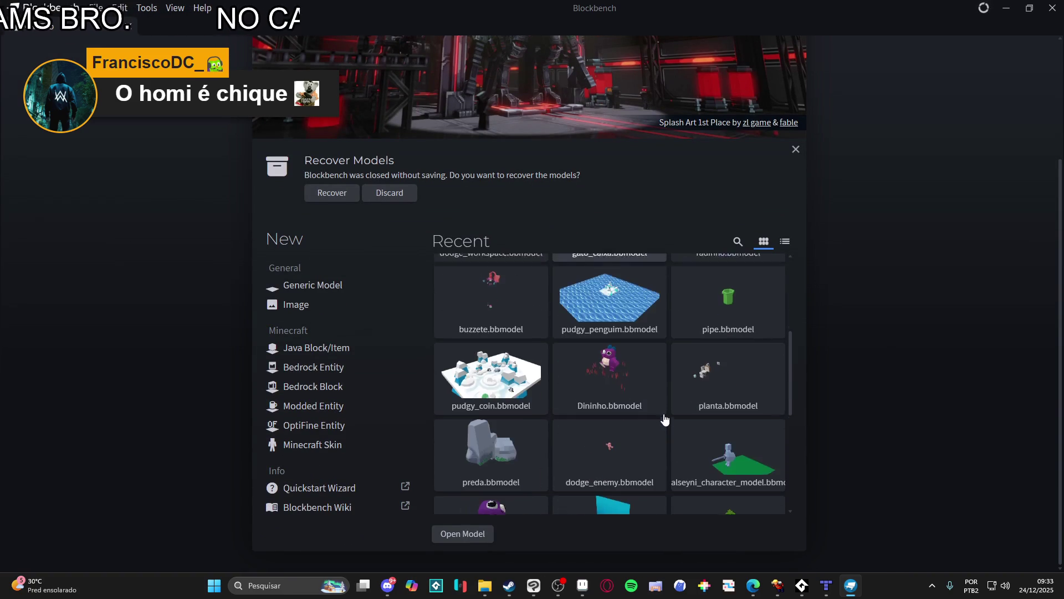
pyautogui.click(700, 386)
# - Orbit and zoom to an overhead view of the planta house floor plan and its rooms
pyautogui.scroll(-10, 601, 365)
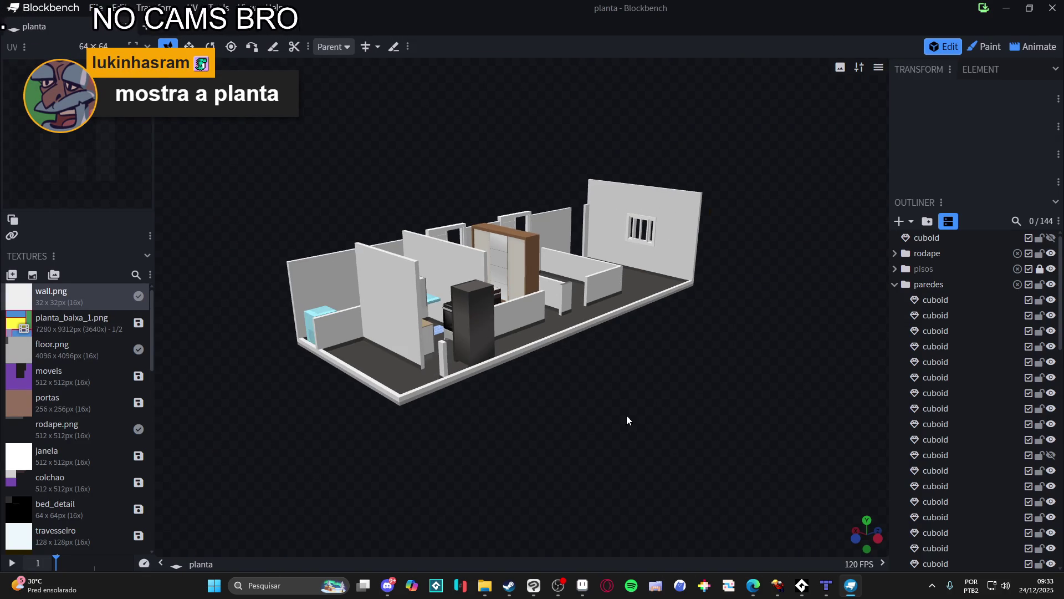
pyautogui.moveTo(626, 414)
pyautogui.mouseDown()
pyautogui.moveTo(567, 470)
pyautogui.moveTo(456, 430)
pyautogui.moveTo(505, 424)
pyautogui.mouseUp()
pyautogui.scroll(3, 524, 415)
pyautogui.scroll(3, 524, 415)
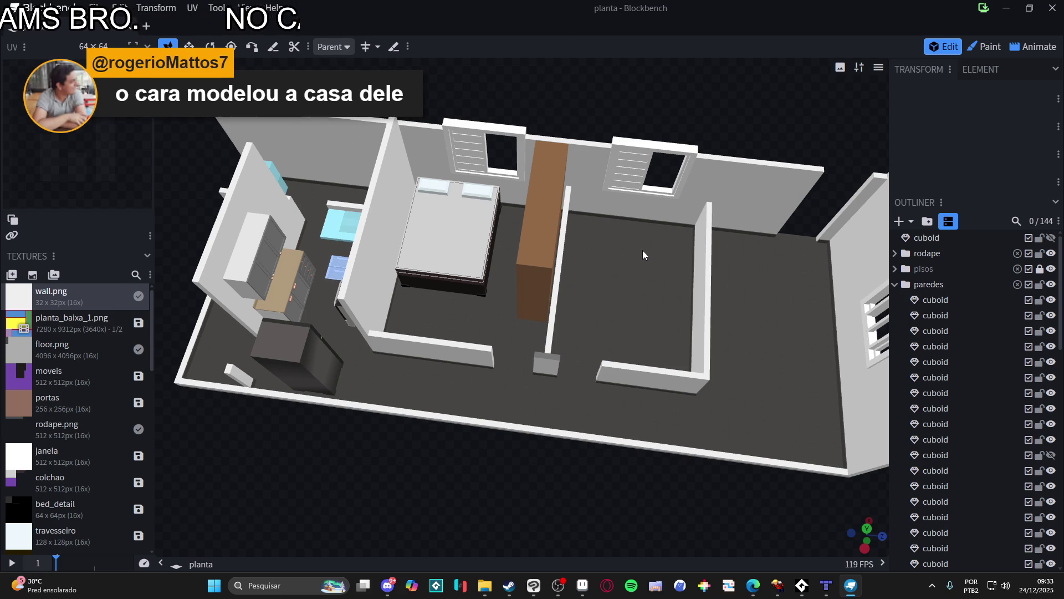
pyautogui.moveTo(643, 251)
pyautogui.mouseDown()
pyautogui.moveTo(660, 246)
pyautogui.moveTo(613, 321)
pyautogui.moveTo(651, 309)
pyautogui.moveTo(632, 355)
pyautogui.mouseUp()
pyautogui.moveTo(589, 483)
pyautogui.mouseDown()
pyautogui.moveTo(603, 438)
pyautogui.moveTo(577, 474)
pyautogui.moveTo(593, 465)
pyautogui.moveTo(547, 489)
pyautogui.moveTo(300, 387)
pyautogui.moveTo(292, 333)
pyautogui.moveTo(523, 387)
pyautogui.moveTo(786, 160)
pyautogui.moveTo(396, 223)
pyautogui.mouseUp()
pyautogui.scroll(5, 382, 244)
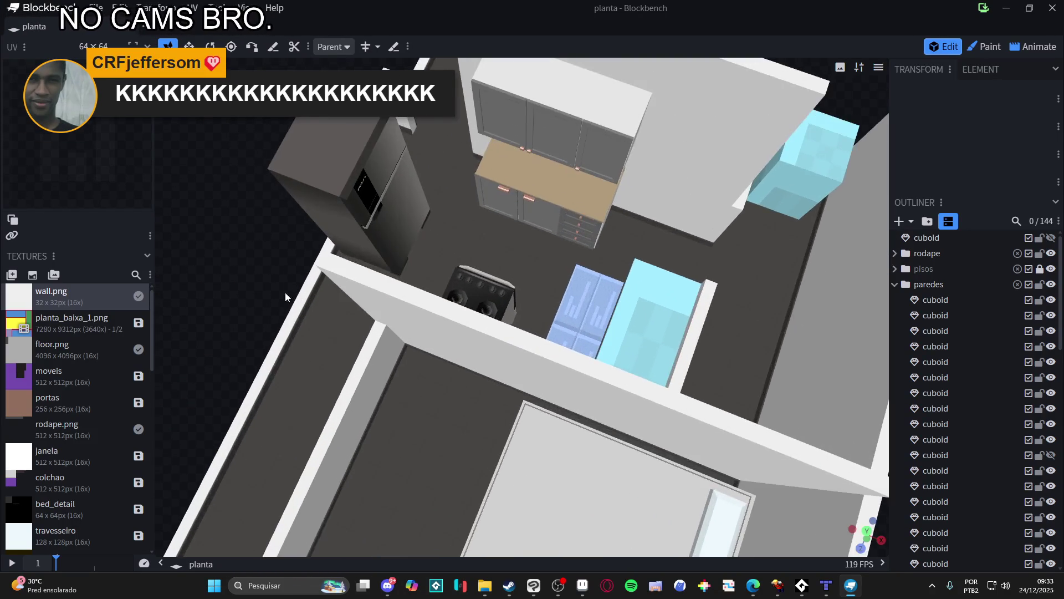
pyautogui.scroll(-5, 367, 266)
# - Orbit around the bedroom, then turn the house down toward the kitchen and fridge
pyautogui.moveTo(381, 393); pyautogui.dragTo(391, 438)
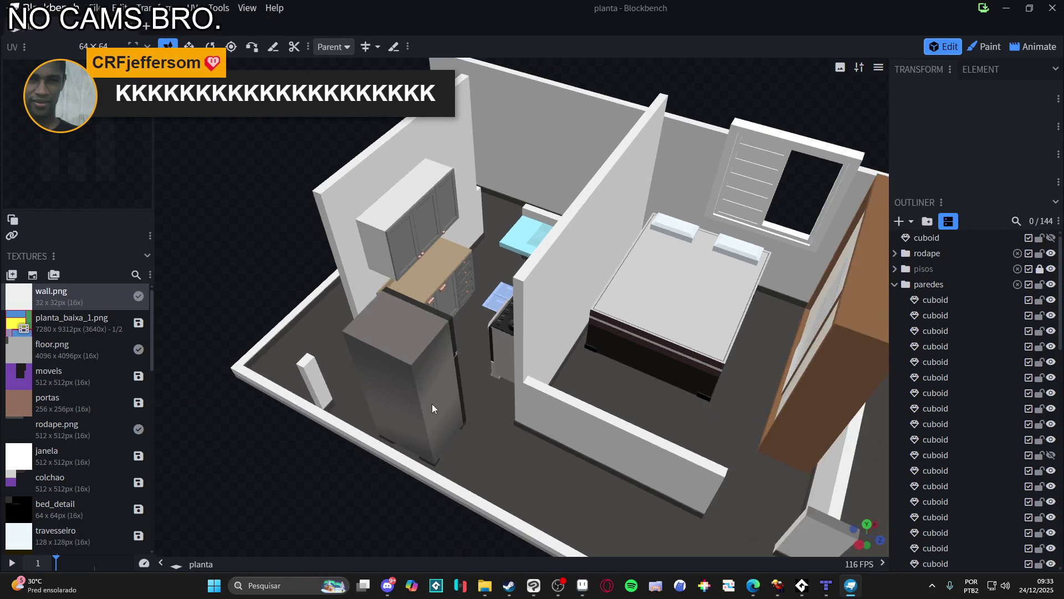
pyautogui.scroll(-3, 388, 454)
pyautogui.moveTo(361, 493); pyautogui.dragTo(368, 501)
pyautogui.scroll(3, 521, 446)
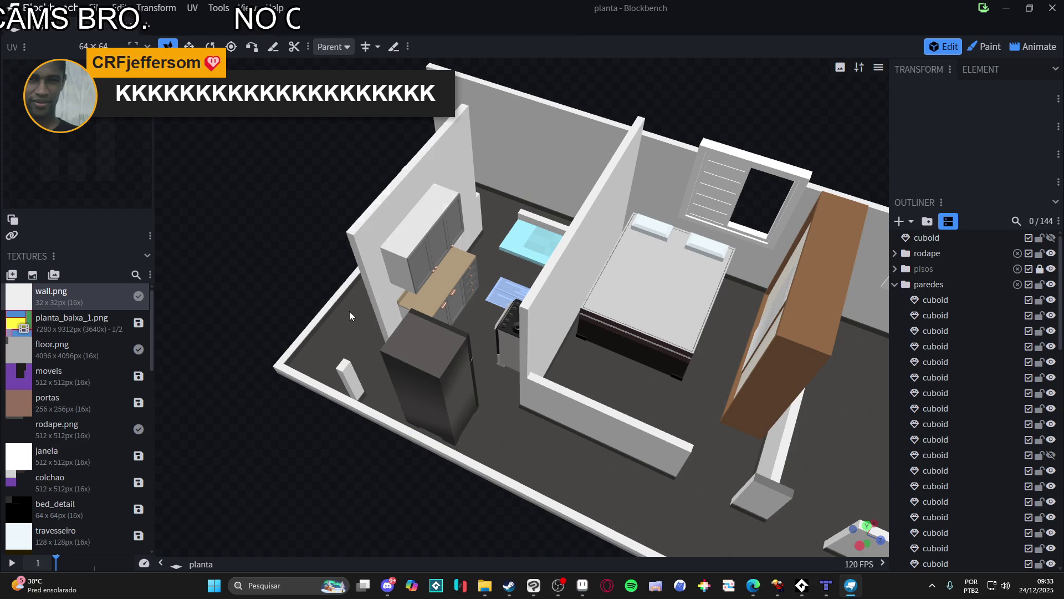
pyautogui.moveTo(400, 474); pyautogui.dragTo(417, 501)
pyautogui.scroll(-2, 477, 368)
pyautogui.moveTo(480, 391)
pyautogui.mouseDown()
pyautogui.moveTo(320, 480)
pyautogui.moveTo(201, 454)
pyautogui.moveTo(127, 424)
pyautogui.mouseUp()
pyautogui.scroll(3, 201, 454)
pyautogui.scroll(1, 347, 431)
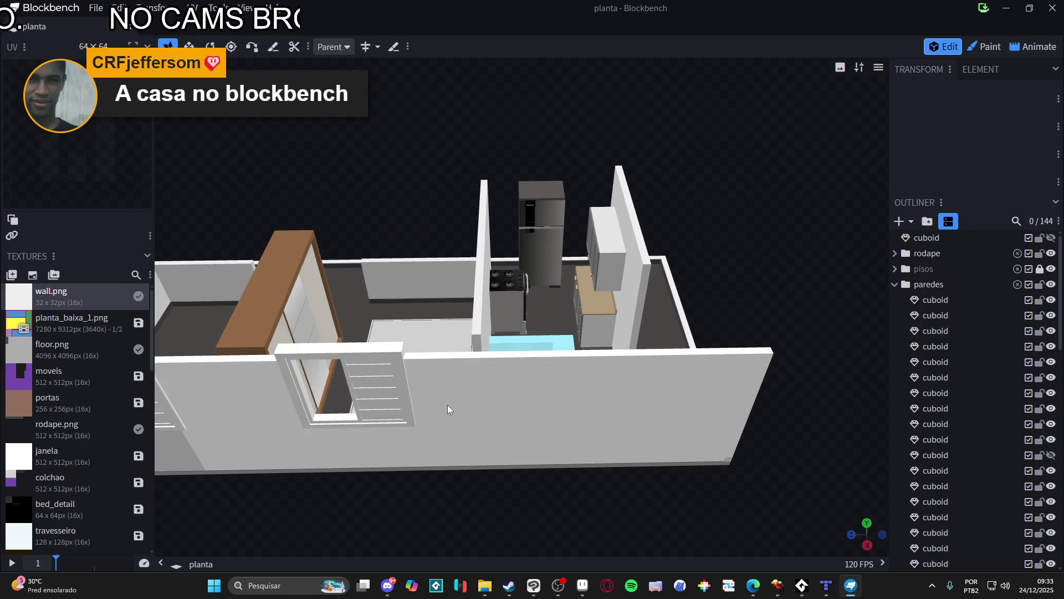
pyautogui.moveTo(446, 422); pyautogui.dragTo(392, 209)
pyautogui.scroll(2, 374, 306)
pyautogui.scroll(3, 522, 343)
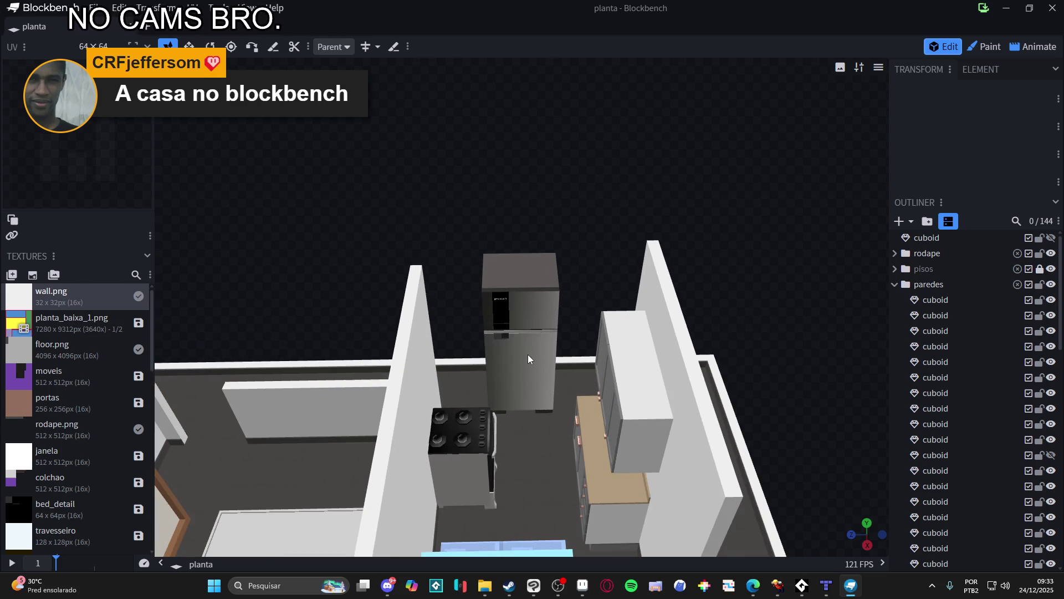
# - Swing the fridge's lower door open with the Rotate tool, then undo it
pyautogui.click(528, 357)
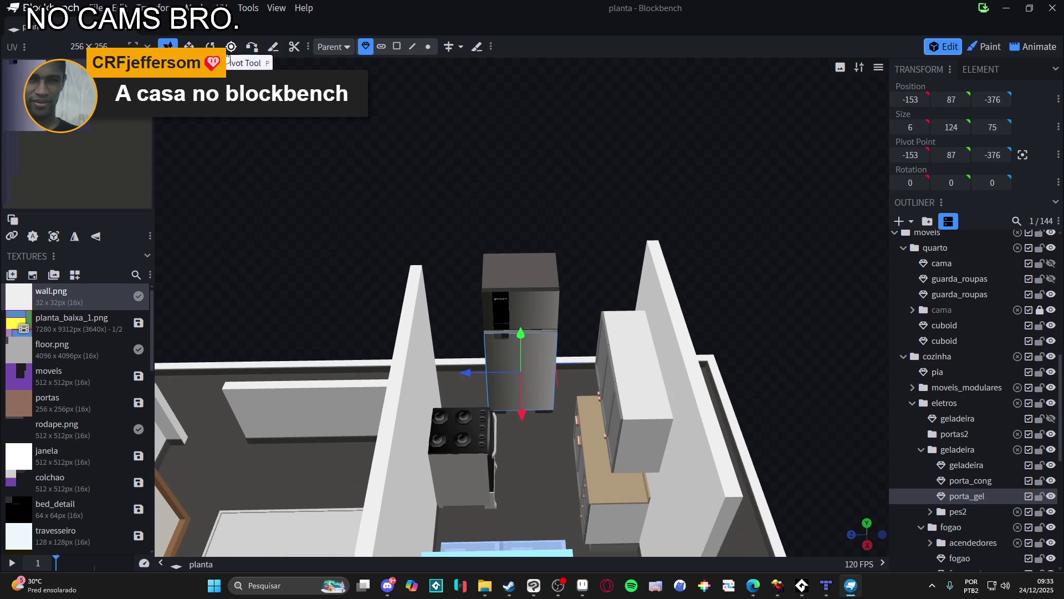
pyautogui.press('r')
pyautogui.moveTo(544, 396)
pyautogui.mouseDown()
pyautogui.moveTo(604, 451)
pyautogui.moveTo(607, 383)
pyautogui.mouseUp()
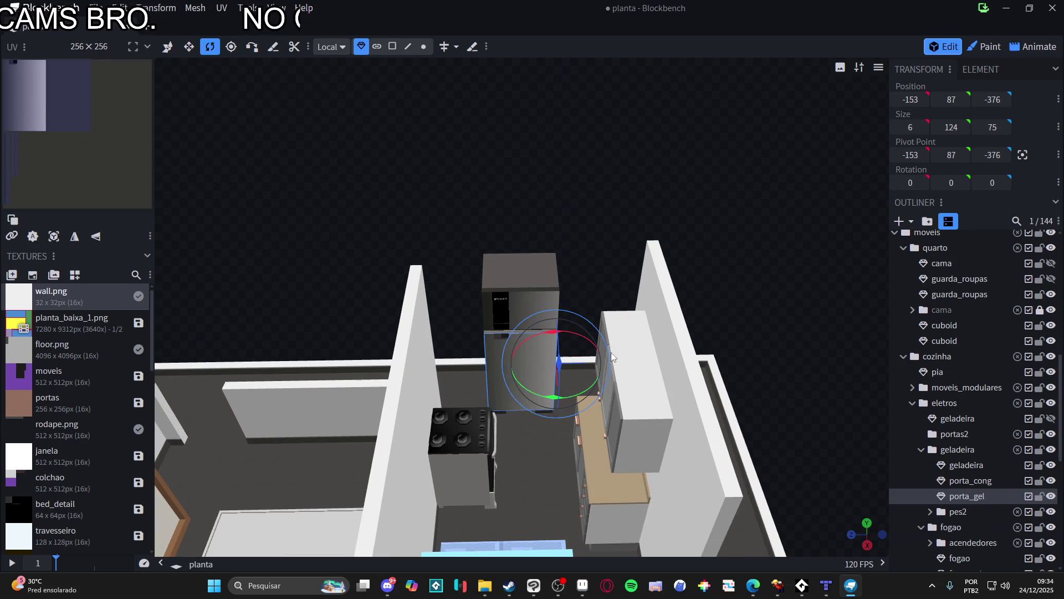
pyautogui.hotkey('ctrl', 'z')
# - Select the oven door group and tilt it slightly open
pyautogui.moveTo(681, 235); pyautogui.dragTo(617, 237)
pyautogui.click(487, 427)
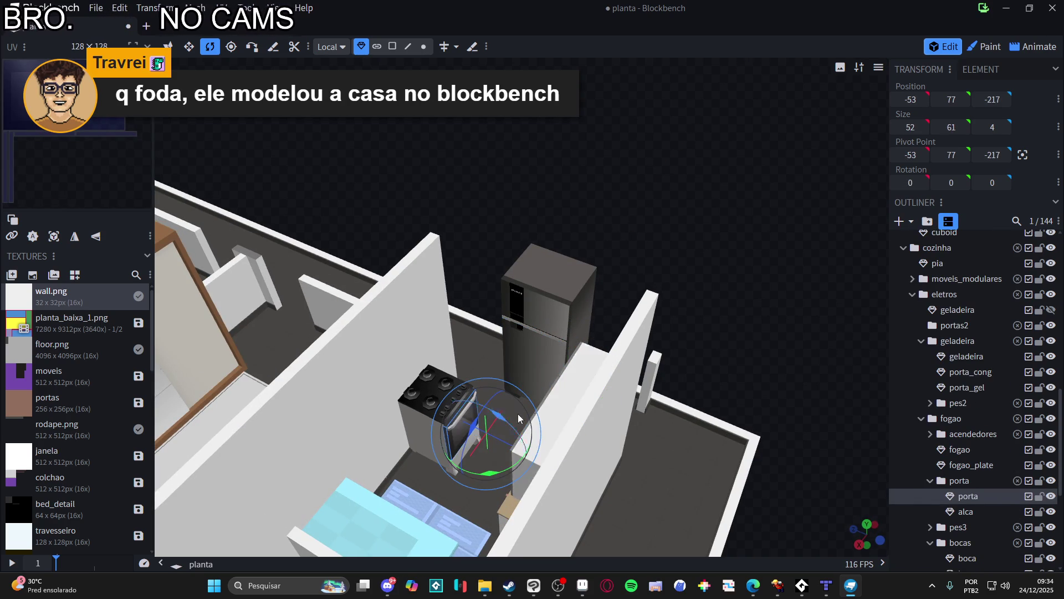
pyautogui.click(959, 480)
pyautogui.moveTo(480, 423); pyautogui.dragTo(497, 438)
# - Swing the first and second upper kitchen cabinet doors open on their hinges
pyautogui.moveTo(497, 356)
pyautogui.mouseDown()
pyautogui.moveTo(592, 254)
pyautogui.moveTo(634, 308)
pyautogui.mouseUp()
pyautogui.click(601, 314)
pyautogui.moveTo(565, 339); pyautogui.dragTo(501, 321)
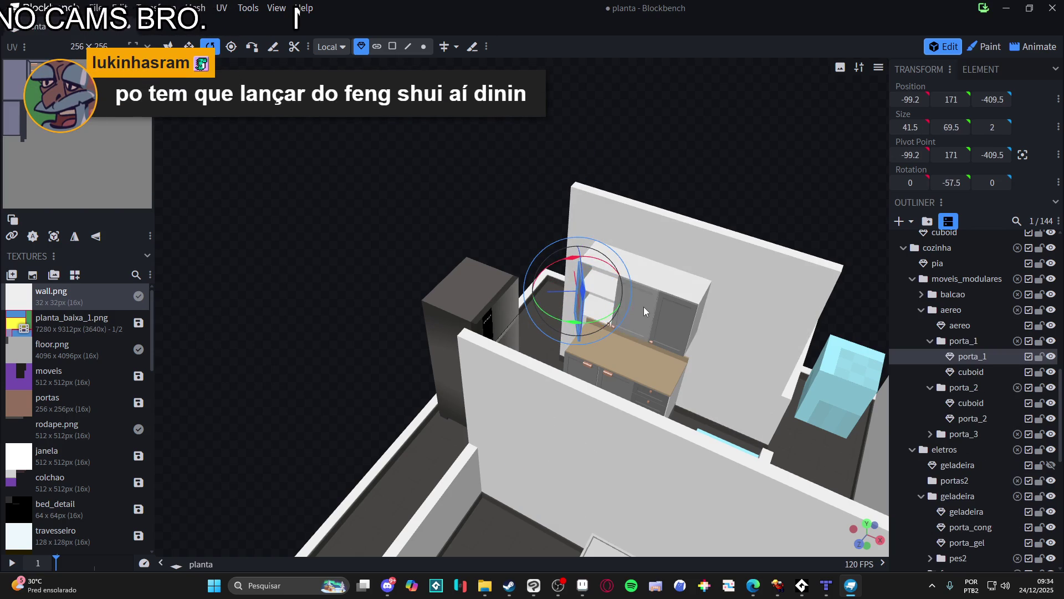
pyautogui.click(643, 307)
pyautogui.moveTo(646, 351)
pyautogui.mouseDown()
pyautogui.moveTo(742, 405)
pyautogui.moveTo(650, 205)
pyautogui.mouseUp()
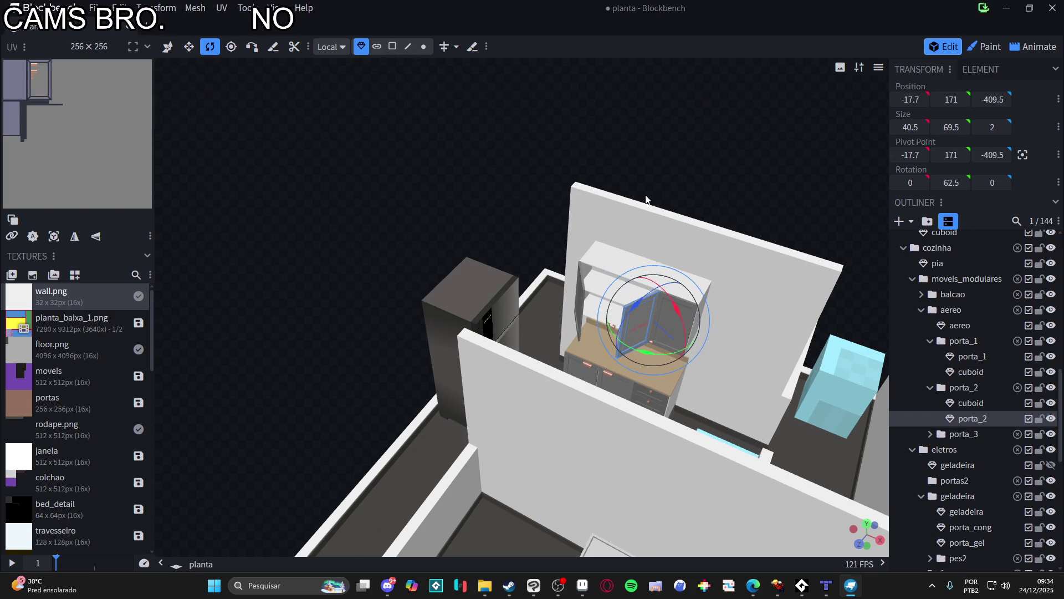
# - Orbit the apartment floor plan to view the kitchen and bedroom from several angles
pyautogui.moveTo(552, 221)
pyautogui.mouseDown()
pyautogui.moveTo(567, 212)
pyautogui.moveTo(508, 261)
pyautogui.moveTo(388, 295)
pyautogui.moveTo(322, 271)
pyautogui.moveTo(294, 307)
pyautogui.moveTo(351, 305)
pyautogui.moveTo(403, 323)
pyautogui.moveTo(489, 424)
pyautogui.moveTo(616, 436)
pyautogui.moveTo(527, 440)
pyautogui.mouseUp()
pyautogui.scroll(-3, 508, 261)
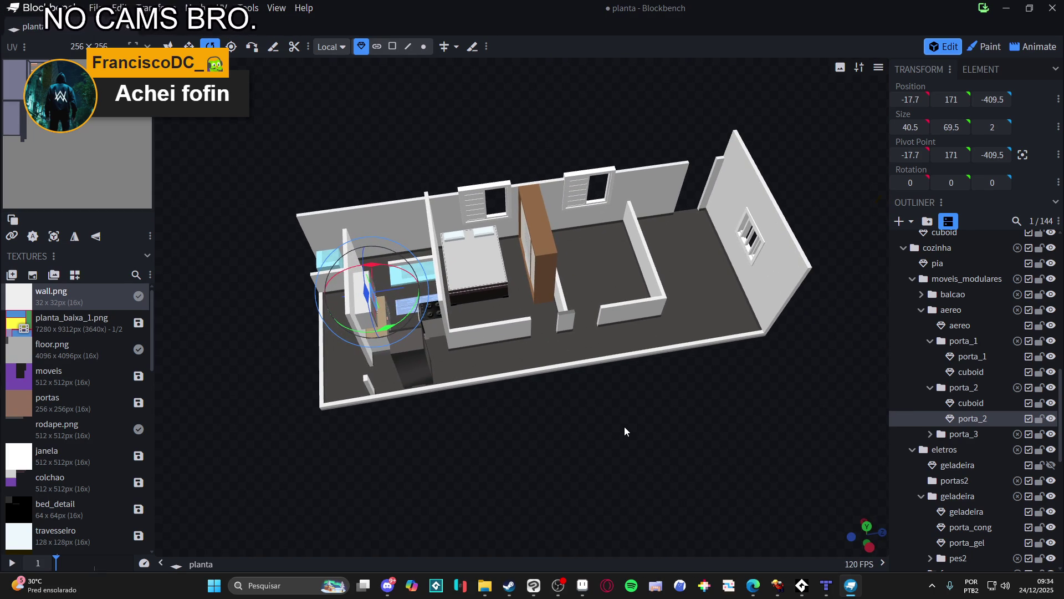
pyautogui.moveTo(704, 405); pyautogui.dragTo(571, 449)
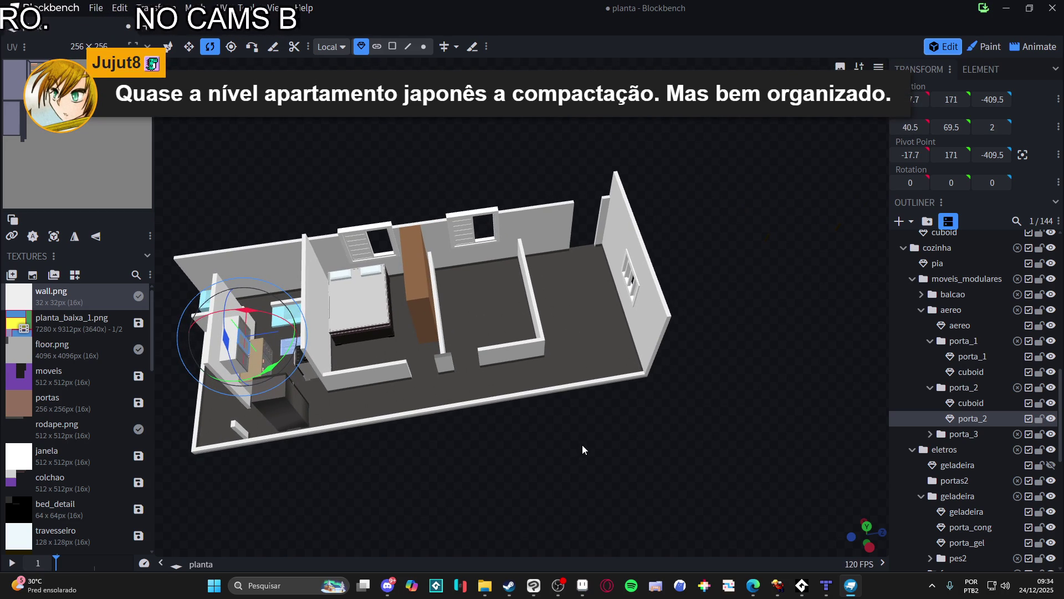
pyautogui.moveTo(497, 454)
pyautogui.mouseDown()
pyautogui.moveTo(618, 467)
pyautogui.moveTo(575, 471)
pyautogui.moveTo(620, 463)
pyautogui.moveTo(598, 471)
pyautogui.moveTo(580, 455)
pyautogui.mouseUp()
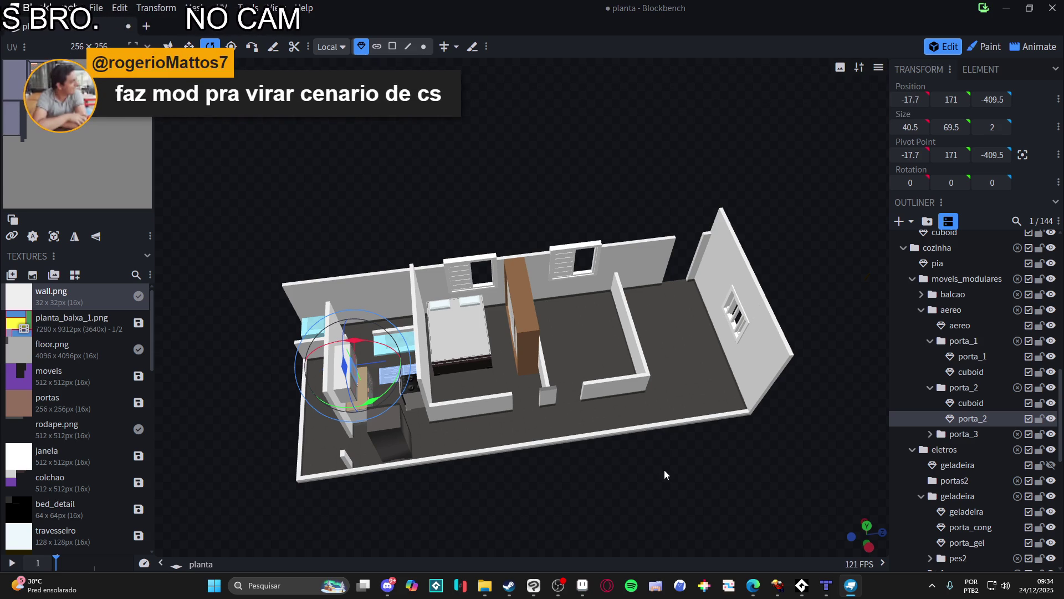
# - Pan the model, orbit to a low side view, then minimize Blockbench to reveal Tiled
pyautogui.moveTo(664, 469); pyautogui.dragTo(627, 478)
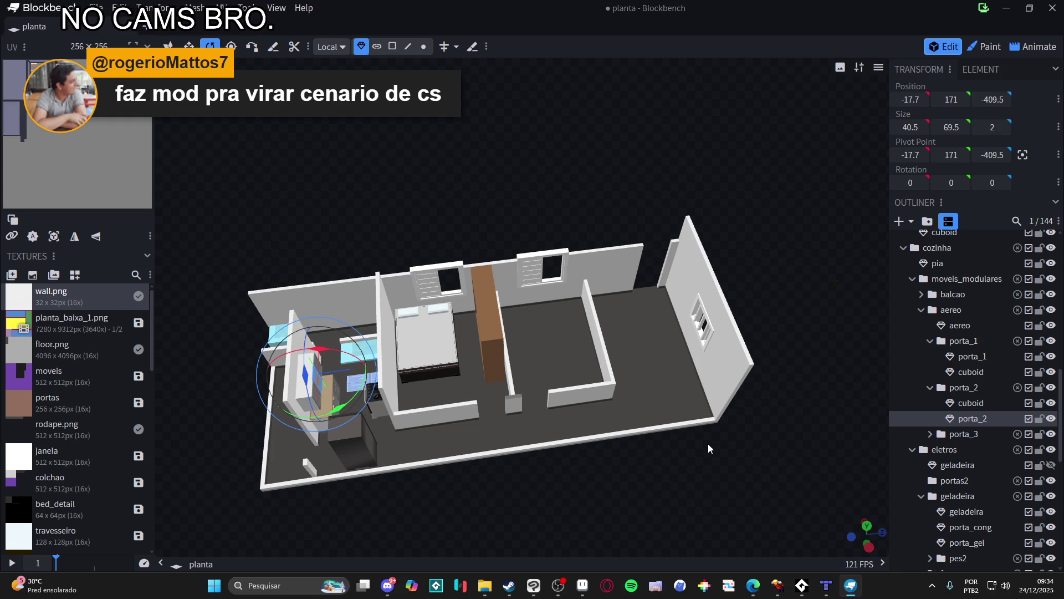
pyautogui.moveTo(647, 467)
pyautogui.mouseDown()
pyautogui.moveTo(657, 453)
pyautogui.moveTo(743, 481)
pyautogui.moveTo(684, 462)
pyautogui.mouseUp()
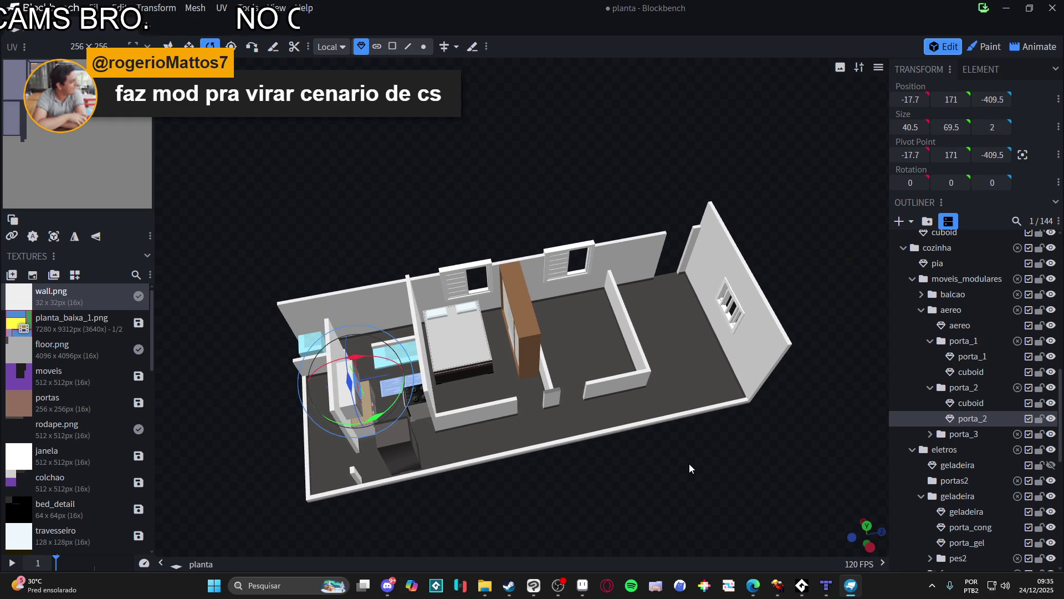
pyautogui.moveTo(690, 463)
pyautogui.mouseDown()
pyautogui.moveTo(657, 445)
pyautogui.moveTo(625, 392)
pyautogui.moveTo(655, 350)
pyautogui.moveTo(690, 417)
pyautogui.moveTo(604, 332)
pyautogui.moveTo(647, 376)
pyautogui.moveTo(603, 378)
pyautogui.moveTo(542, 455)
pyautogui.moveTo(599, 462)
pyautogui.moveTo(536, 452)
pyautogui.moveTo(456, 460)
pyautogui.mouseUp()
pyautogui.scroll(-1, 500, 457)
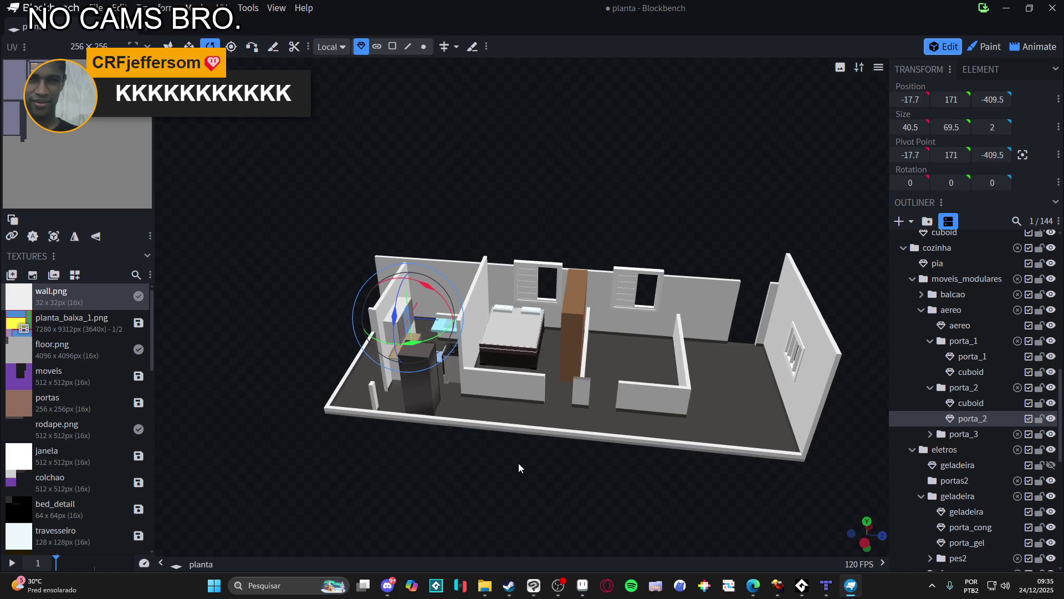
pyautogui.click(1006, 8)
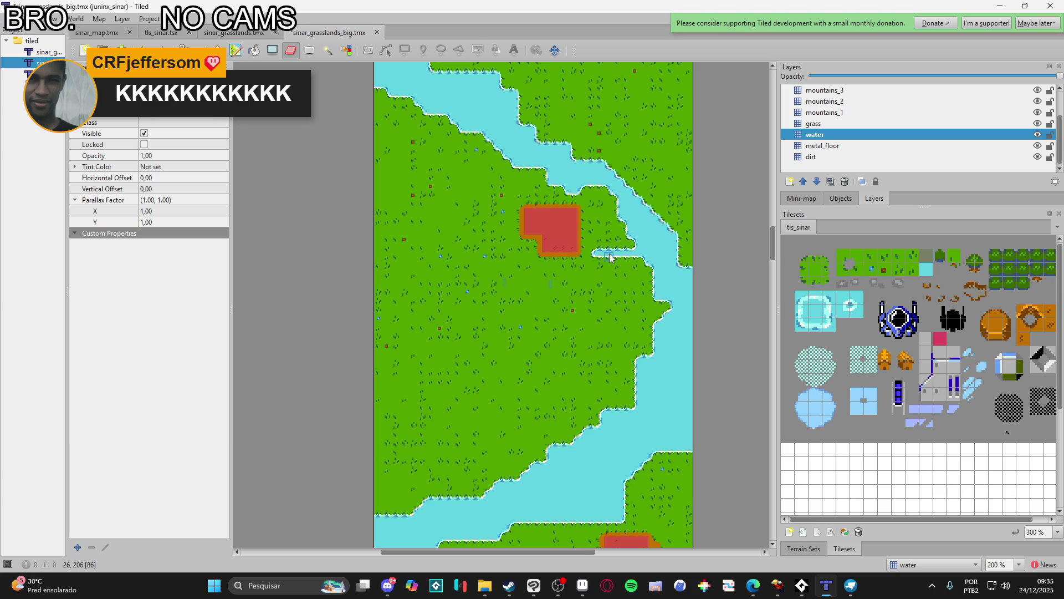
# - Select the grass layer and show the tls_sinar terrain set's grass, water and other terrains
pyautogui.moveTo(523, 295); pyautogui.dragTo(553, 287)
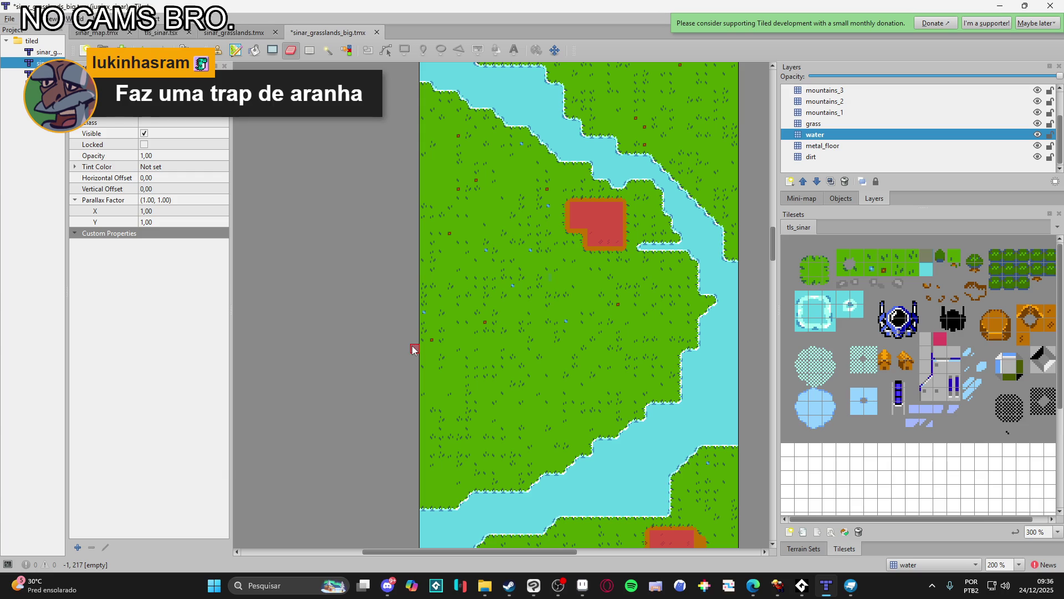
pyautogui.moveTo(406, 352)
pyautogui.mouseDown()
pyautogui.moveTo(354, 364)
pyautogui.moveTo(304, 347)
pyautogui.moveTo(325, 357)
pyautogui.mouseUp()
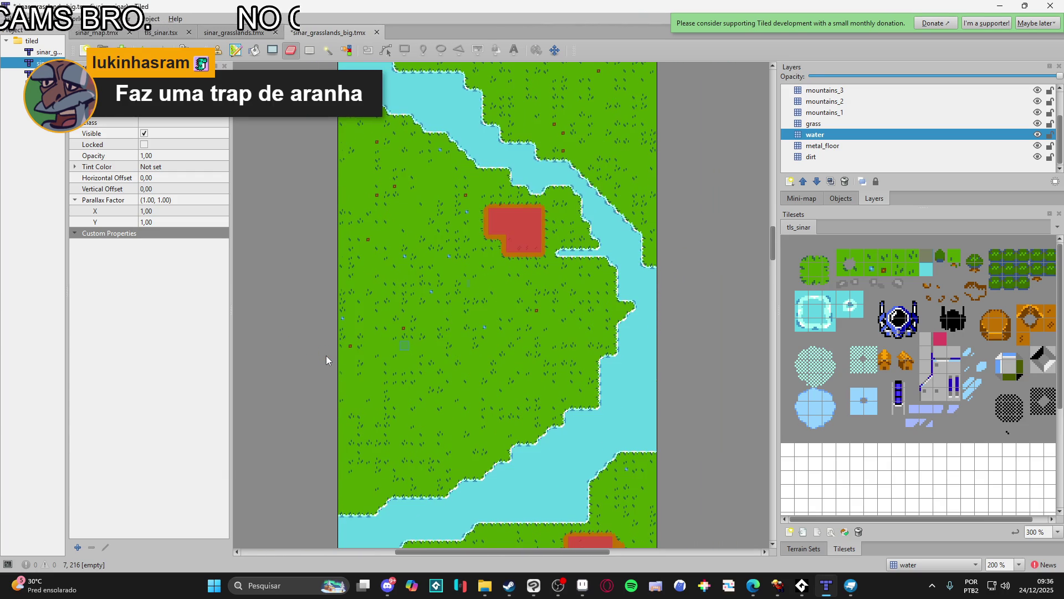
pyautogui.scroll(-3, 326, 357)
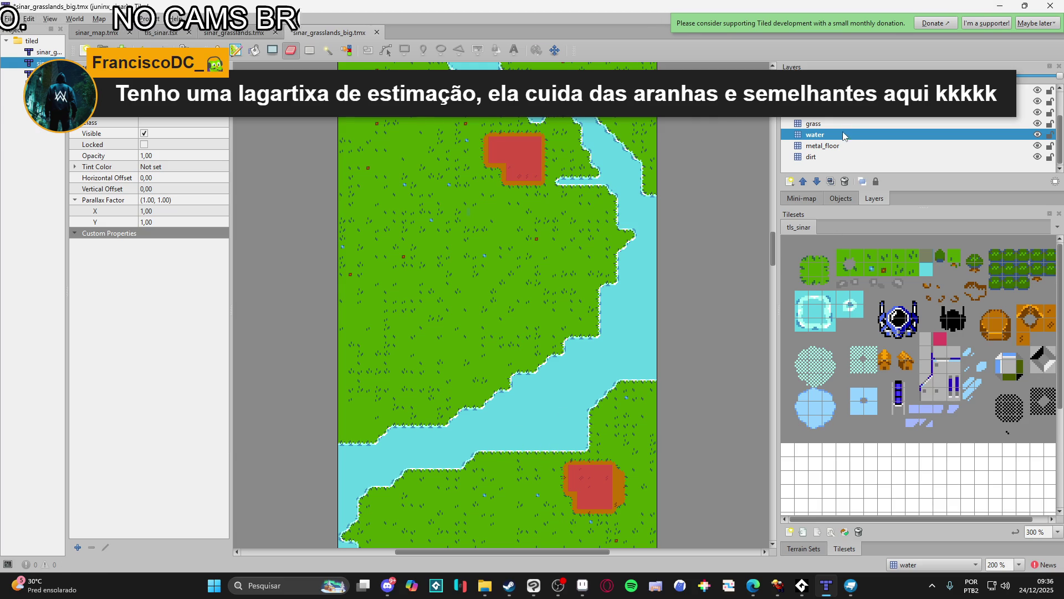
pyautogui.click(842, 123)
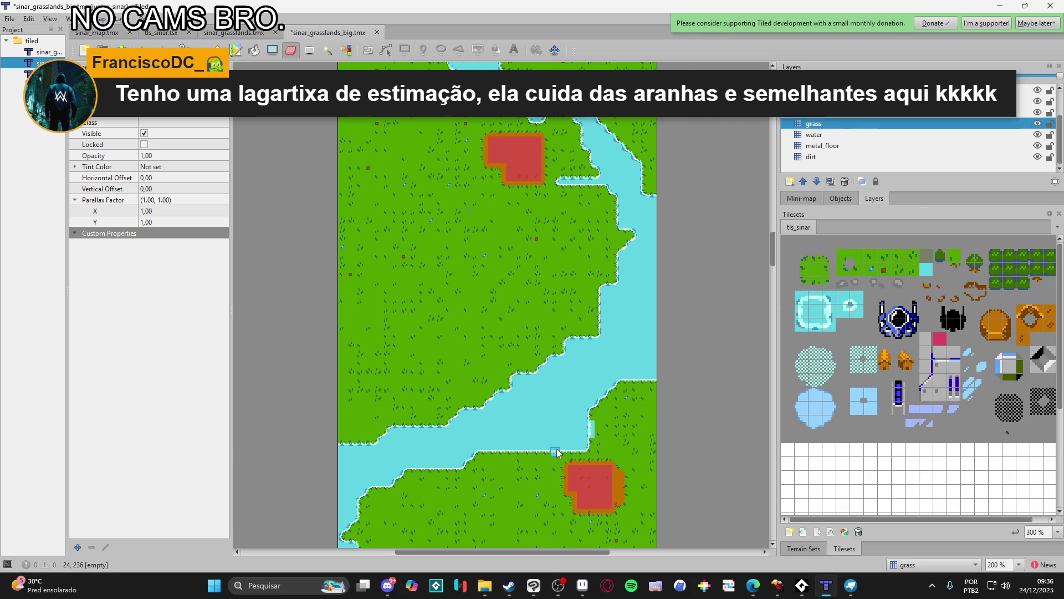
pyautogui.click(805, 548)
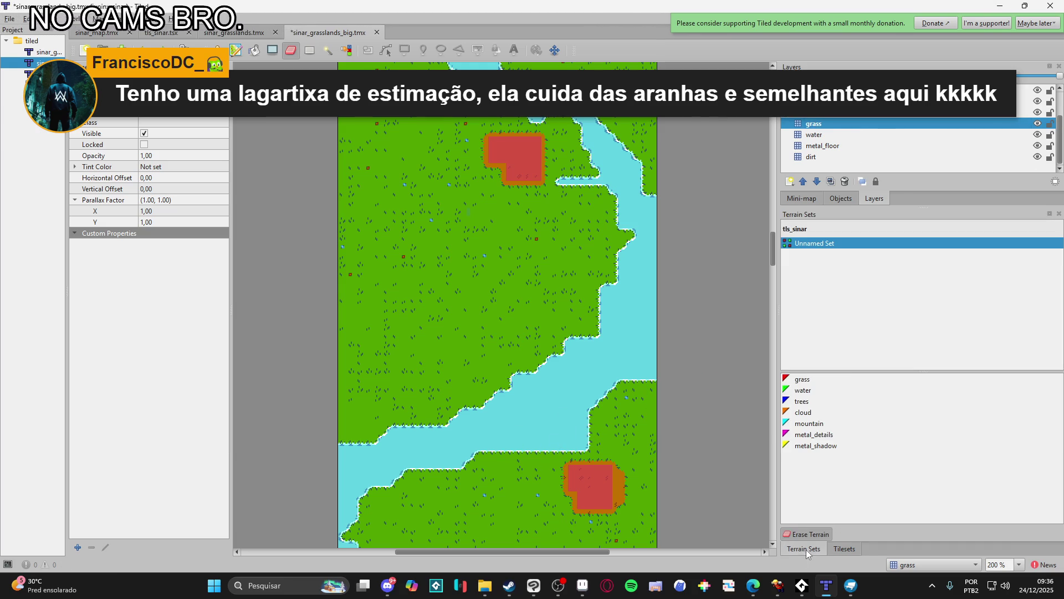
# - Pick grass, then water, as the terrain brush while panning to the lower river bend
pyautogui.click(820, 380)
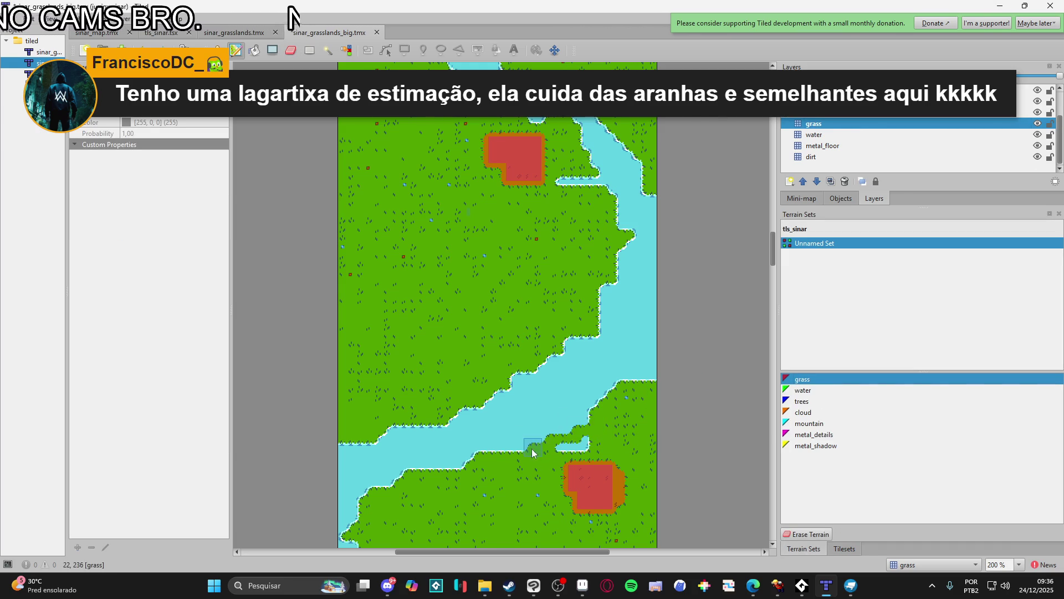
pyautogui.moveTo(527, 457)
pyautogui.mouseDown()
pyautogui.moveTo(622, 423)
pyautogui.moveTo(562, 454)
pyautogui.moveTo(518, 421)
pyautogui.moveTo(530, 430)
pyautogui.moveTo(563, 392)
pyautogui.mouseUp()
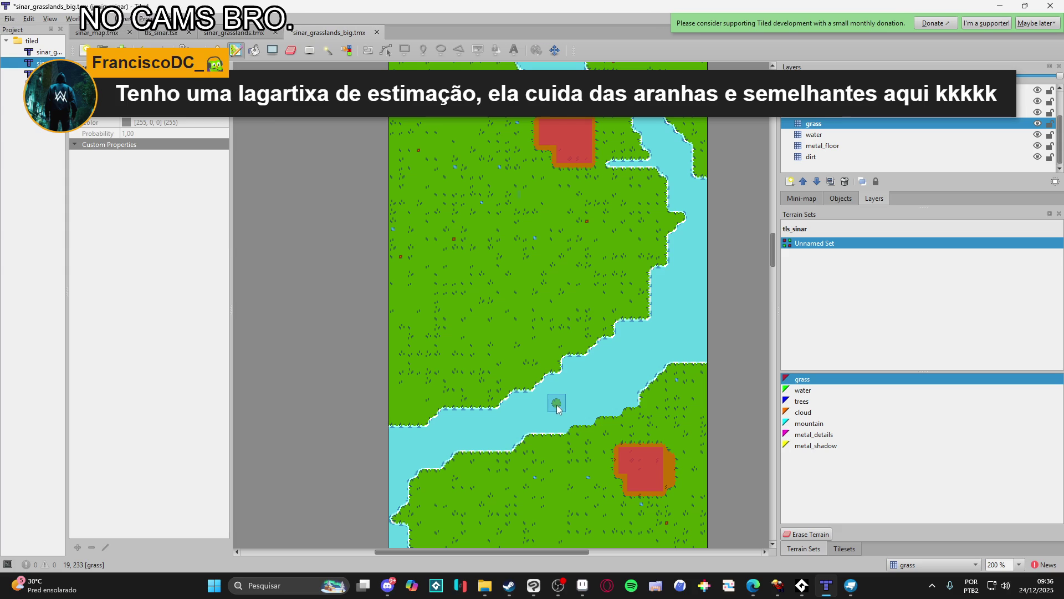
pyautogui.moveTo(557, 409); pyautogui.dragTo(594, 319)
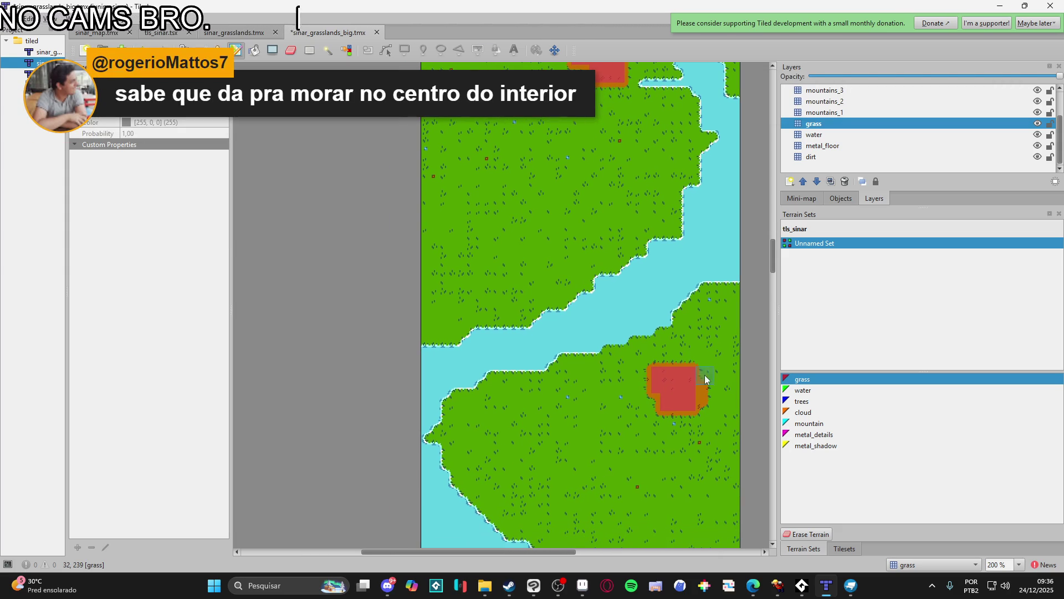
pyautogui.click(814, 390)
pyautogui.scroll(2, 720, 370)
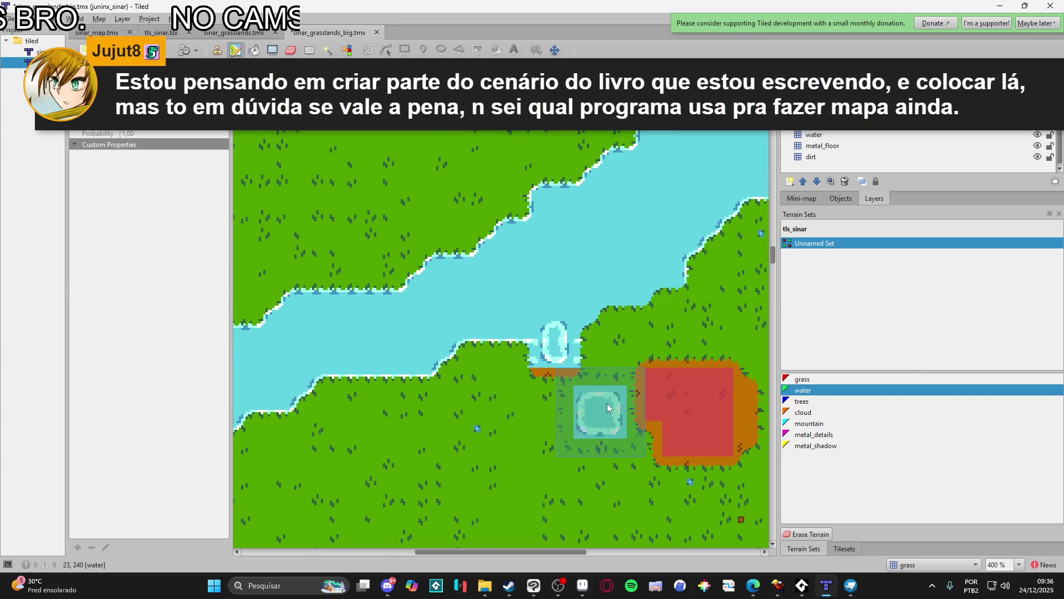
# - On the water layer, show the tls_sinar tileset tiles and pick a water tile
pyautogui.click(854, 134)
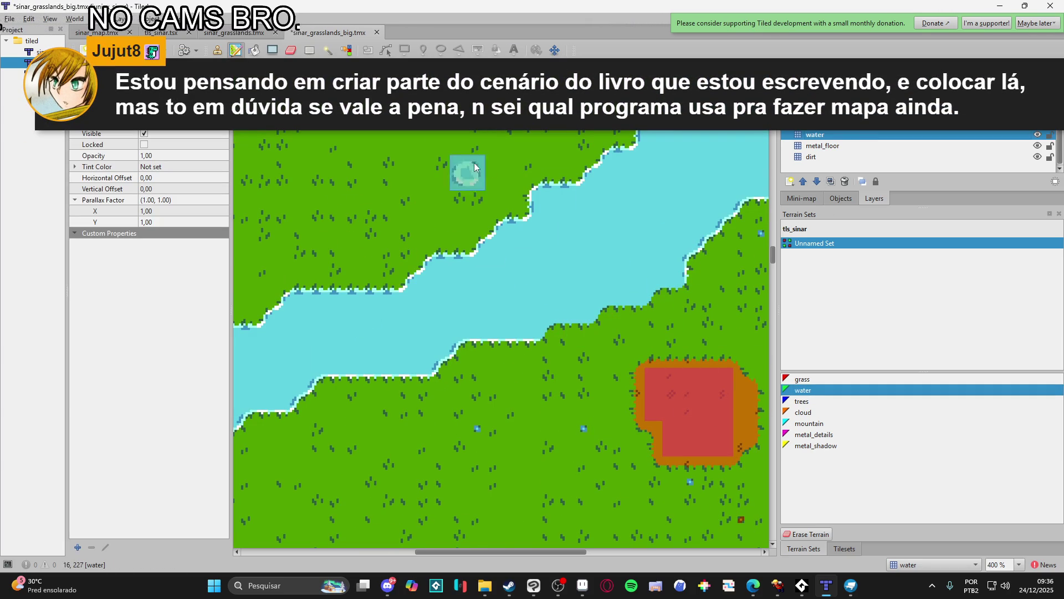
pyautogui.press('r')
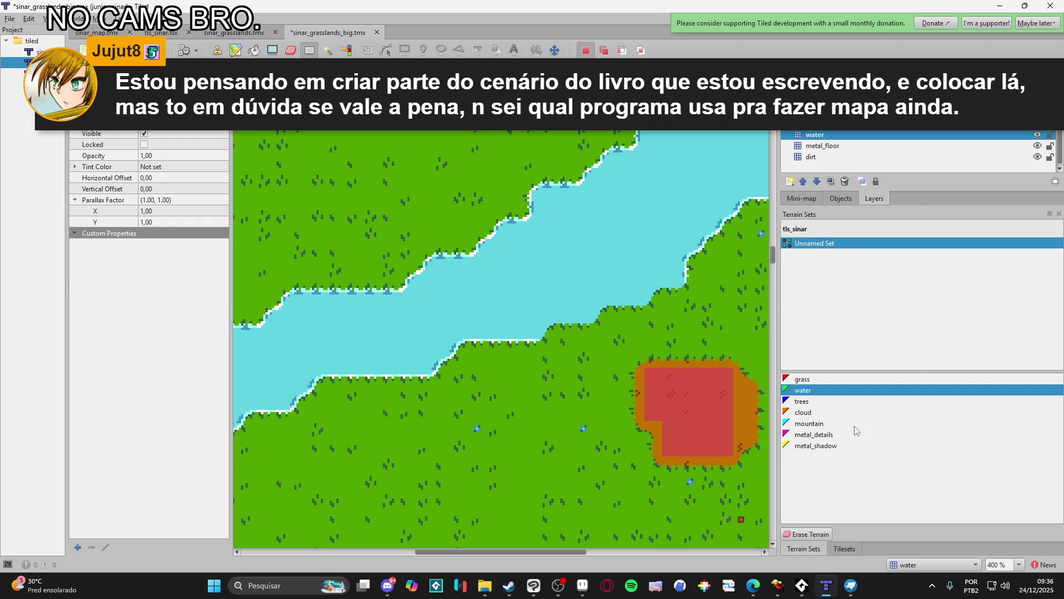
pyautogui.click(843, 549)
pyautogui.click(801, 302)
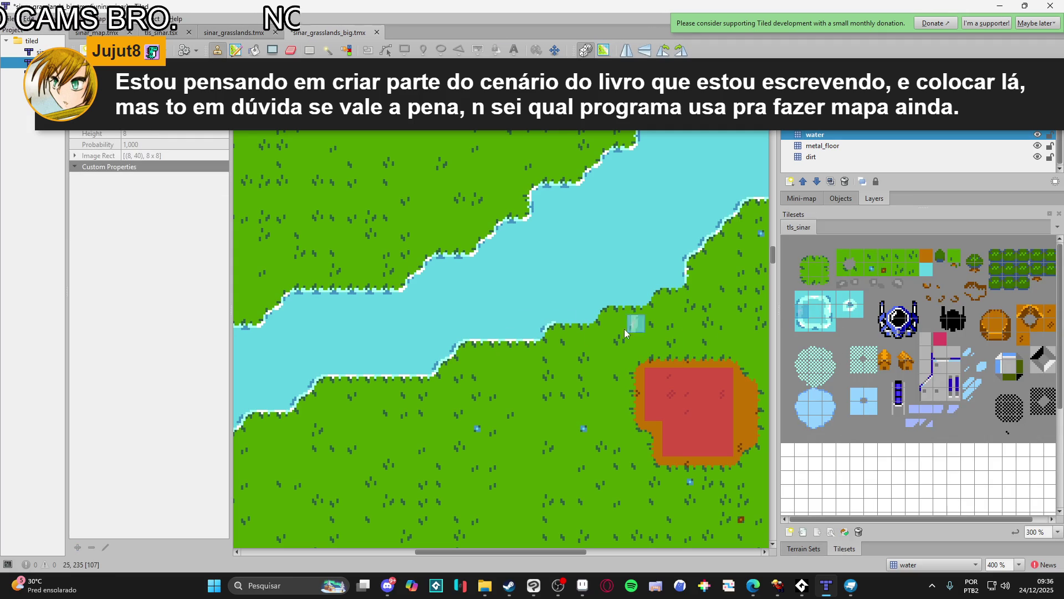
# - Test several tls_sinar water-edge tiles, settling back on the first one tried near the red block
pyautogui.click(814, 297)
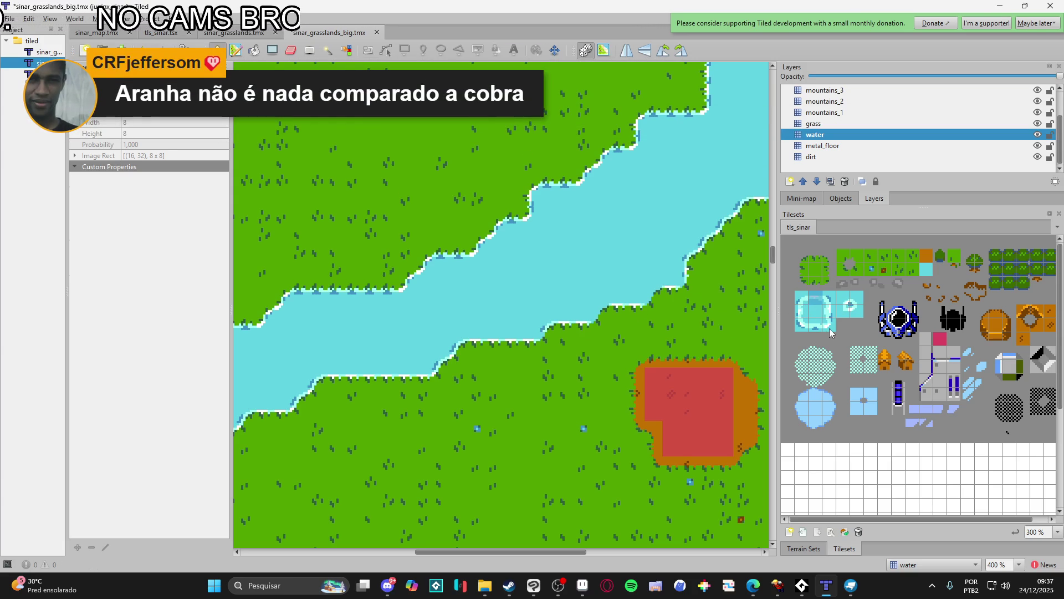
pyautogui.click(804, 302)
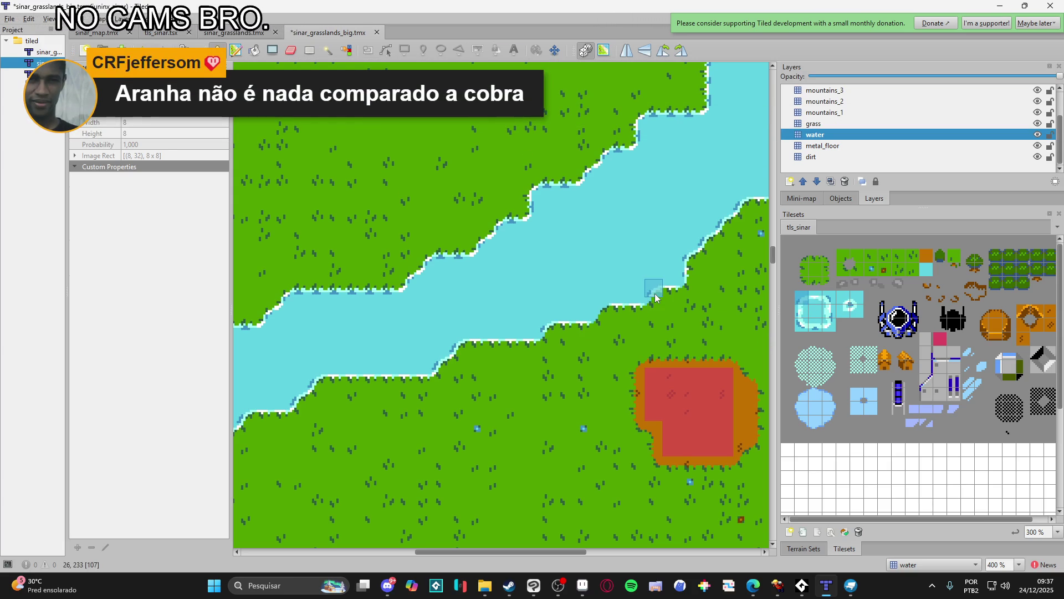
pyautogui.click(831, 330)
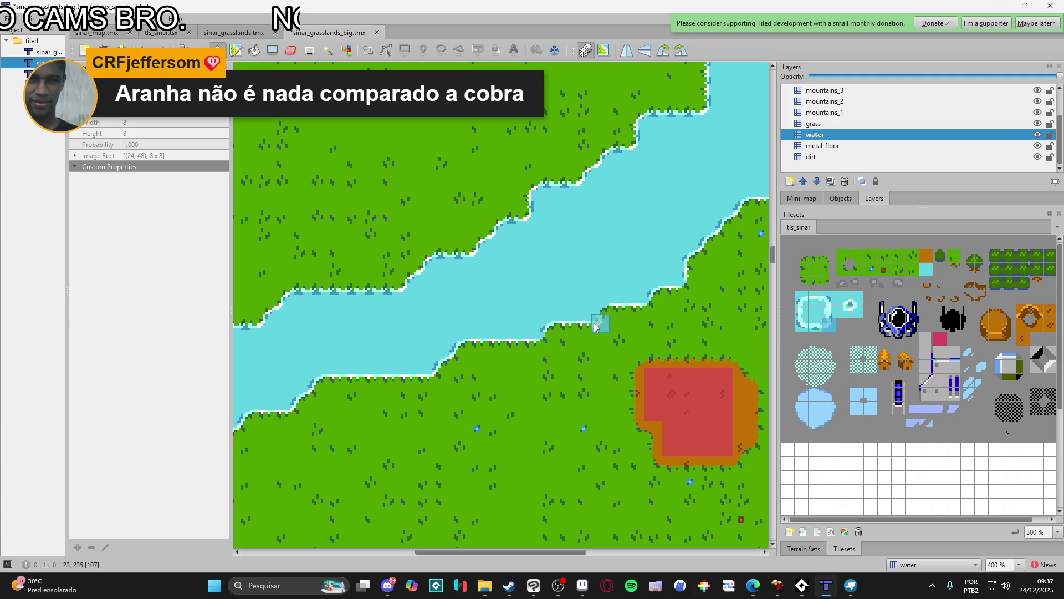
pyautogui.click(787, 298)
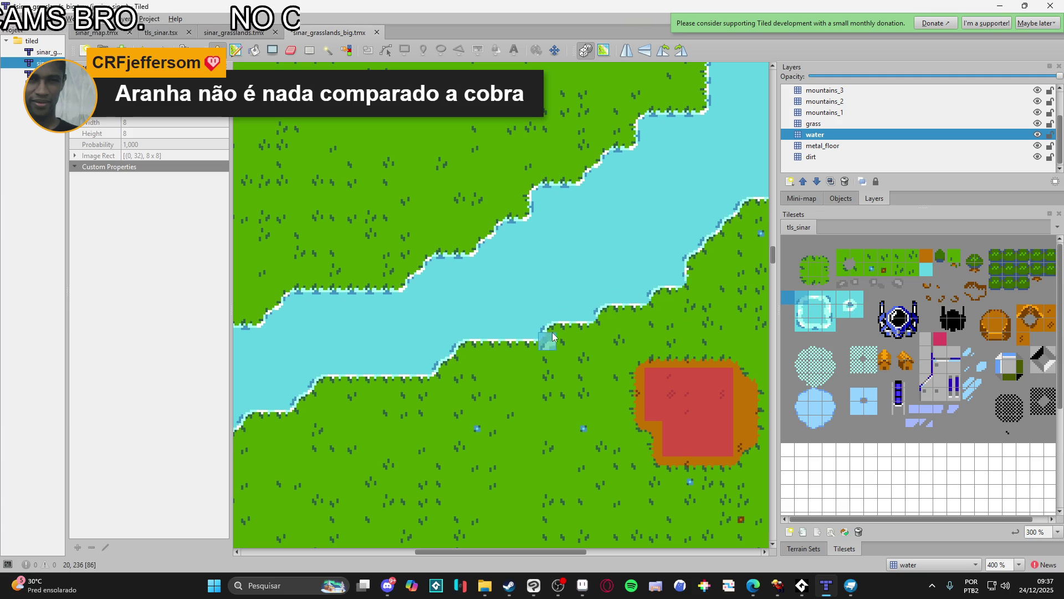
pyautogui.click(828, 327)
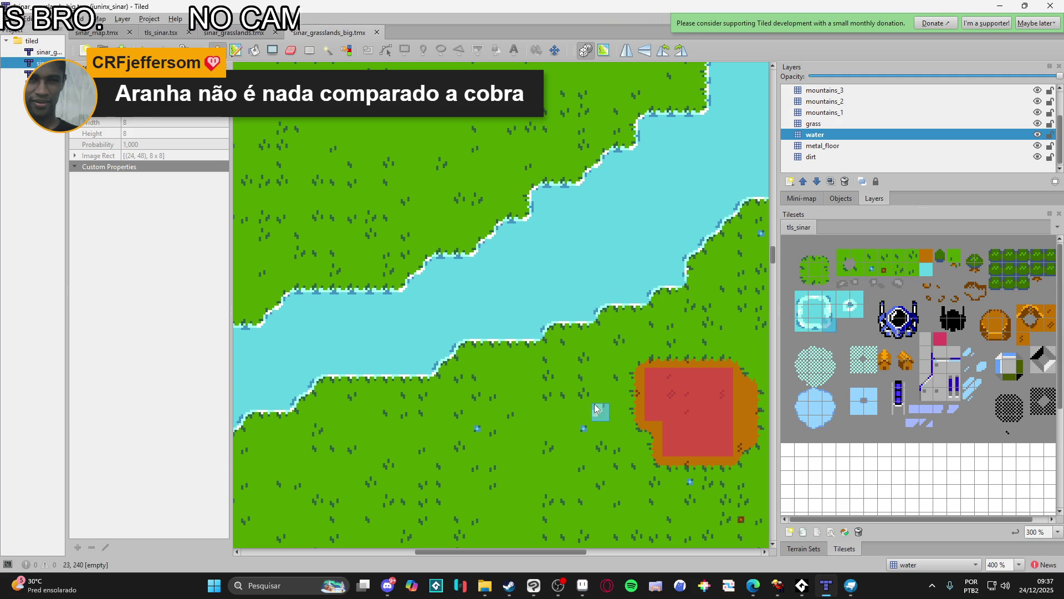
pyautogui.click(799, 315)
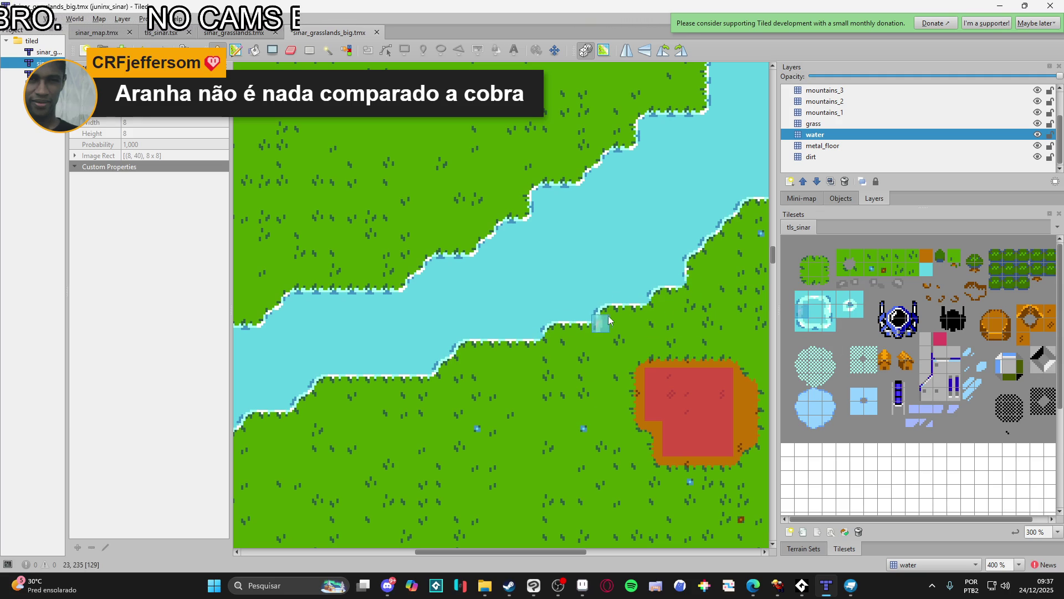
pyautogui.moveTo(726, 328)
pyautogui.mouseDown()
pyautogui.moveTo(618, 376)
pyautogui.moveTo(635, 374)
pyautogui.mouseUp()
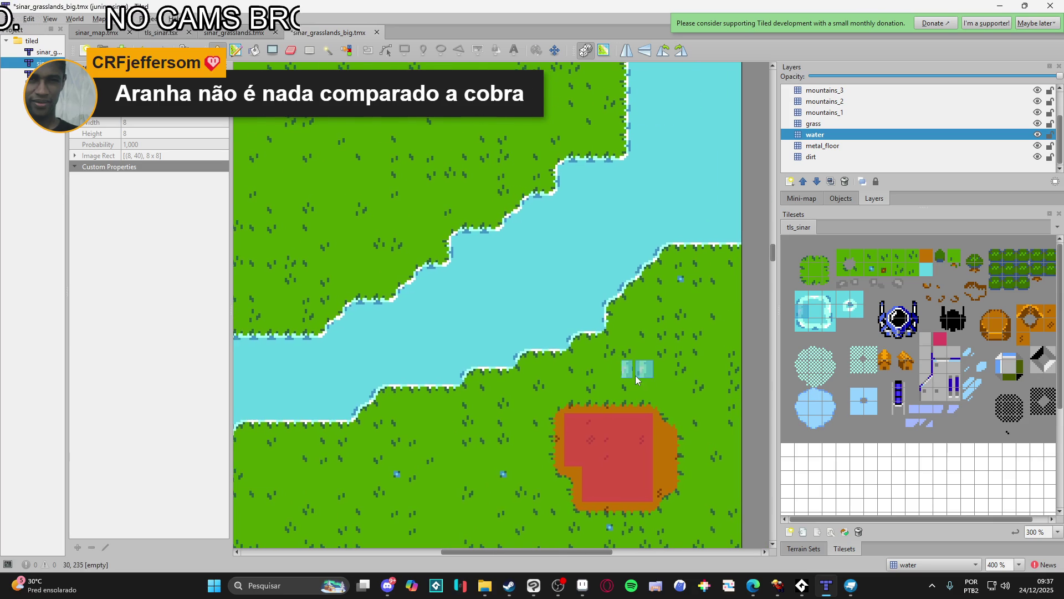
pyautogui.scroll(-3, 635, 375)
pyautogui.moveTo(565, 436)
pyautogui.mouseDown()
pyautogui.moveTo(518, 330)
pyautogui.moveTo(468, 414)
pyautogui.moveTo(591, 308)
pyautogui.mouseUp()
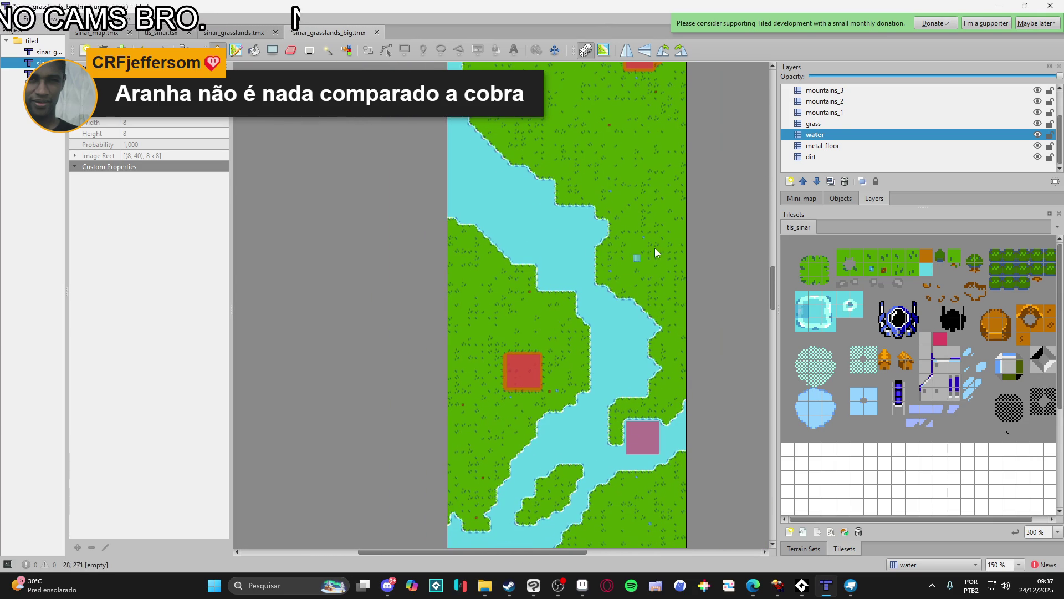
# - On the grass layer, paint grass terrain over the shoreline notch and along the river's edge
pyautogui.click(834, 123)
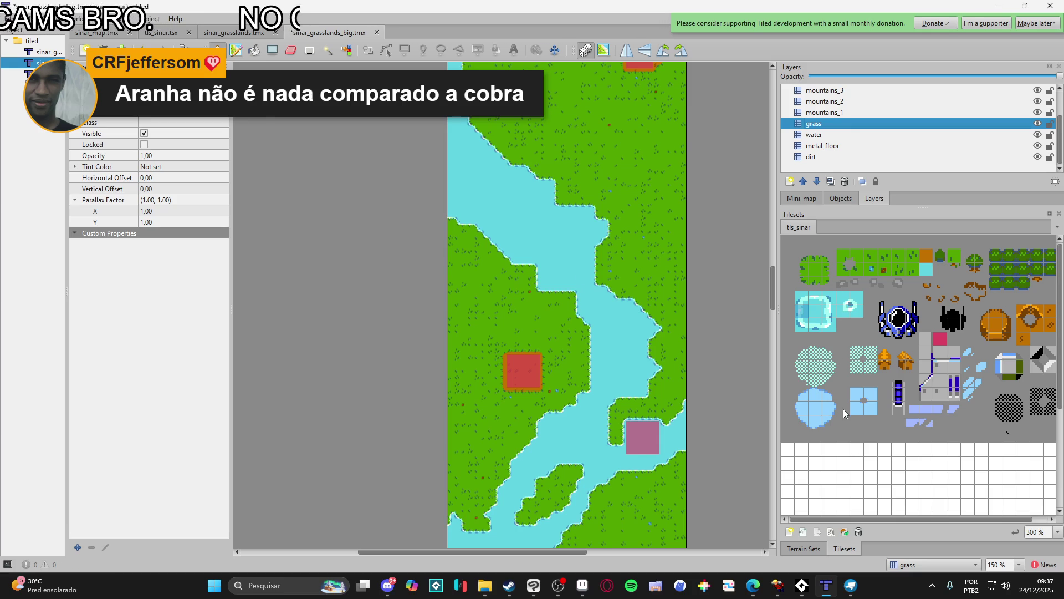
pyautogui.click(813, 548)
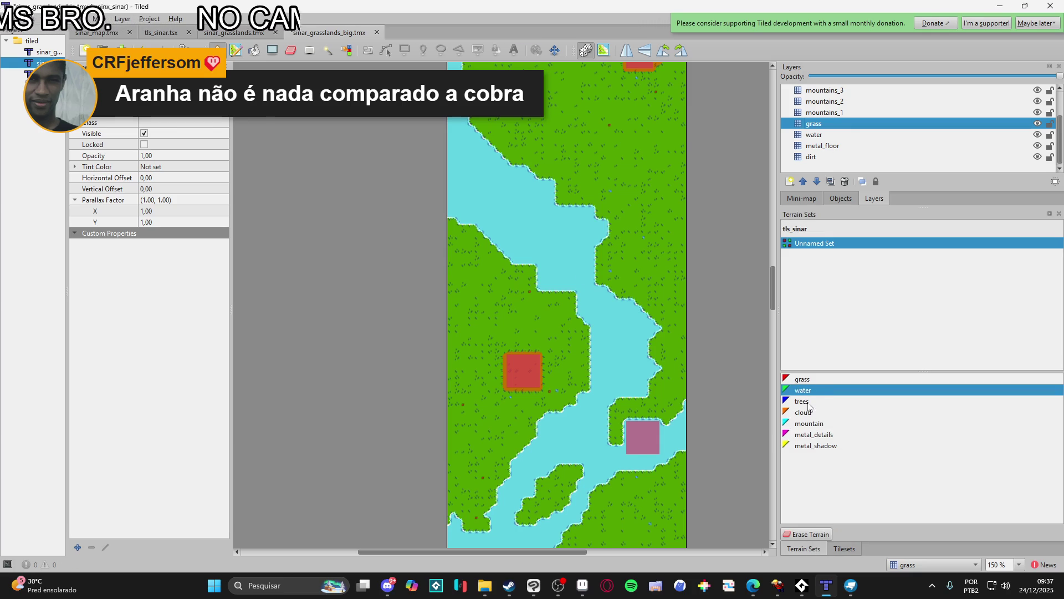
pyautogui.click(802, 379)
pyautogui.keyDown('ctrl'); pyautogui.scroll(3, 570, 300); pyautogui.keyUp('ctrl')
pyautogui.click(497, 262)
pyautogui.keyDown('ctrl'); pyautogui.scroll(-2, 543, 301); pyautogui.keyUp('ctrl')
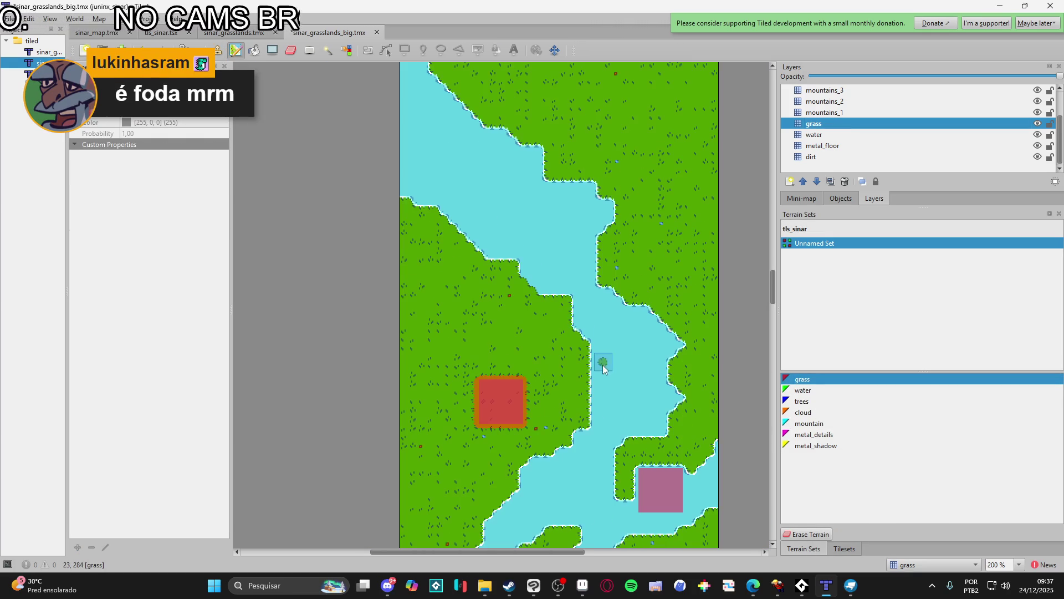
pyautogui.keyDown('ctrl'); pyautogui.scroll(2, 597, 387); pyautogui.keyUp('ctrl')
pyautogui.moveTo(596, 377); pyautogui.dragTo(593, 398)
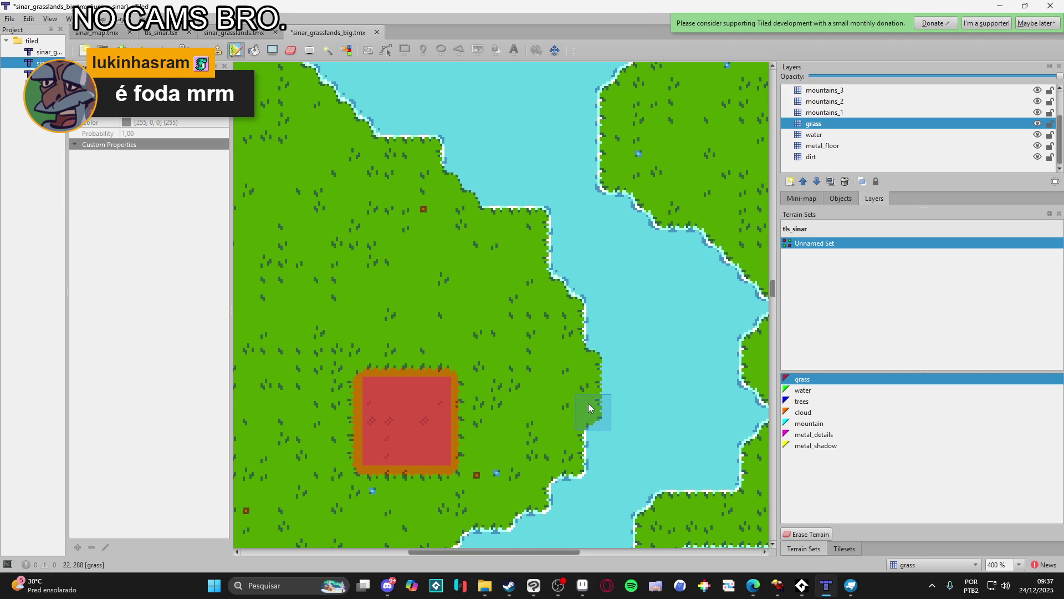
pyautogui.keyDown('ctrl'); pyautogui.scroll(-2, 600, 376); pyautogui.keyUp('ctrl')
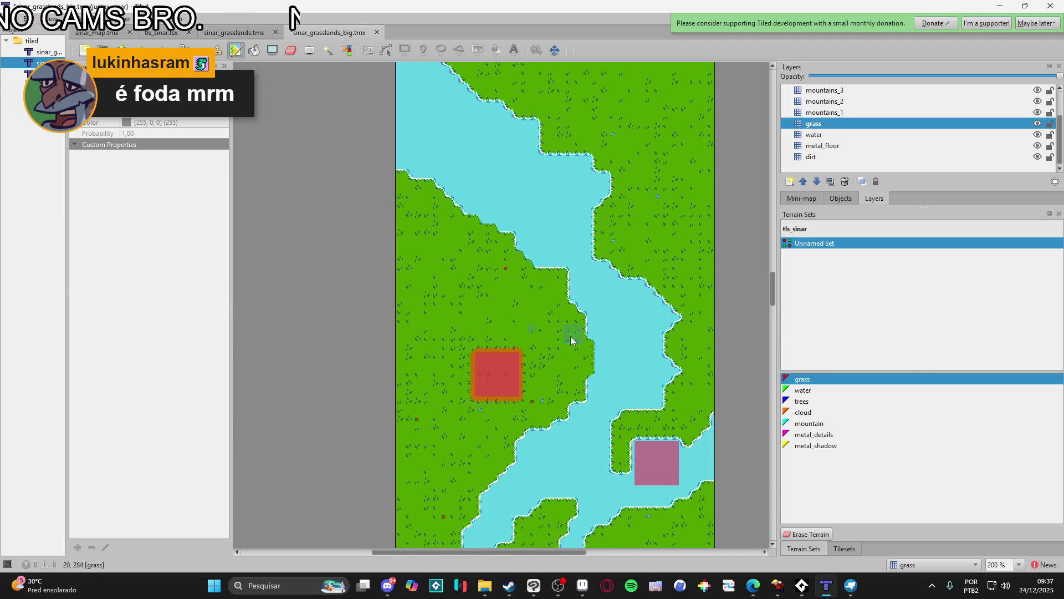
pyautogui.keyDown('ctrl'); pyautogui.scroll(2, 571, 338); pyautogui.keyUp('ctrl')
pyautogui.scroll(2, 578, 232)
pyautogui.hscroll(-1, 578, 233)
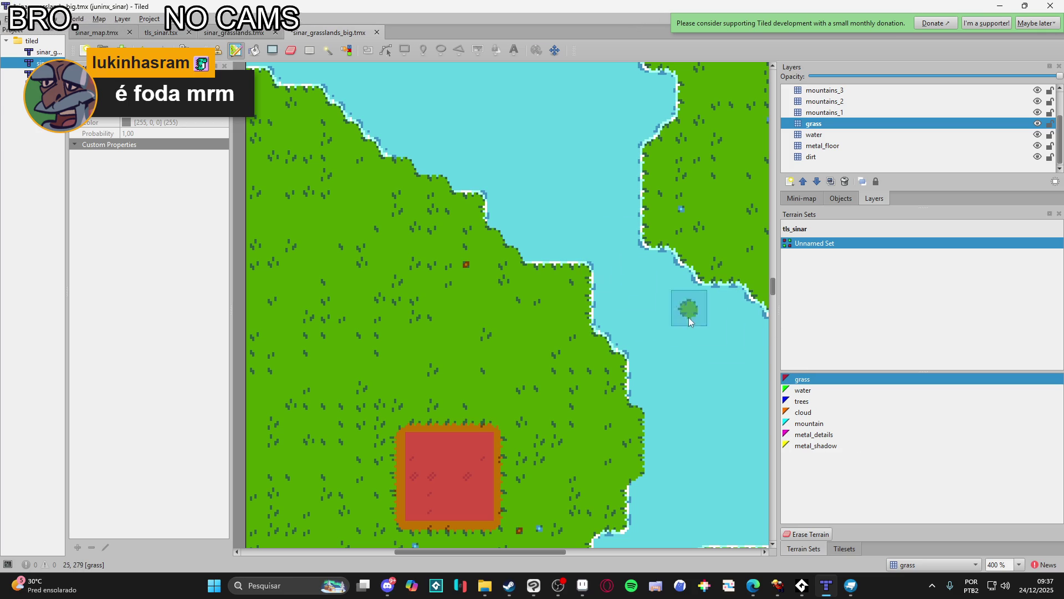
# - Toggle the terrain eraser, reselect grass terrain, and show the tls_sinar tileset's tiles
pyautogui.click(807, 534)
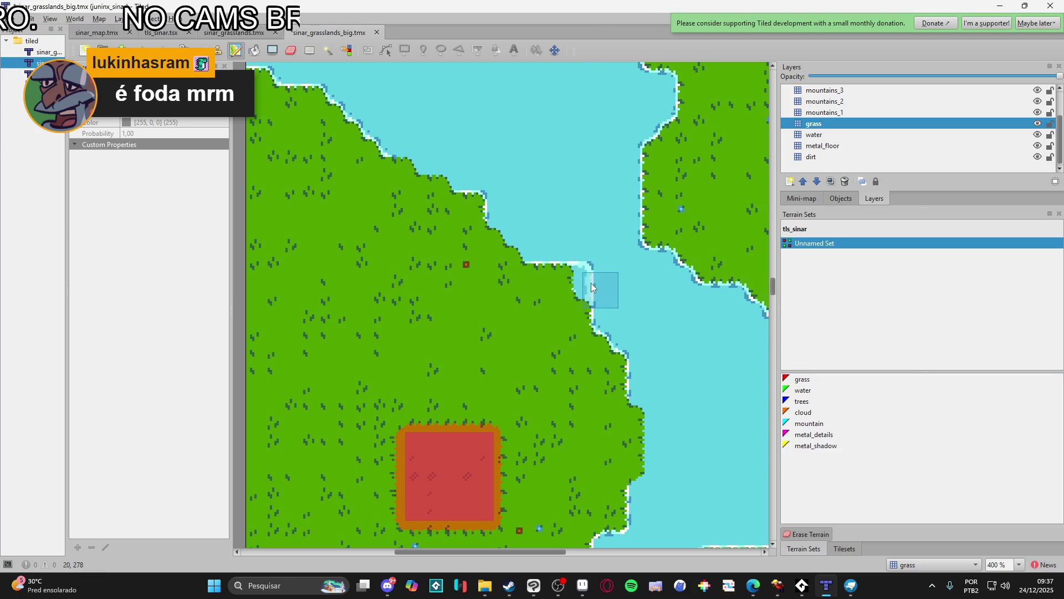
pyautogui.keyDown('ctrl'); pyautogui.scroll(-2, 681, 367); pyautogui.keyUp('ctrl')
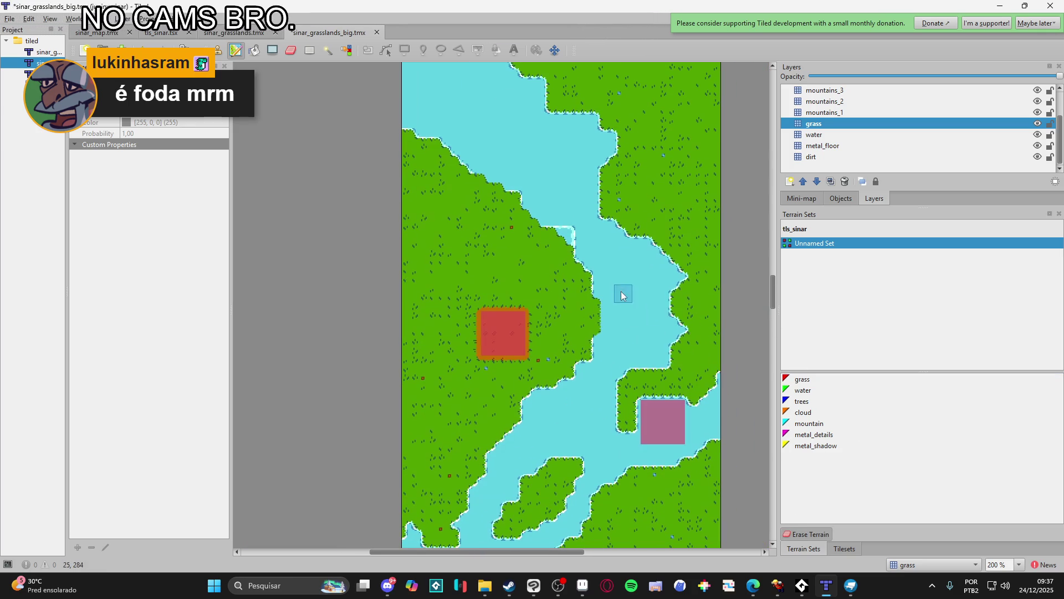
pyautogui.click(810, 381)
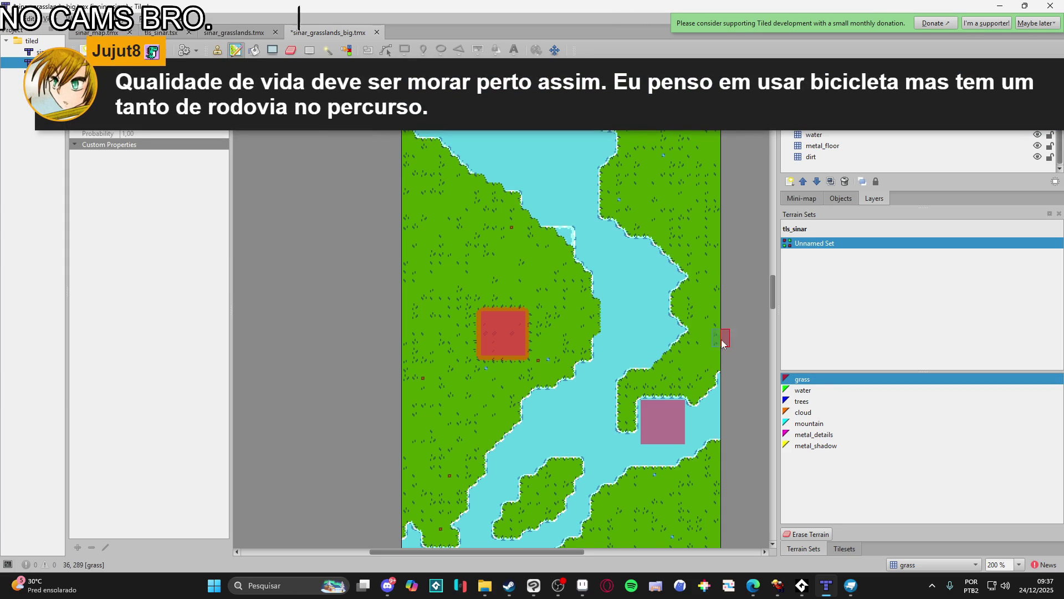
pyautogui.scroll(-2, 715, 319)
pyautogui.click(844, 548)
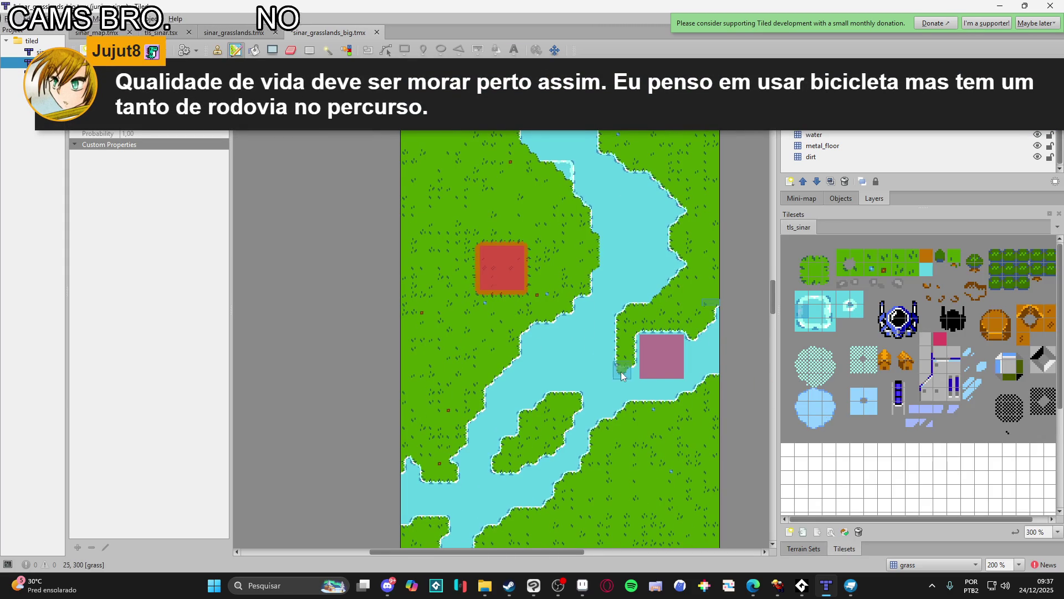
# - On the water layer, copy a plain water tile and paint it over the bend's white edges
pyautogui.moveTo(613, 369); pyautogui.dragTo(584, 410)
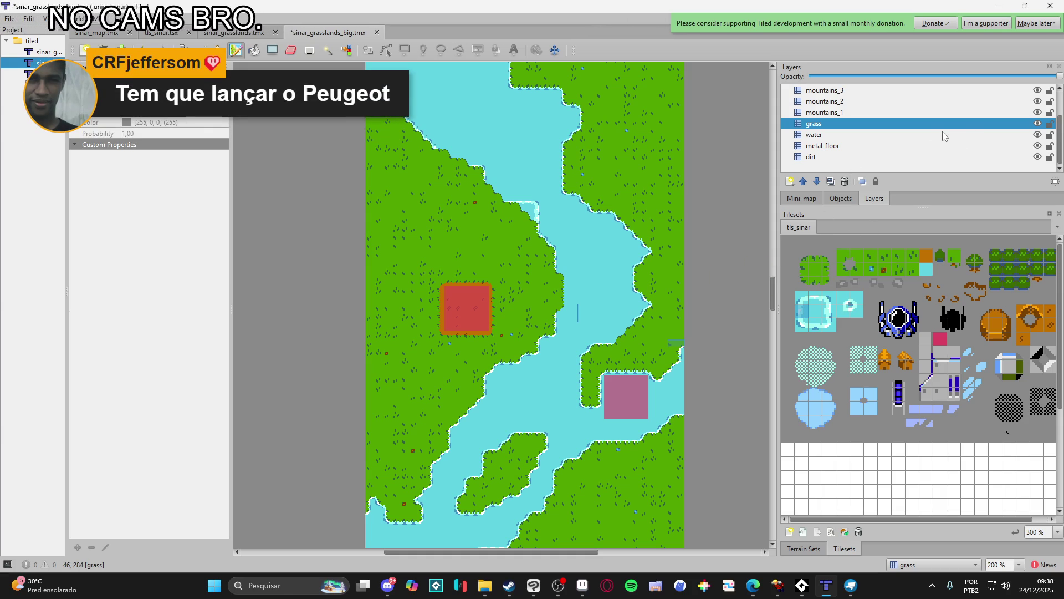
pyautogui.click(823, 326)
pyautogui.scroll(4, 558, 327)
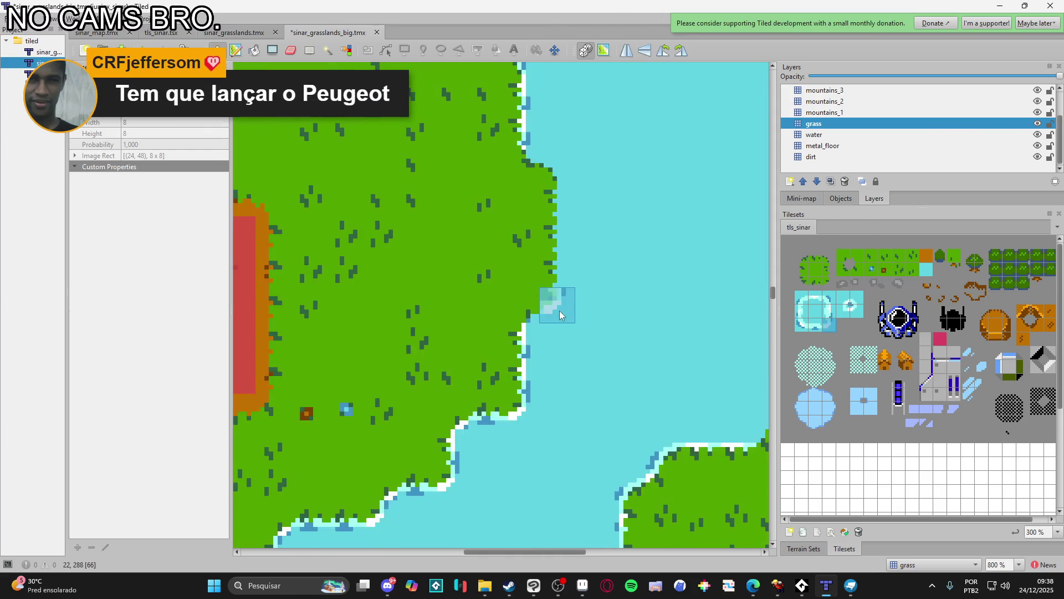
pyautogui.click(830, 136)
pyautogui.click(815, 328)
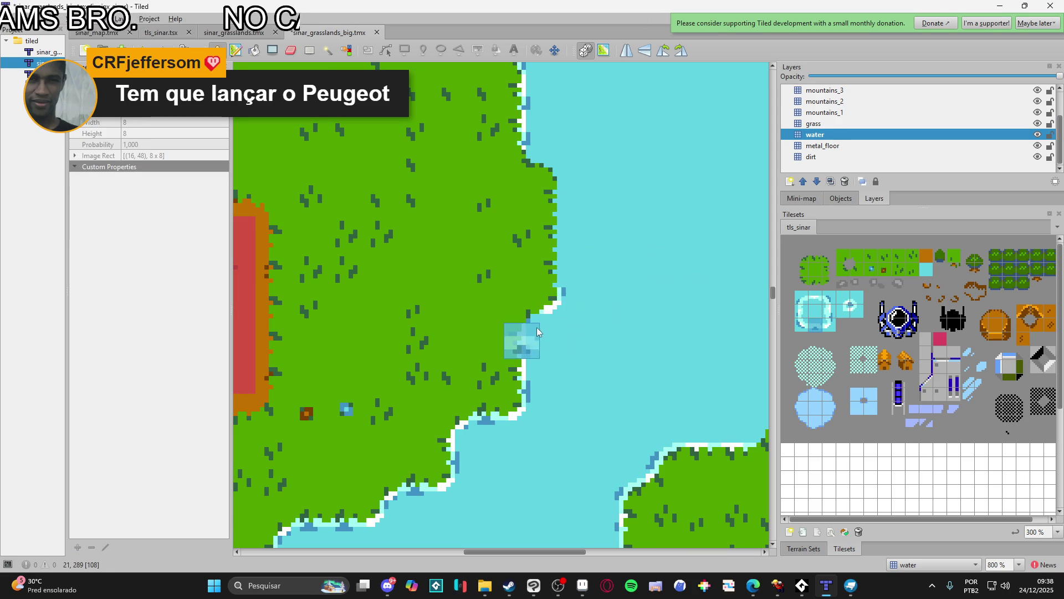
pyautogui.click(832, 313)
pyautogui.click(814, 296)
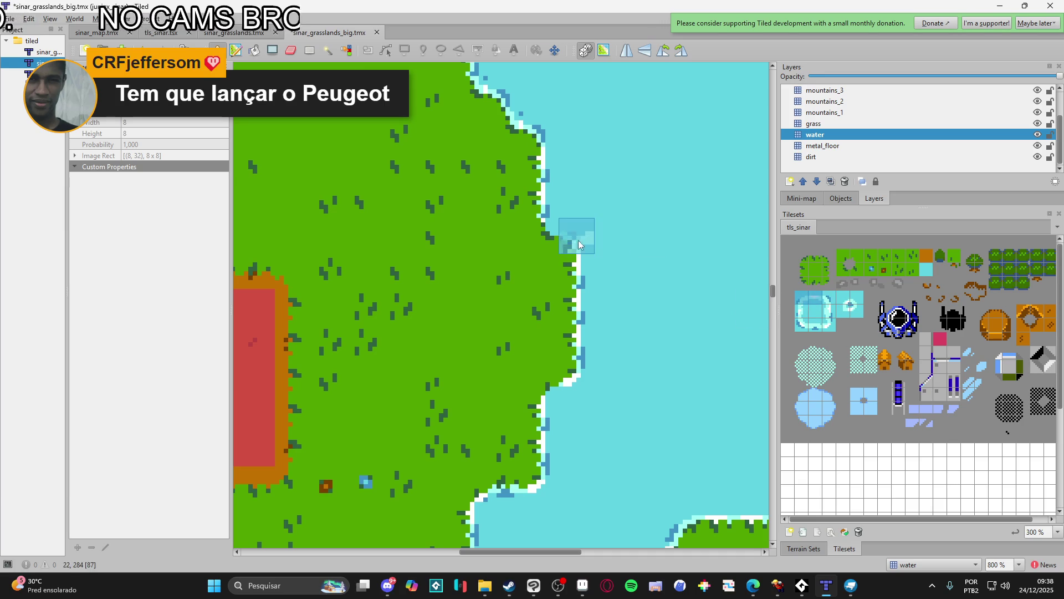
pyautogui.scroll(-4, 487, 306)
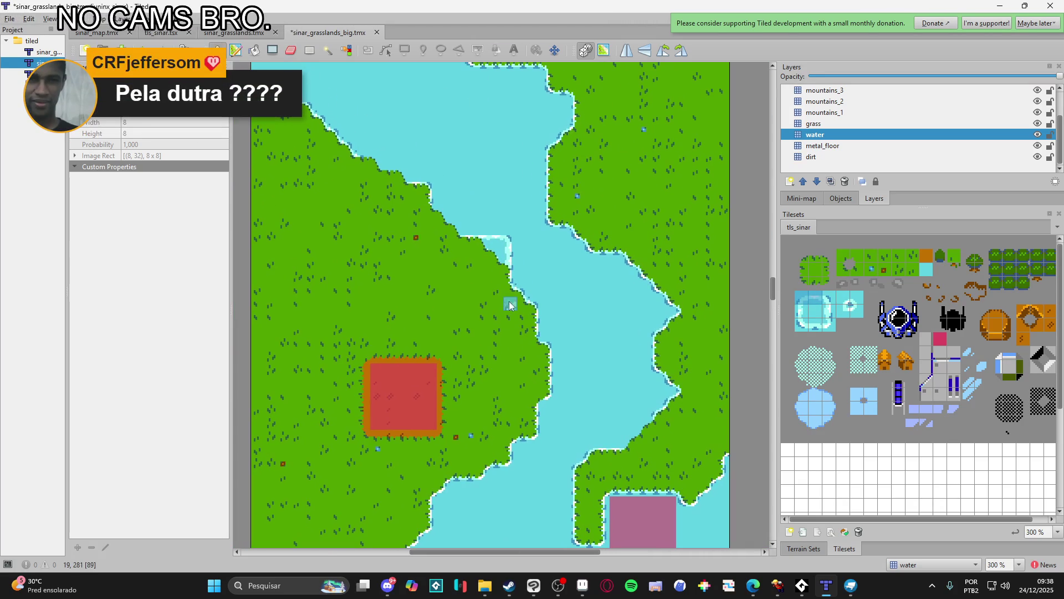
pyautogui.scroll(2, 514, 248)
pyautogui.rightClick(531, 237)
pyautogui.moveTo(531, 237)
pyautogui.mouseDown()
pyautogui.moveTo(510, 263)
pyautogui.moveTo(483, 236)
pyautogui.moveTo(450, 225)
pyautogui.mouseUp()
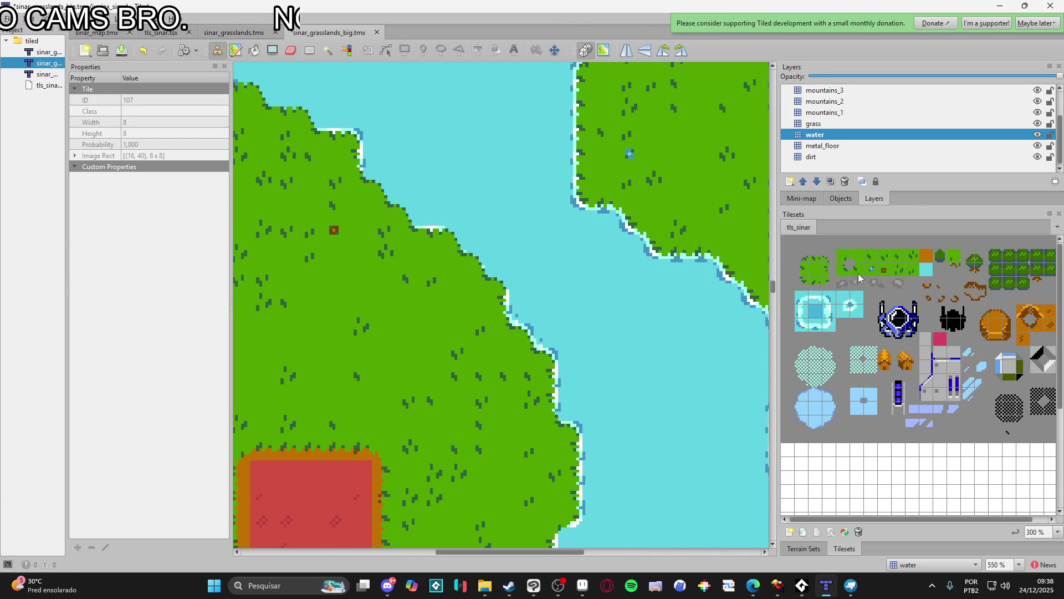
# - Compare several water-edge tiles in the tileset, then pan upstream along the river
pyautogui.click(828, 298)
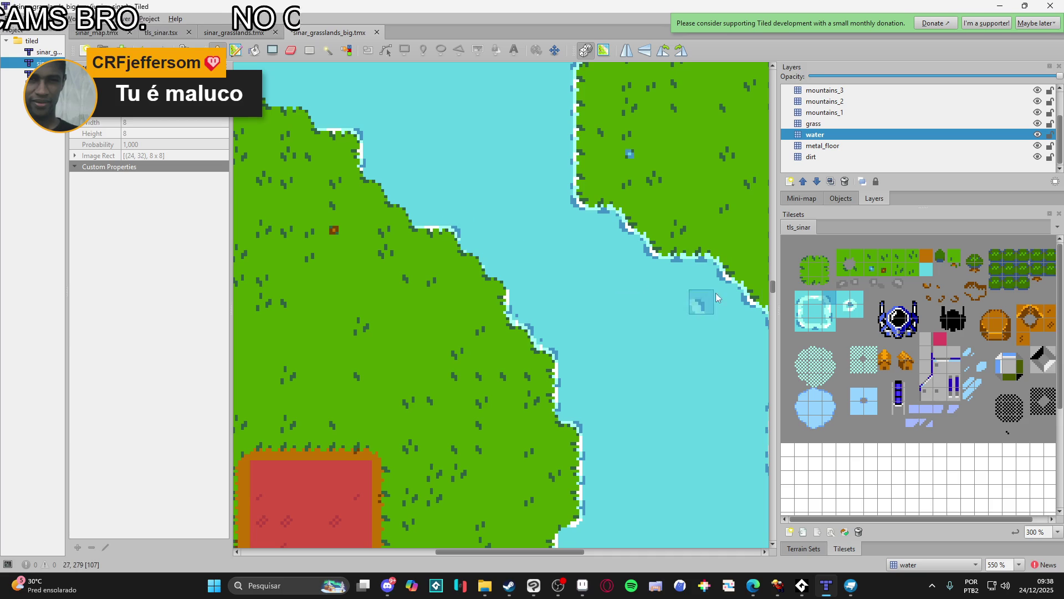
pyautogui.click(820, 311)
pyautogui.click(825, 297)
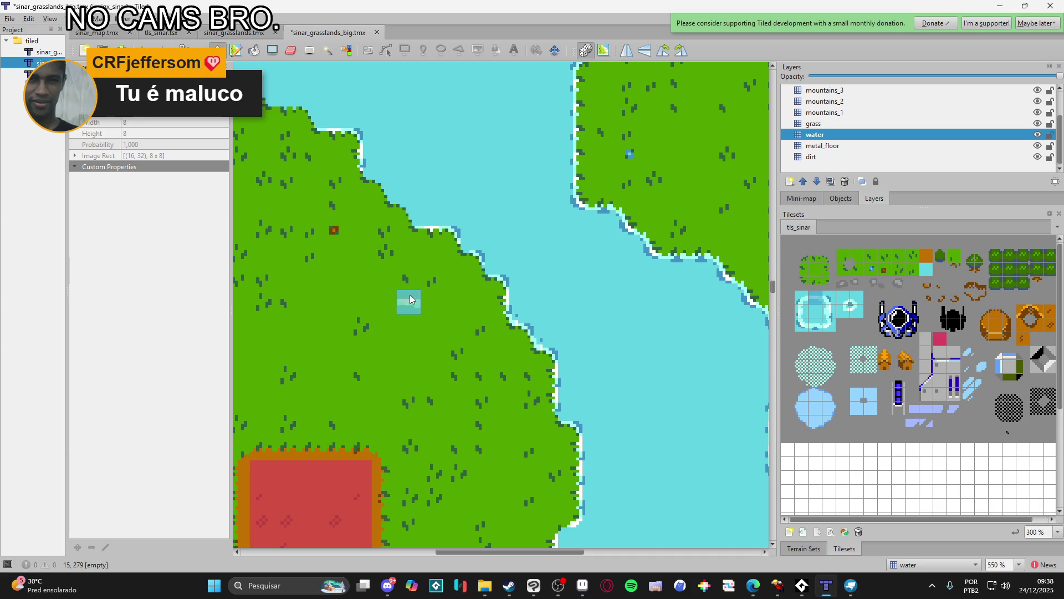
pyautogui.click(826, 298)
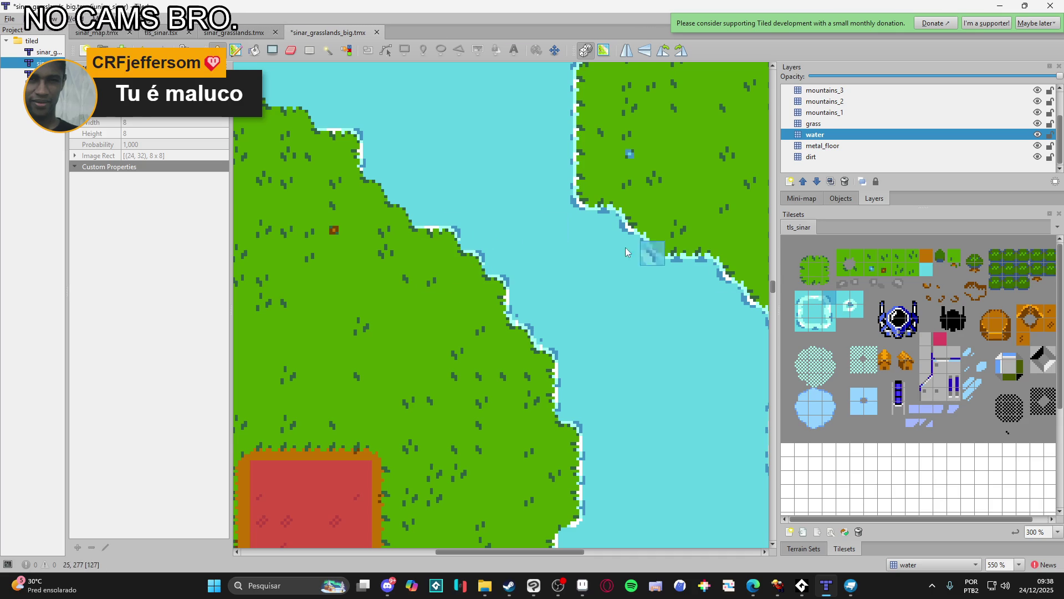
pyautogui.hscroll(-3, 410, 216)
pyautogui.scroll(2, 410, 216)
pyautogui.click(829, 310)
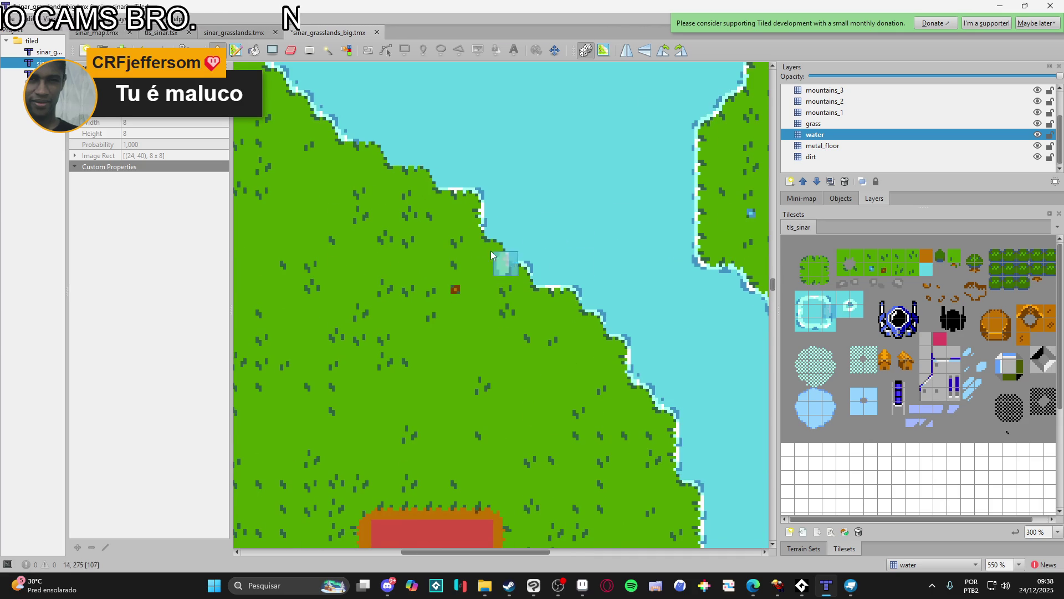
pyautogui.click(826, 299)
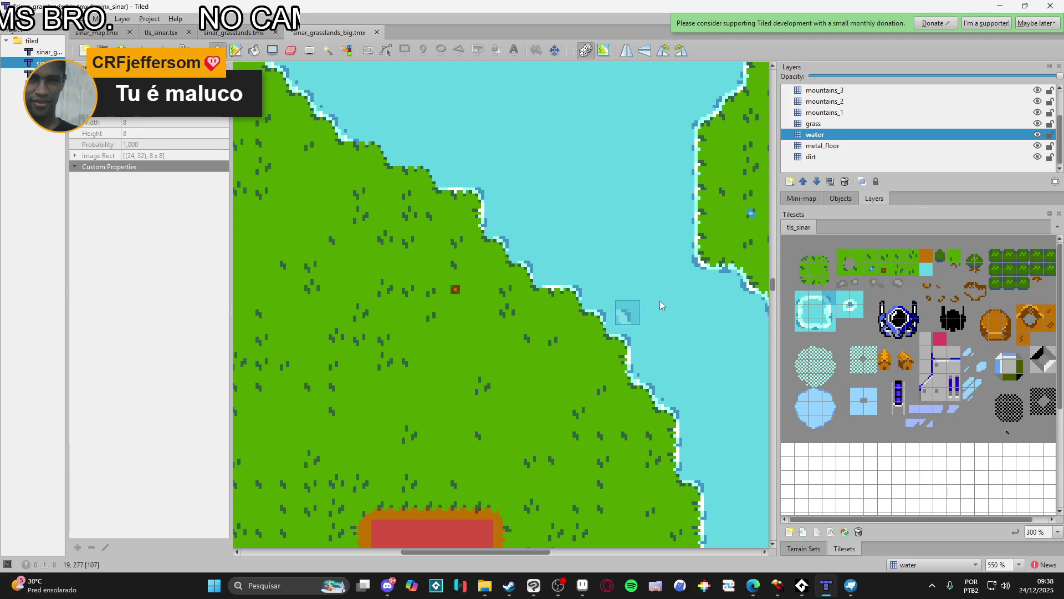
pyautogui.click(829, 312)
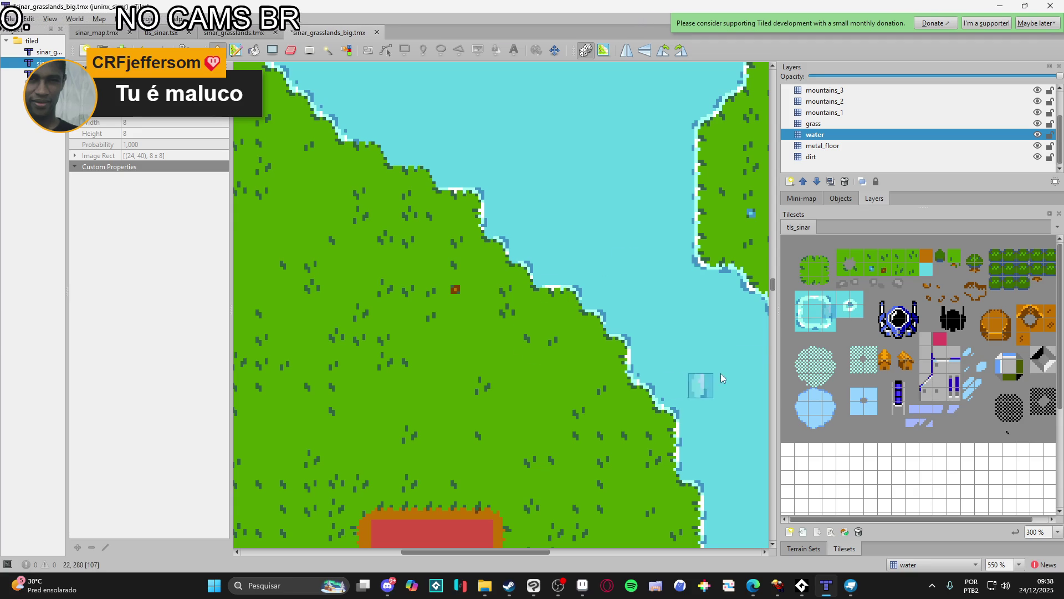
pyautogui.click(817, 305)
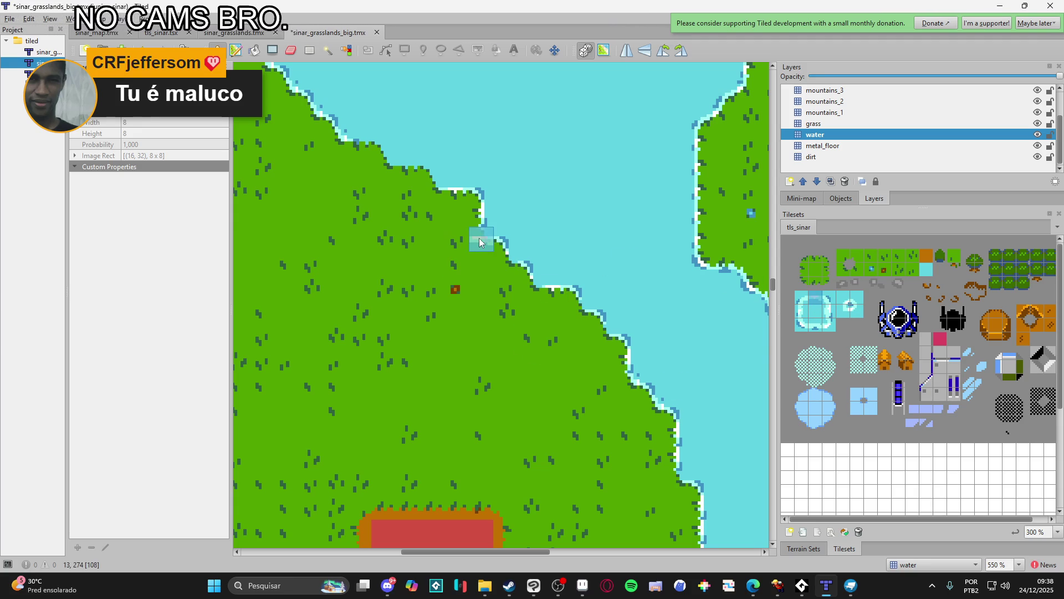
pyautogui.click(824, 315)
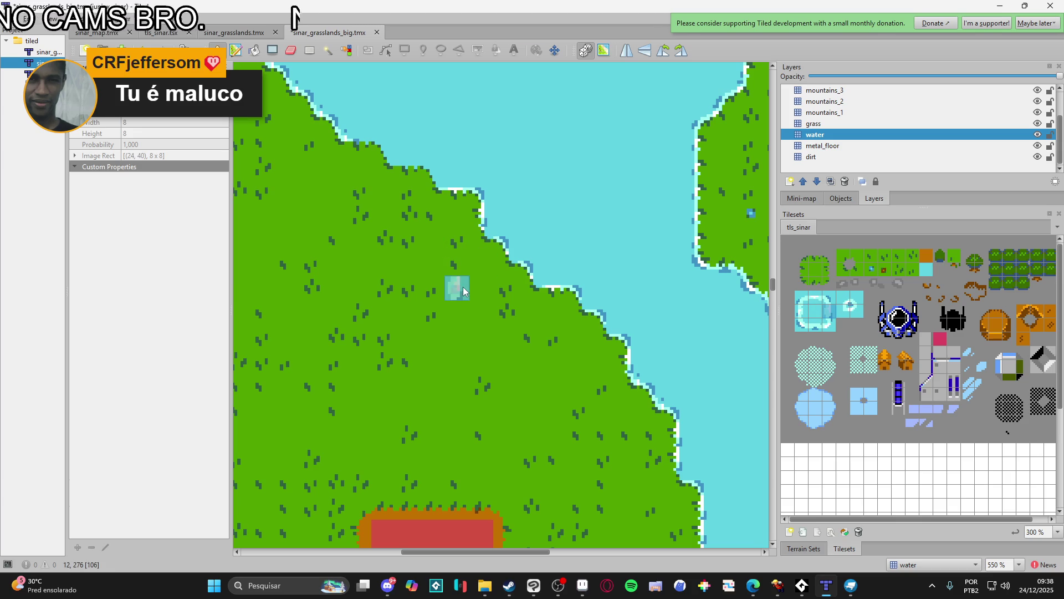
pyautogui.scroll(-3, 477, 288)
pyautogui.scroll(-3, 554, 266)
pyautogui.moveTo(566, 261)
pyautogui.mouseDown()
pyautogui.moveTo(532, 280)
pyautogui.moveTo(511, 238)
pyautogui.moveTo(553, 399)
pyautogui.moveTo(577, 384)
pyautogui.moveTo(630, 290)
pyautogui.moveTo(584, 321)
pyautogui.mouseUp()
# - Scroll up and down the grassland river map, then bring Aseprite forward from the taskbar
pyautogui.scroll(-2, 584, 316)
pyautogui.scroll(-5, 591, 459)
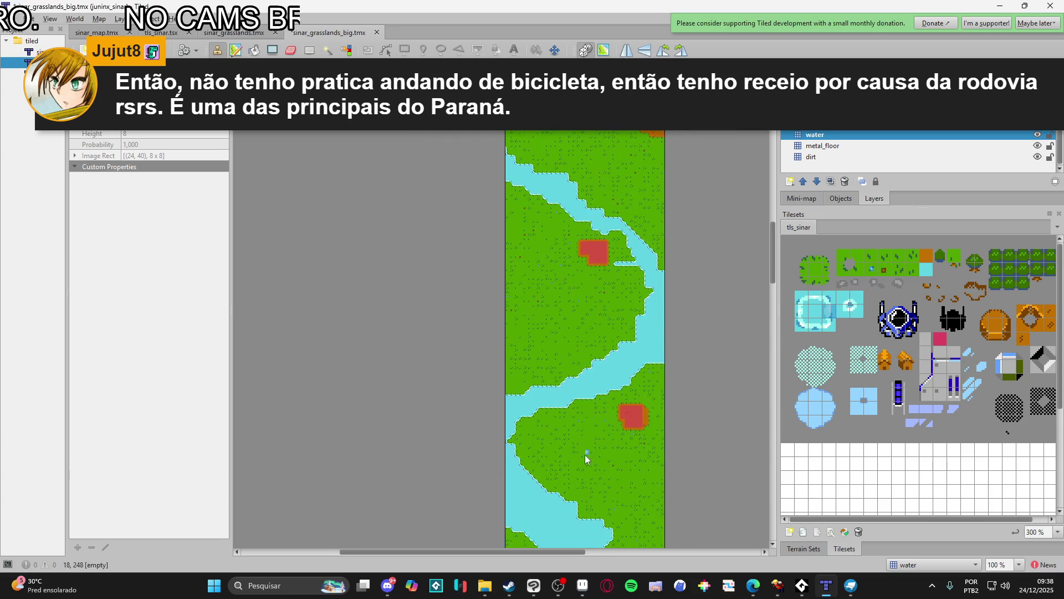
pyautogui.scroll(3, 625, 373)
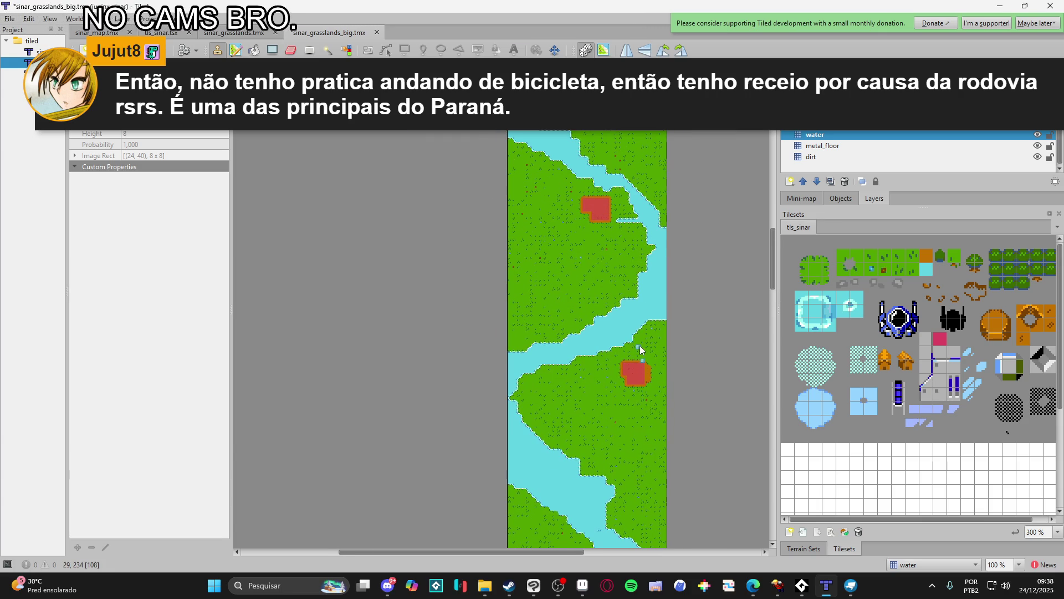
pyautogui.scroll(-10, 640, 345)
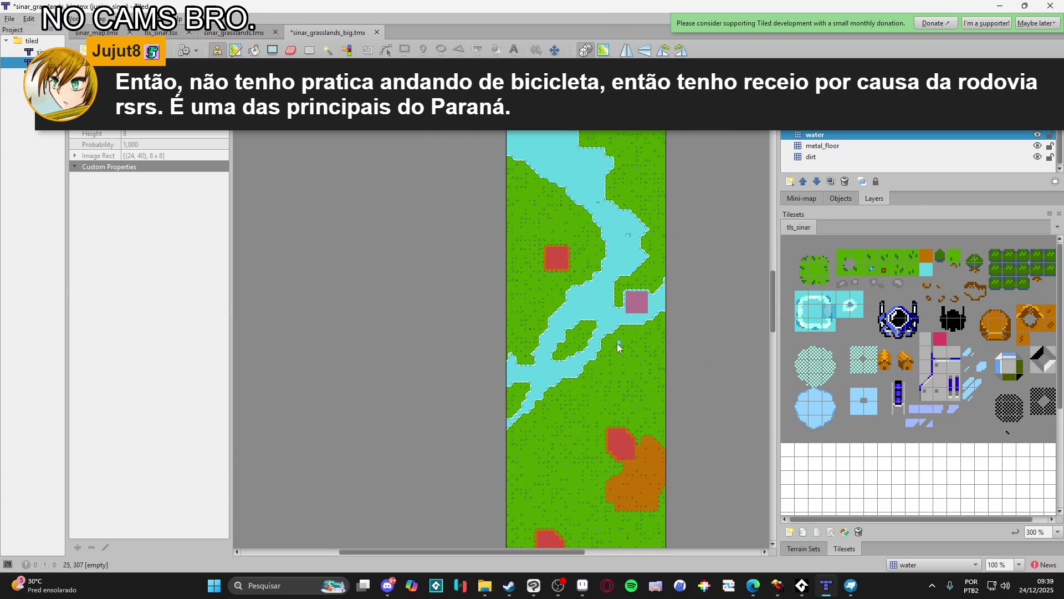
pyautogui.scroll(-3, 616, 342)
pyautogui.scroll(3, 617, 343)
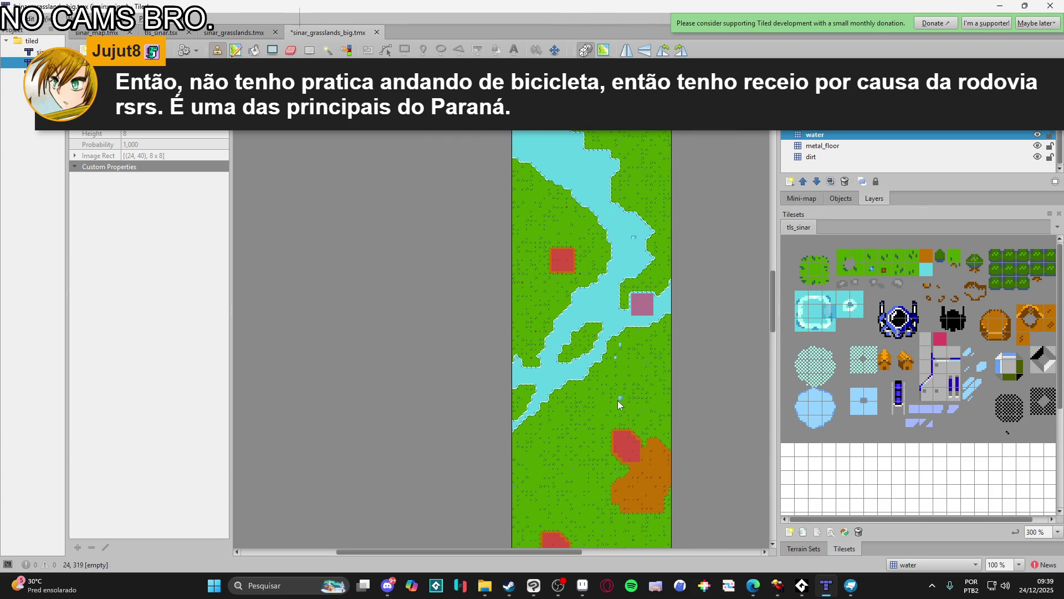
pyautogui.scroll(-2, 618, 383)
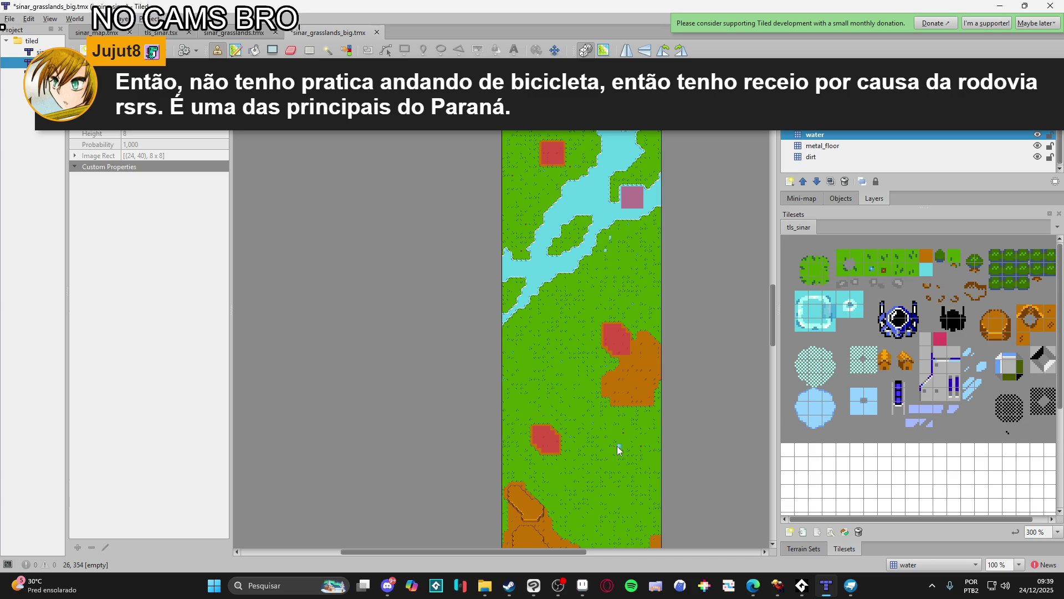
pyautogui.click(582, 585)
# - Create a new 275×4880 sprite and fill a large lavender rectangle on it
pyautogui.hotkey('ctrl', 'n')
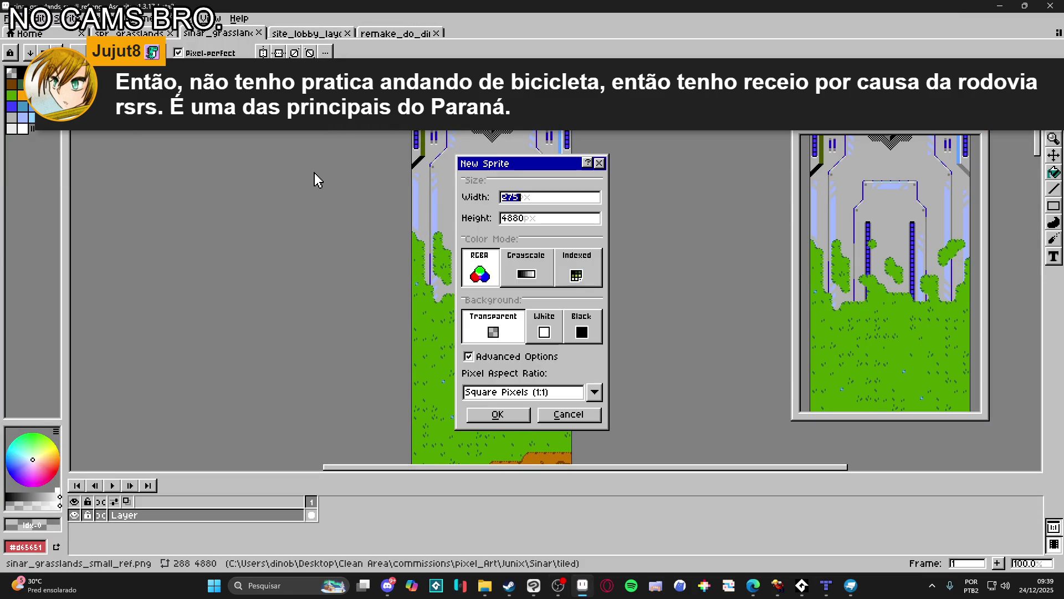
pyautogui.click(497, 415)
pyautogui.scroll(5, 348, 273)
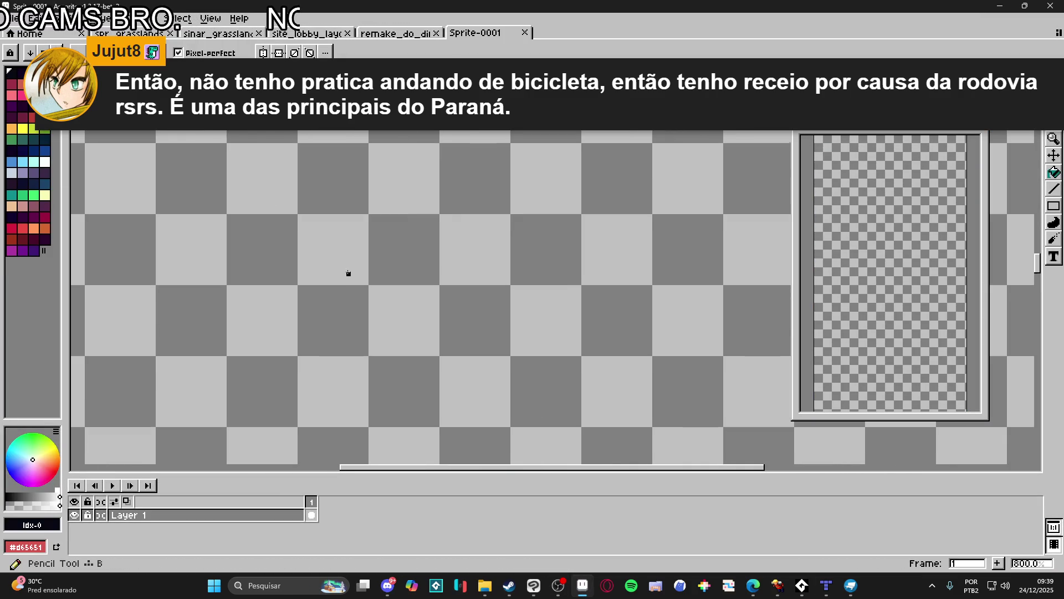
pyautogui.click(22, 172)
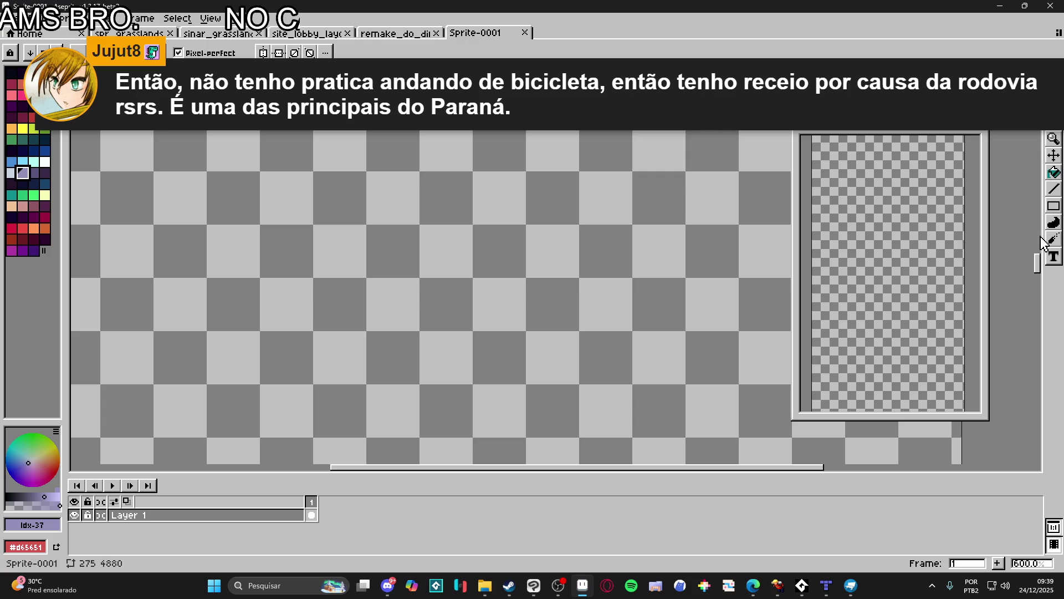
pyautogui.moveTo(1053, 206)
pyautogui.mouseDown()
pyautogui.moveTo(1004, 205)
pyautogui.moveTo(1028, 206)
pyautogui.mouseUp()
pyautogui.moveTo(337, 130); pyautogui.dragTo(638, 450)
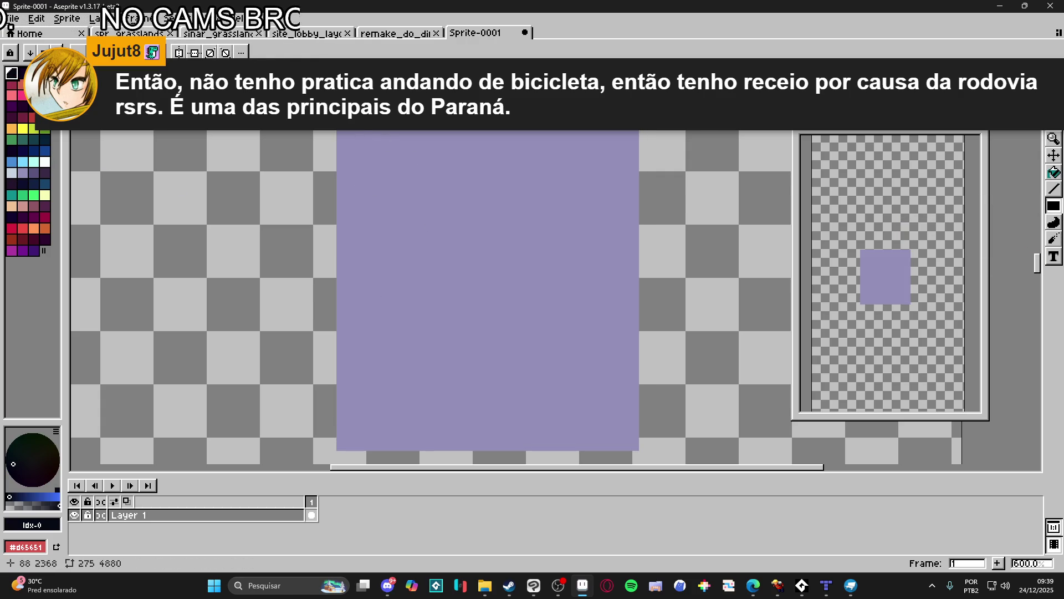
# - Pencil dark lines down the rectangle's left and right edges, undoing the extra divider line
pyautogui.press('b')
pyautogui.moveTo(337, 450); pyautogui.dragTo(338, 129)
pyautogui.moveTo(636, 451); pyautogui.dragTo(635, 131)
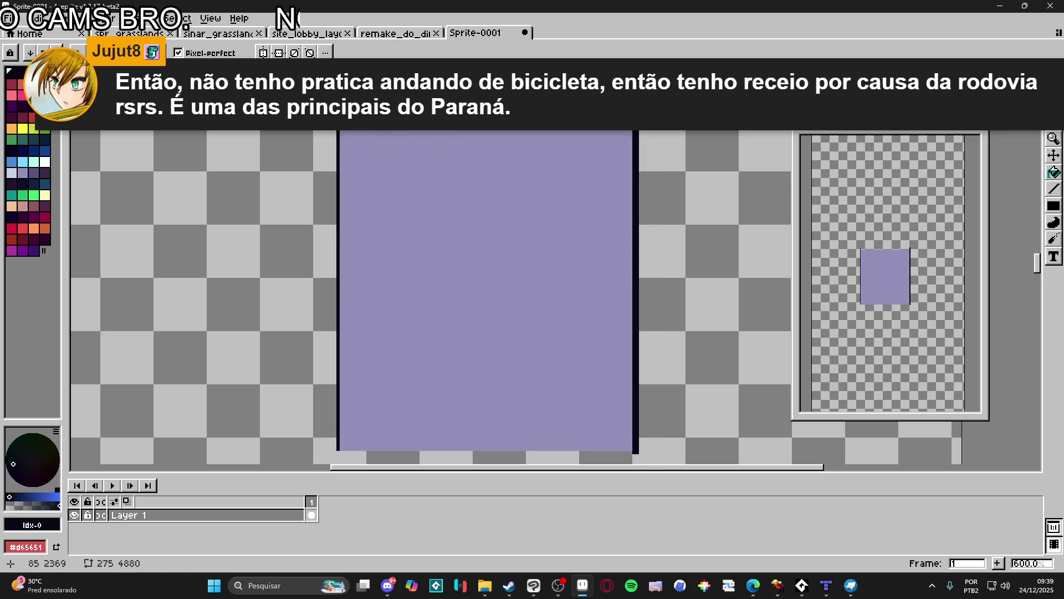
pyautogui.moveTo(339, 130); pyautogui.dragTo(340, 450)
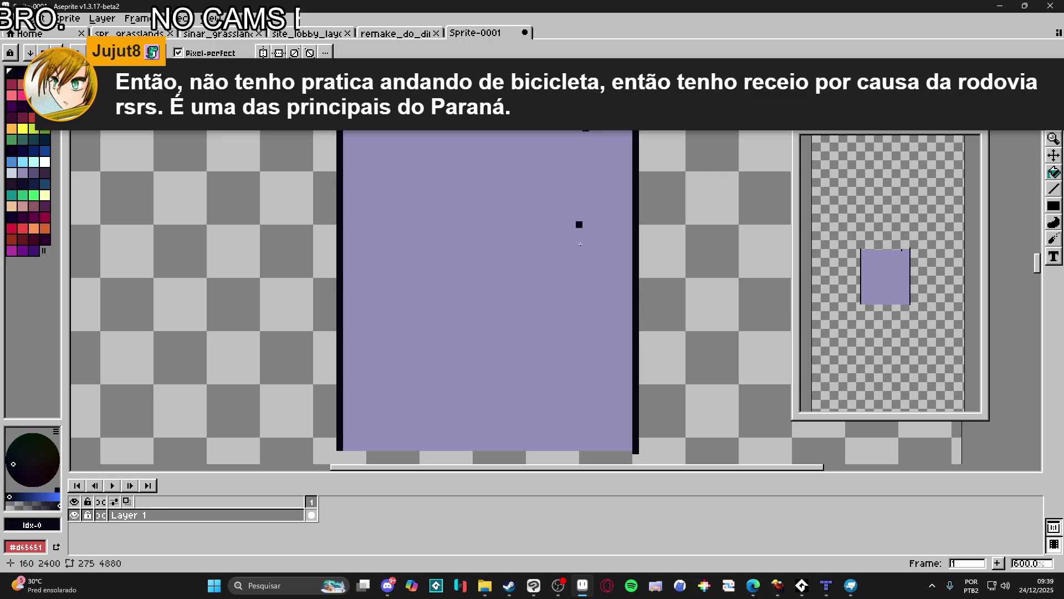
pyautogui.moveTo(585, 133); pyautogui.dragTo(586, 459)
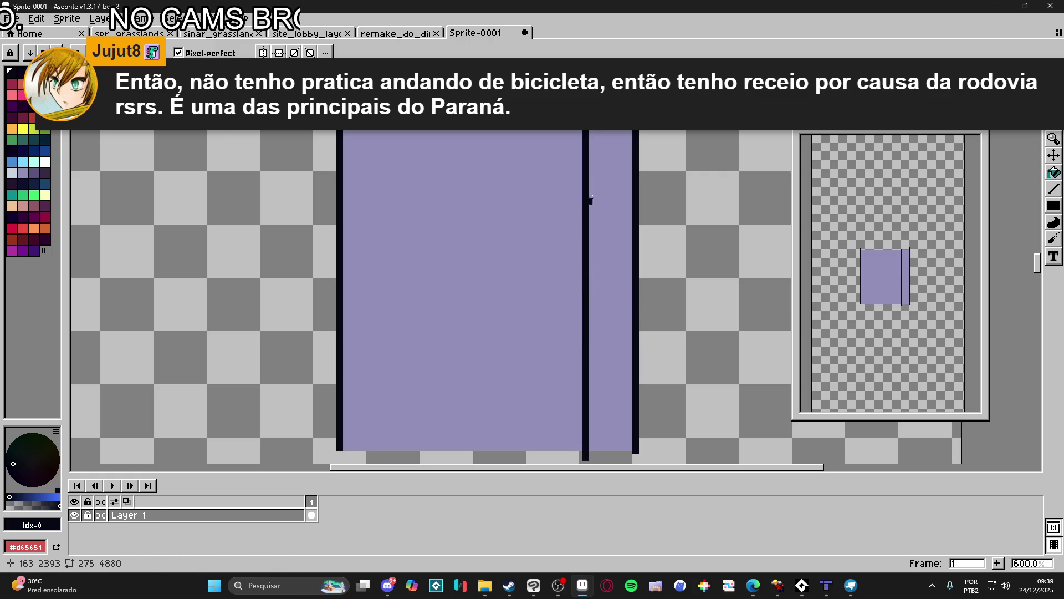
pyautogui.hotkey('ctrl', 'z')
pyautogui.hotkey('ctrl', 'z')
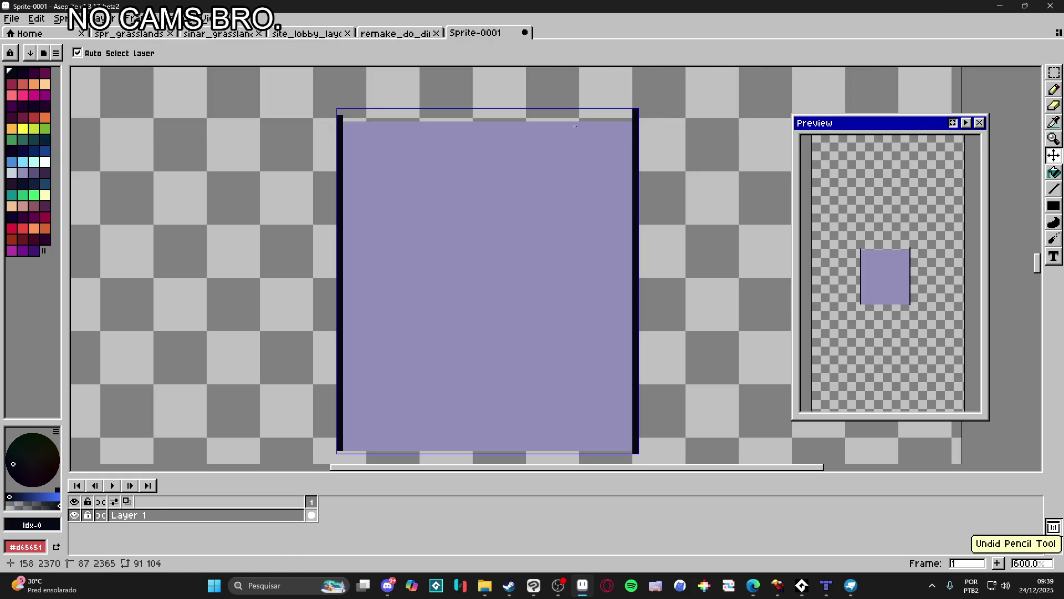
# - Draw a dark vertical divider line and a small square outline near the top, then fill it solid dark
pyautogui.click(573, 123)
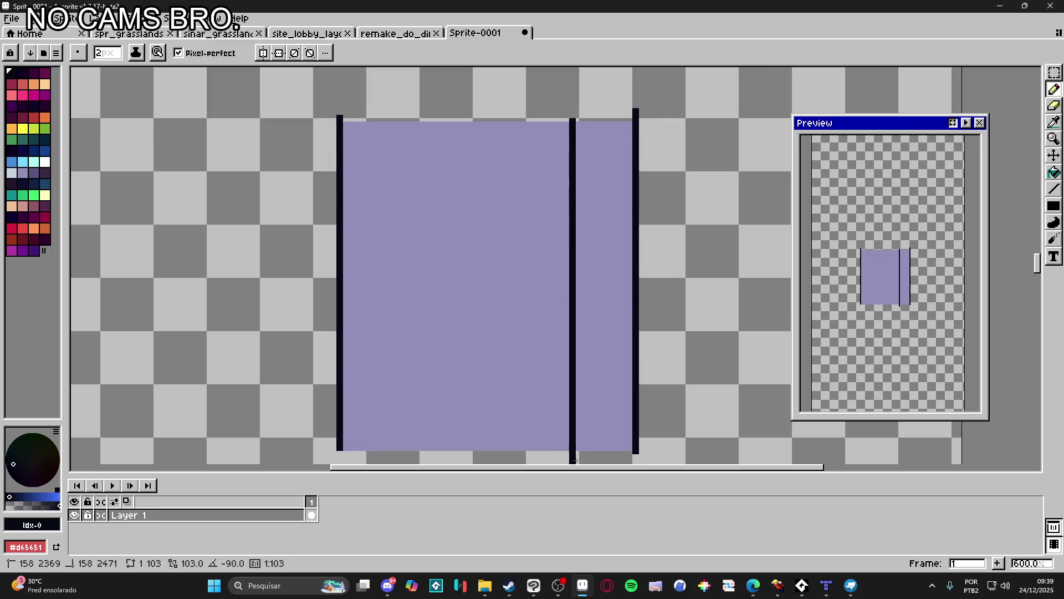
pyautogui.keyDown('shift'); pyautogui.click(573, 459); pyautogui.keyUp('shift')
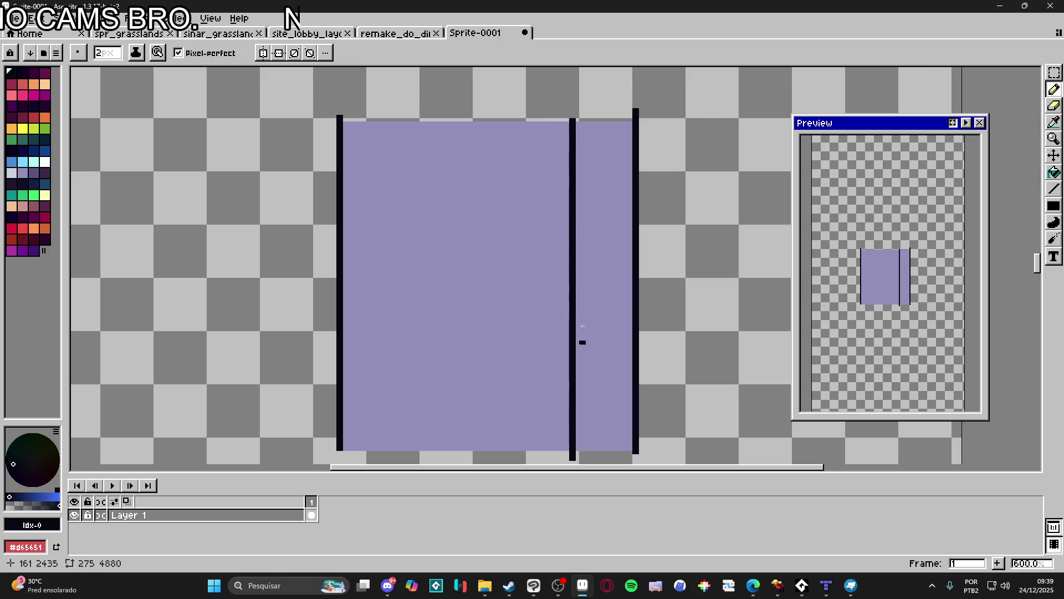
pyautogui.scroll(1, 596, 172)
pyautogui.moveTo(594, 127); pyautogui.dragTo(594, 165)
pyautogui.keyDown('shift'); pyautogui.click(634, 165); pyautogui.keyUp('shift')
pyautogui.keyDown('shift'); pyautogui.click(635, 128); pyautogui.keyUp('shift')
pyautogui.keyDown('shift'); pyautogui.click(595, 128); pyautogui.keyUp('shift')
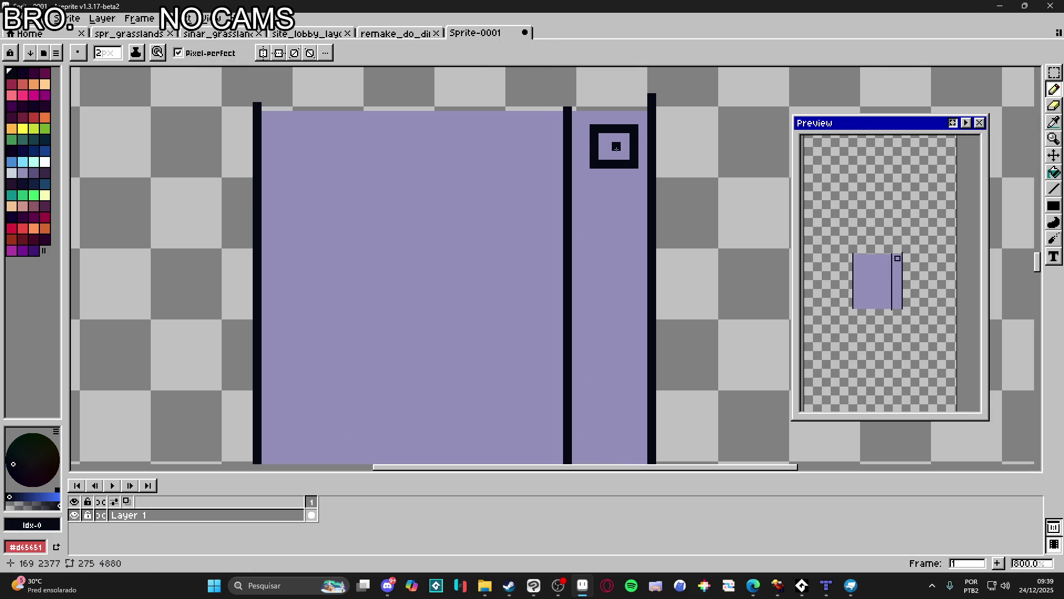
pyautogui.press('g')
pyautogui.click(611, 149)
pyautogui.press('b')
# - Touch up the square's bottom-left corner and fill its missing corner notch with dark pixels
pyautogui.moveTo(615, 175); pyautogui.dragTo(584, 125)
pyautogui.keyDown('alt'); pyautogui.click(604, 169); pyautogui.keyUp('alt')
pyautogui.click(584, 166)
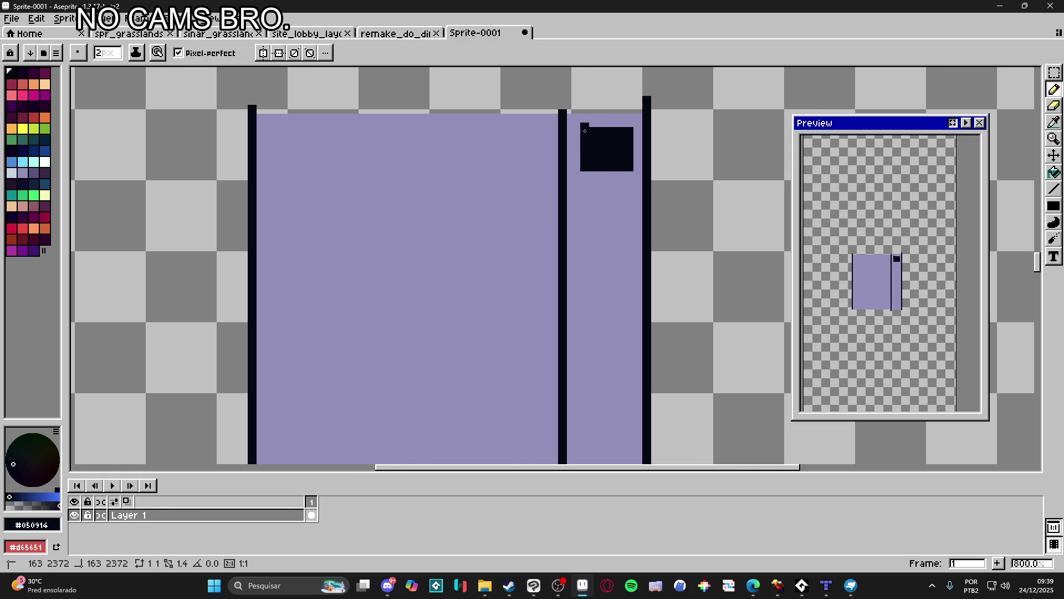
pyautogui.press('i')
pyautogui.keyDown('alt'); pyautogui.click(598, 121); pyautogui.keyUp('alt')
pyautogui.scroll(-2, 600, 177)
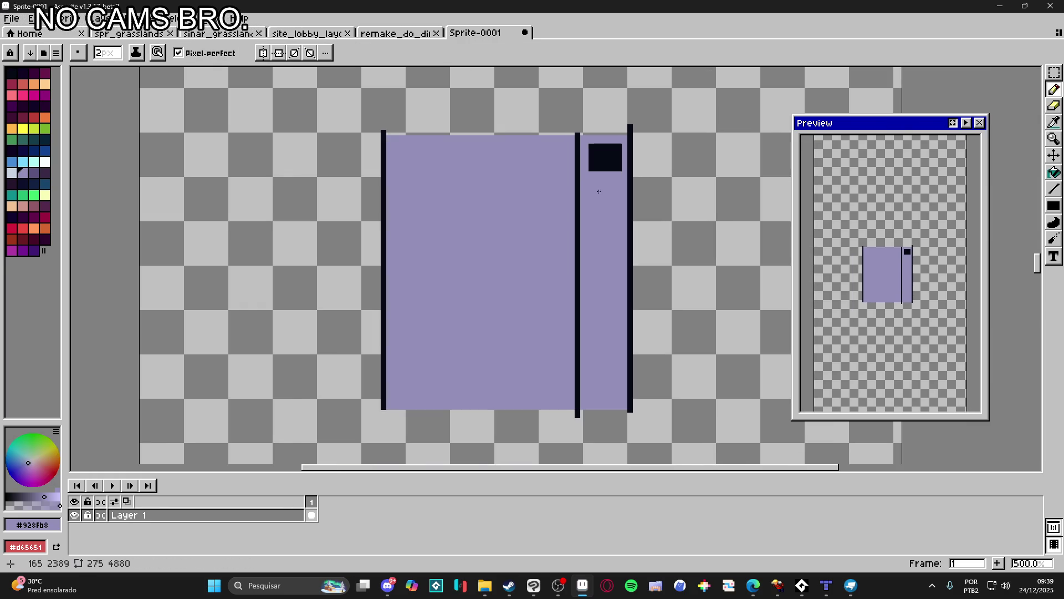
pyautogui.scroll(1, 605, 163)
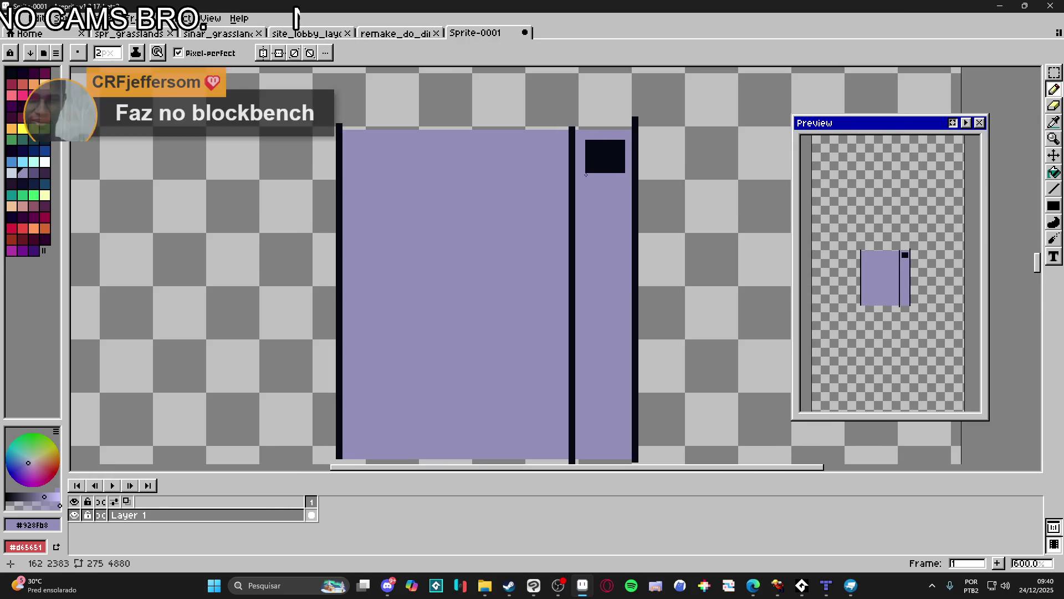
pyautogui.moveTo(612, 182)
pyautogui.mouseDown()
pyautogui.moveTo(587, 191)
pyautogui.moveTo(592, 222)
pyautogui.mouseUp()
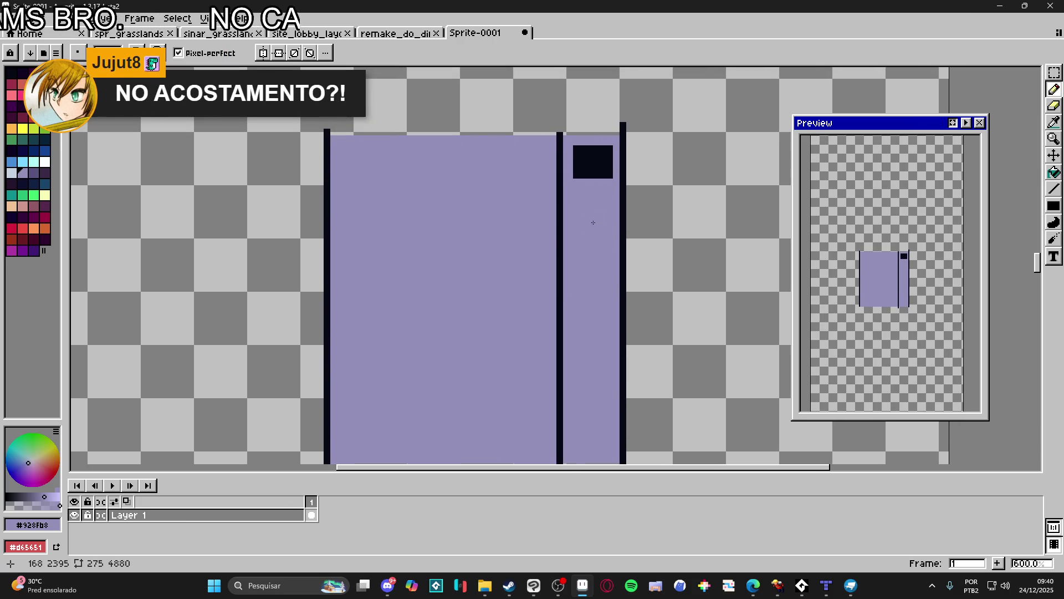
pyautogui.click(610, 175)
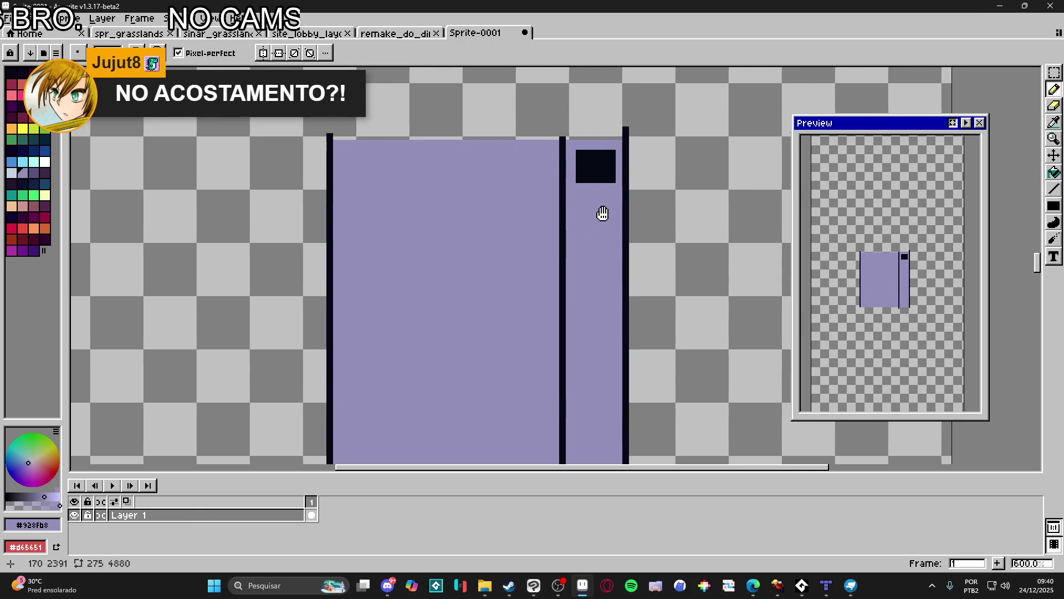
pyautogui.moveTo(600, 210); pyautogui.dragTo(600, 193)
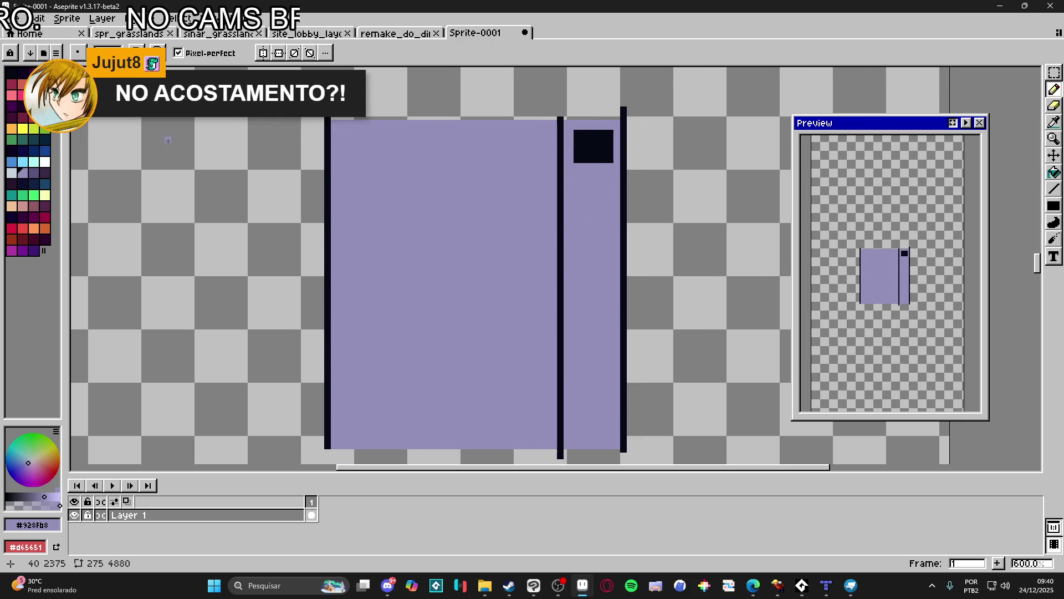
pyautogui.click(11, 73)
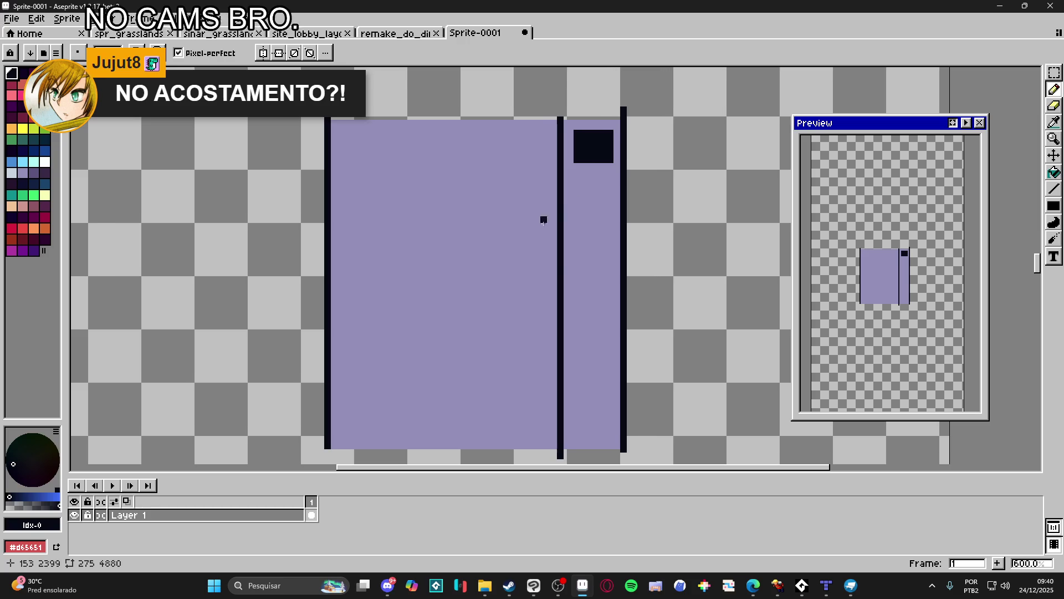
# - Try several black strokes up the right section and undo each one
pyautogui.hscroll(2, 578, 269)
pyautogui.scroll(-1, 578, 269)
pyautogui.moveTo(565, 427)
pyautogui.mouseDown()
pyautogui.moveTo(561, 236)
pyautogui.moveTo(580, 280)
pyautogui.mouseUp()
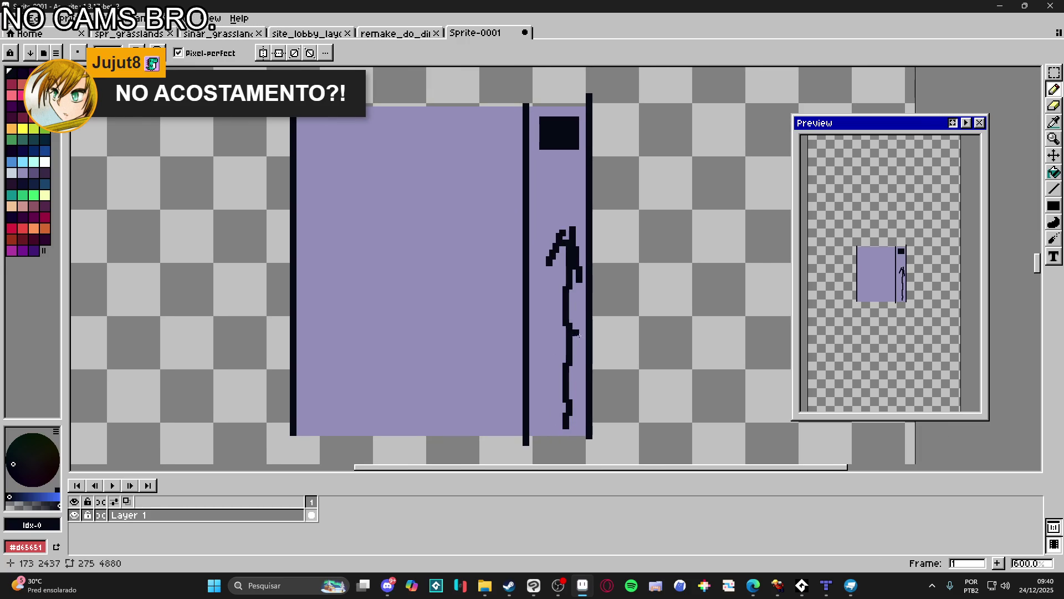
pyautogui.hotkey('ctrl', 'z')
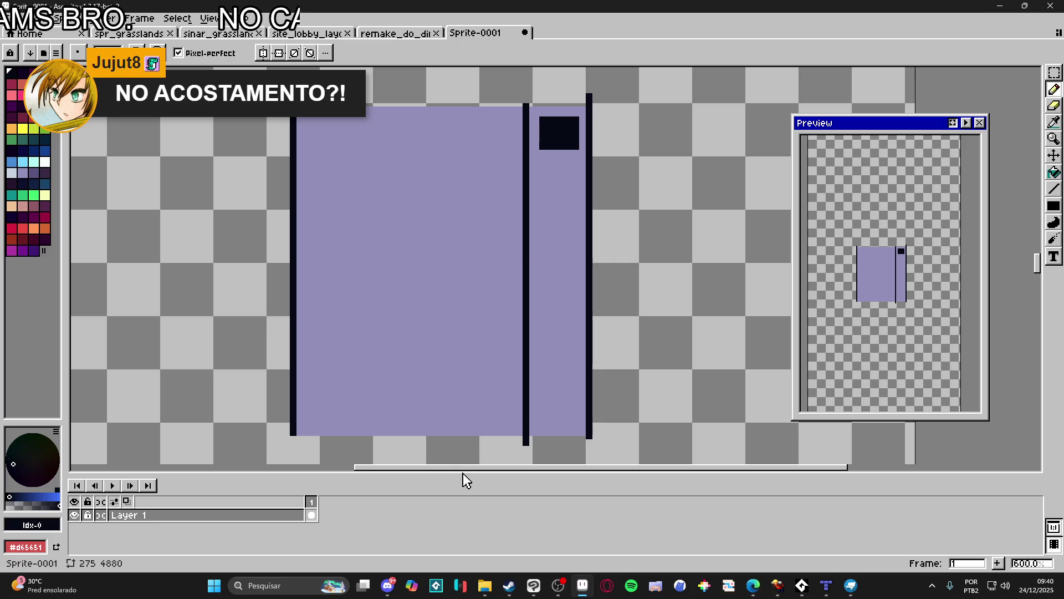
pyautogui.moveTo(472, 452)
pyautogui.mouseDown()
pyautogui.moveTo(563, 270)
pyautogui.moveTo(469, 90)
pyautogui.mouseUp()
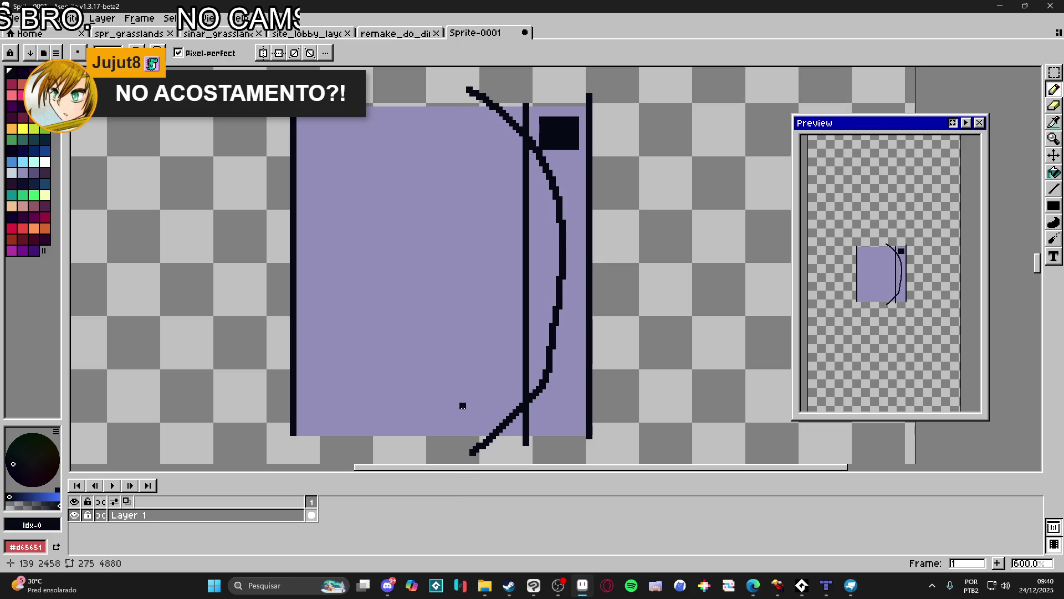
pyautogui.hotkey('ctrl', 'z')
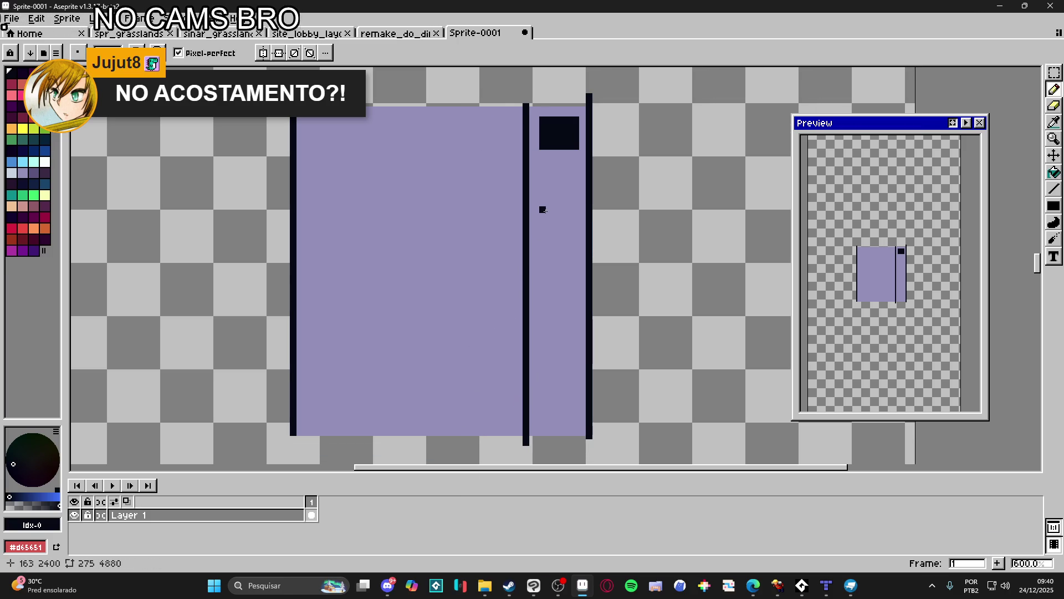
pyautogui.scroll(2, 562, 228)
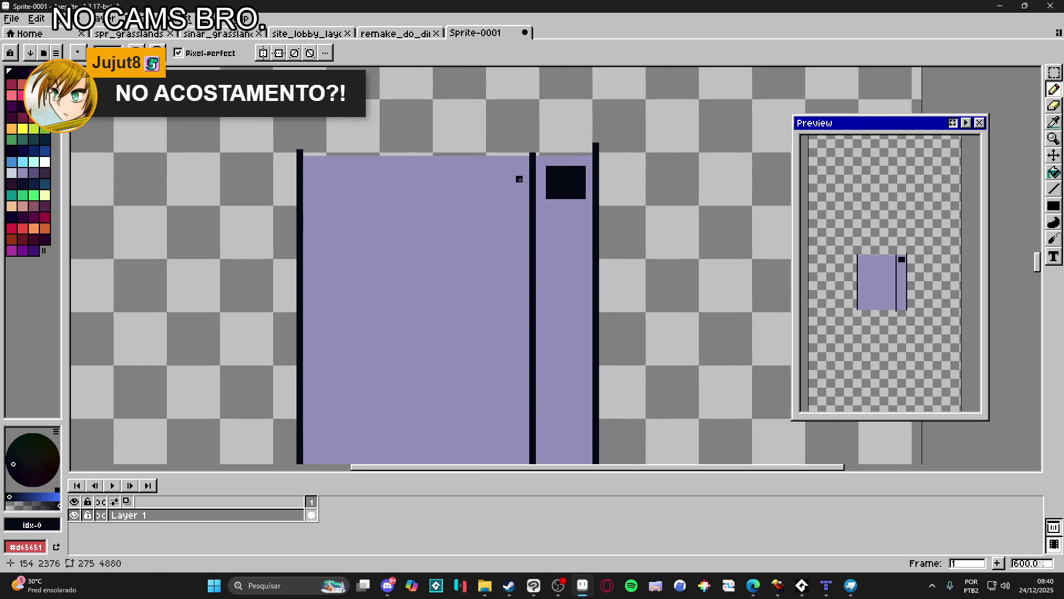
pyautogui.scroll(3, 582, 212)
pyautogui.moveTo(565, 300)
pyautogui.mouseDown()
pyautogui.moveTo(597, 163)
pyautogui.moveTo(582, 84)
pyautogui.mouseUp()
pyautogui.scroll(3, 609, 233)
pyautogui.hotkey('ctrl', 'z')
pyautogui.moveTo(603, 401)
pyautogui.mouseDown()
pyautogui.moveTo(636, 316)
pyautogui.moveTo(633, 221)
pyautogui.mouseUp()
pyautogui.hotkey('ctrl', 'z')
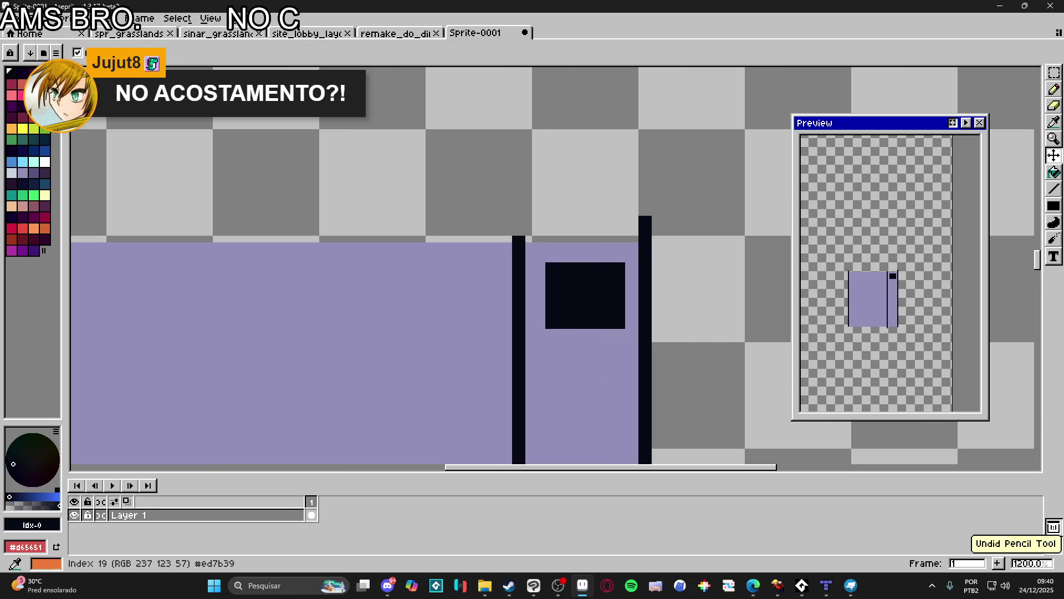
pyautogui.click(34, 94)
pyautogui.moveTo(607, 410)
pyautogui.mouseDown()
pyautogui.moveTo(638, 317)
pyautogui.moveTo(589, 187)
pyautogui.moveTo(610, 188)
pyautogui.mouseUp()
pyautogui.scroll(-1, 600, 100)
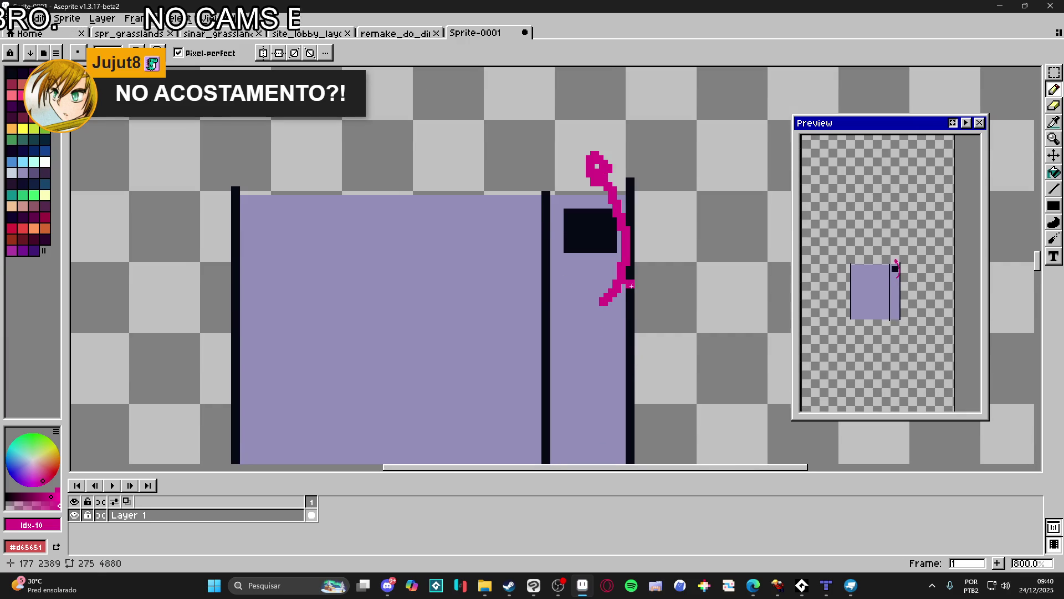
pyautogui.scroll(-1, 640, 269)
pyautogui.moveTo(622, 311); pyautogui.dragTo(621, 246)
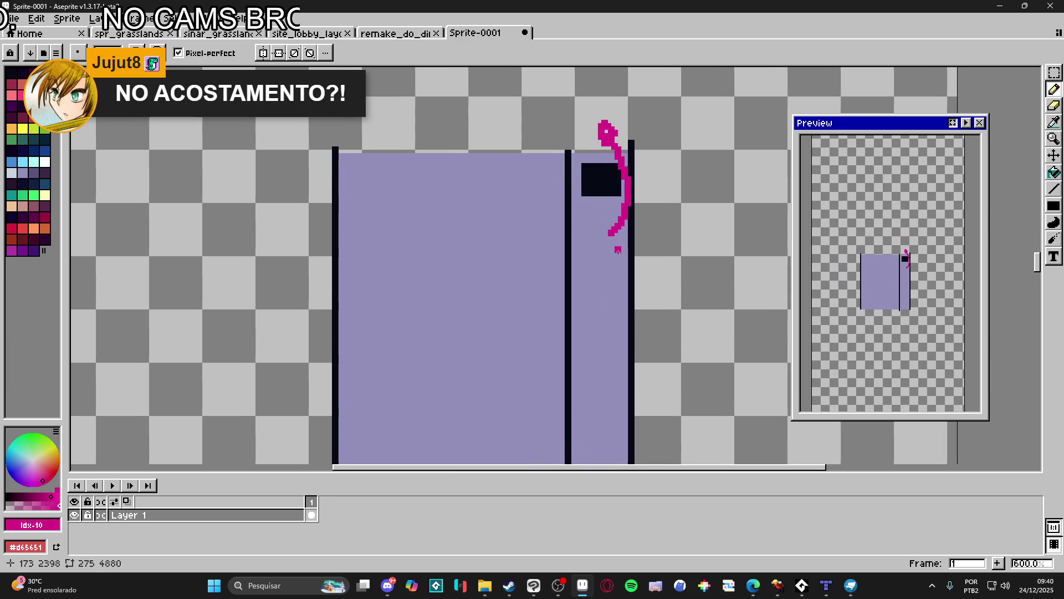
pyautogui.scroll(1, 611, 260)
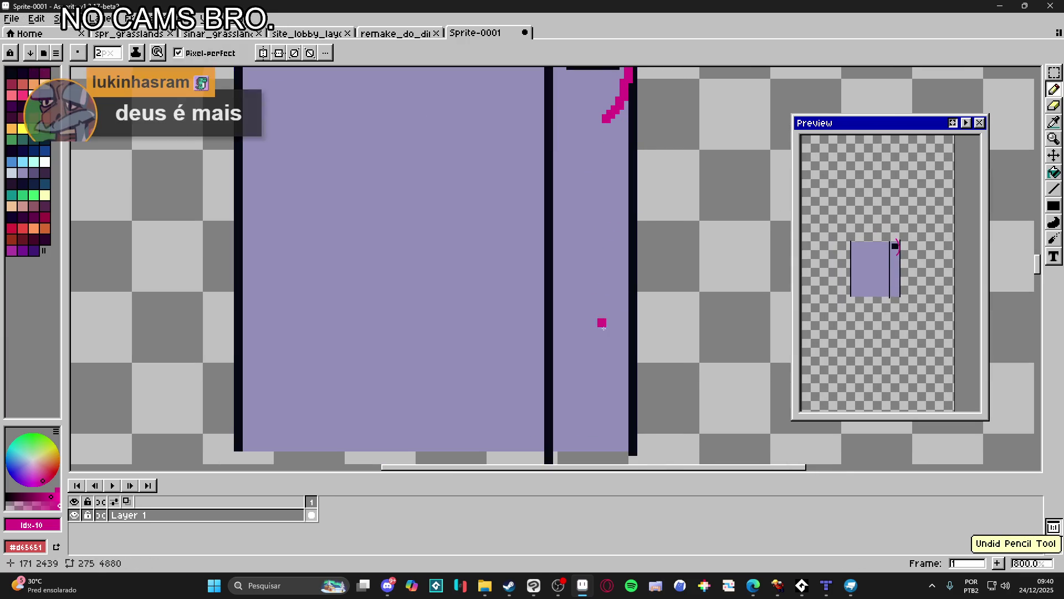
pyautogui.moveTo(592, 285); pyautogui.dragTo(596, 327)
pyautogui.hotkey('ctrl', 'z')
pyautogui.press('b')
pyautogui.click(580, 284)
pyautogui.moveTo(581, 284)
pyautogui.mouseDown()
pyautogui.moveTo(585, 301)
pyautogui.moveTo(599, 216)
pyautogui.moveTo(588, 225)
pyautogui.mouseUp()
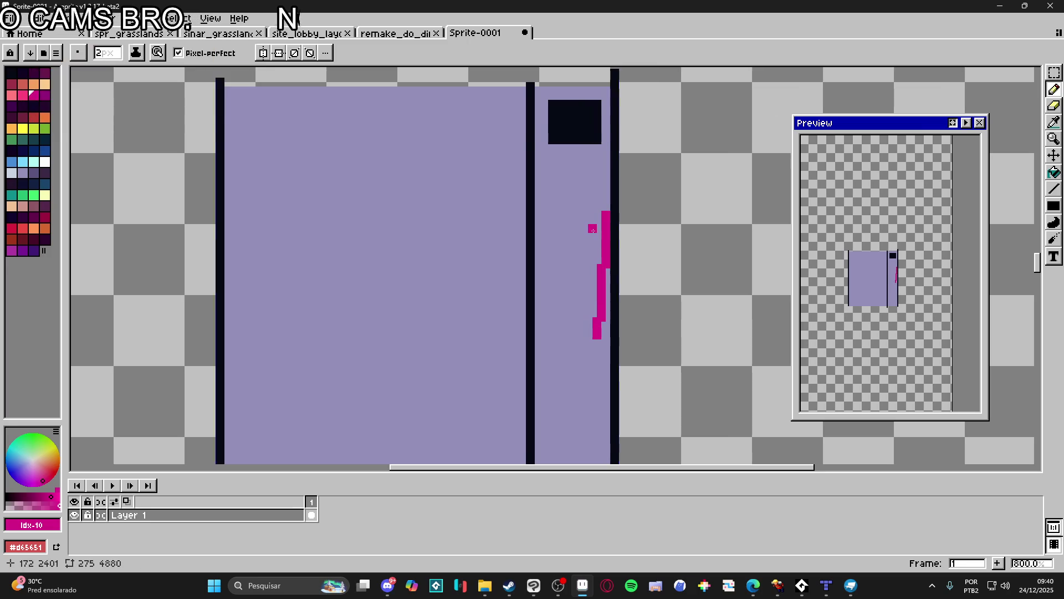
pyautogui.hotkey('ctrl', 'z')
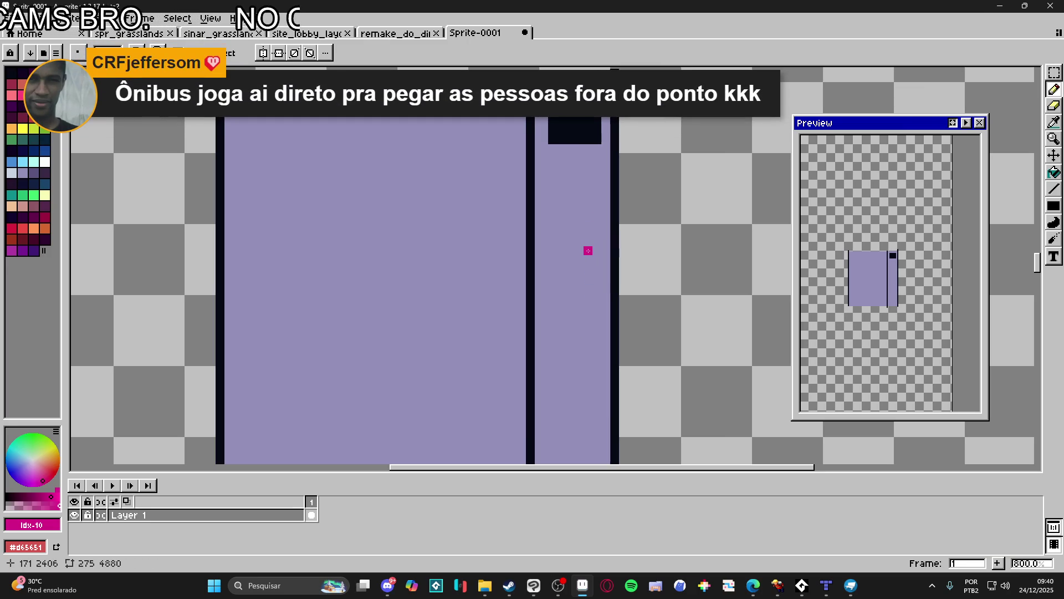
pyautogui.moveTo(588, 250)
pyautogui.mouseDown()
pyautogui.moveTo(577, 283)
pyautogui.moveTo(593, 244)
pyautogui.moveTo(605, 127)
pyautogui.mouseUp()
pyautogui.hotkey('ctrl', 'z')
pyautogui.moveTo(591, 248)
pyautogui.mouseDown()
pyautogui.moveTo(595, 122)
pyautogui.moveTo(601, 175)
pyautogui.mouseUp()
pyautogui.scroll(-1, 602, 175)
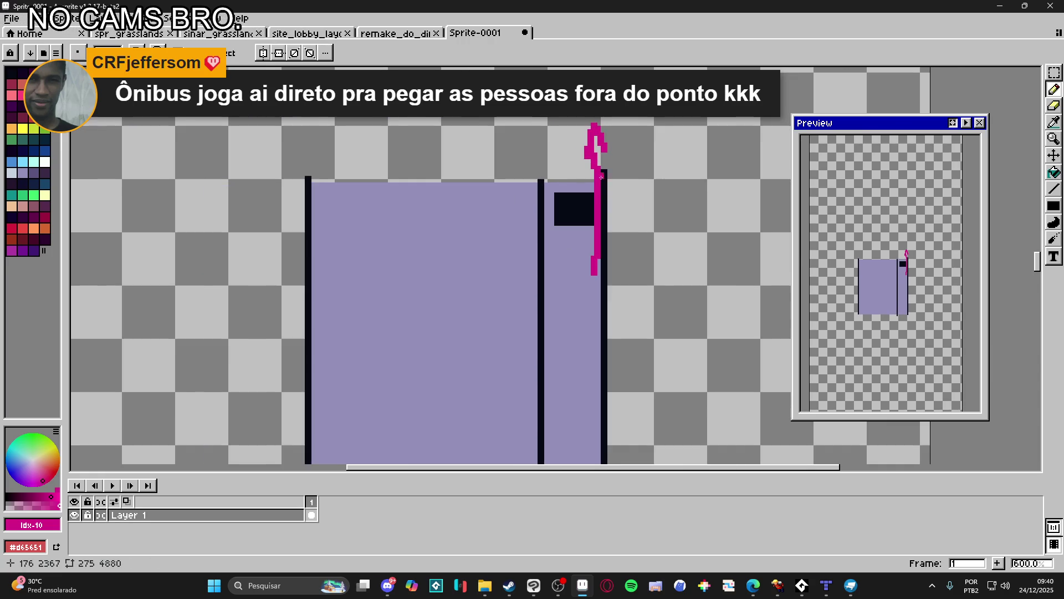
pyautogui.scroll(-3, 587, 249)
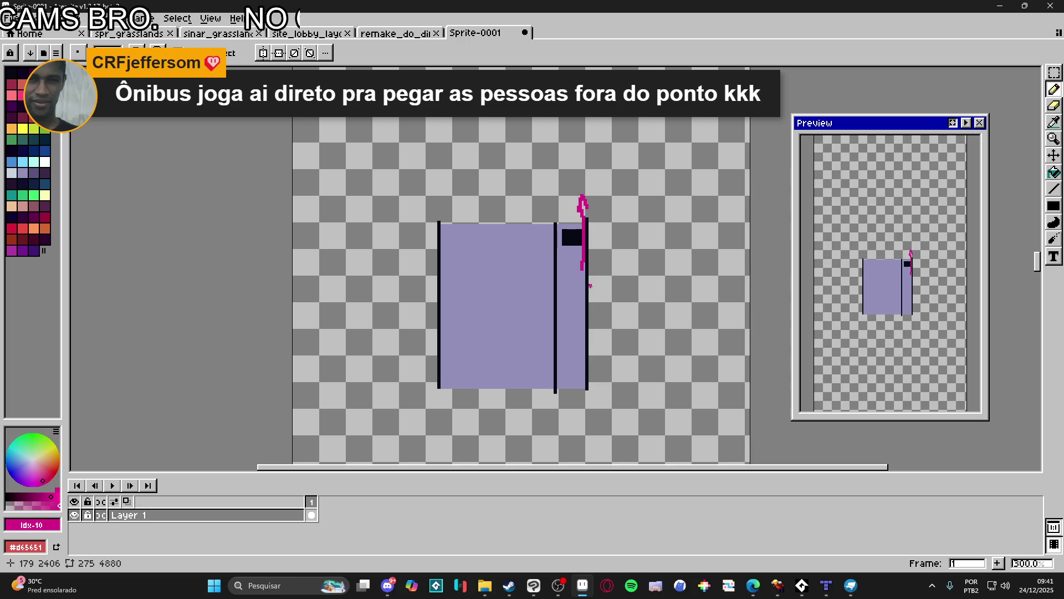
pyautogui.moveTo(588, 275); pyautogui.dragTo(578, 243)
pyautogui.hotkey('ctrl', 'z')
pyautogui.scroll(2, 562, 284)
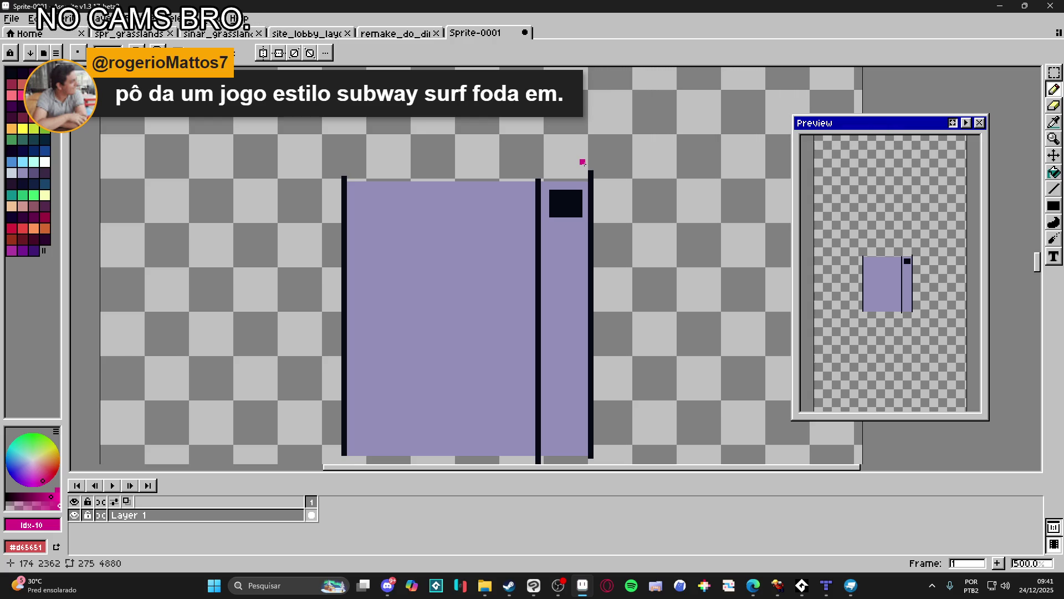
pyautogui.scroll(2, 581, 223)
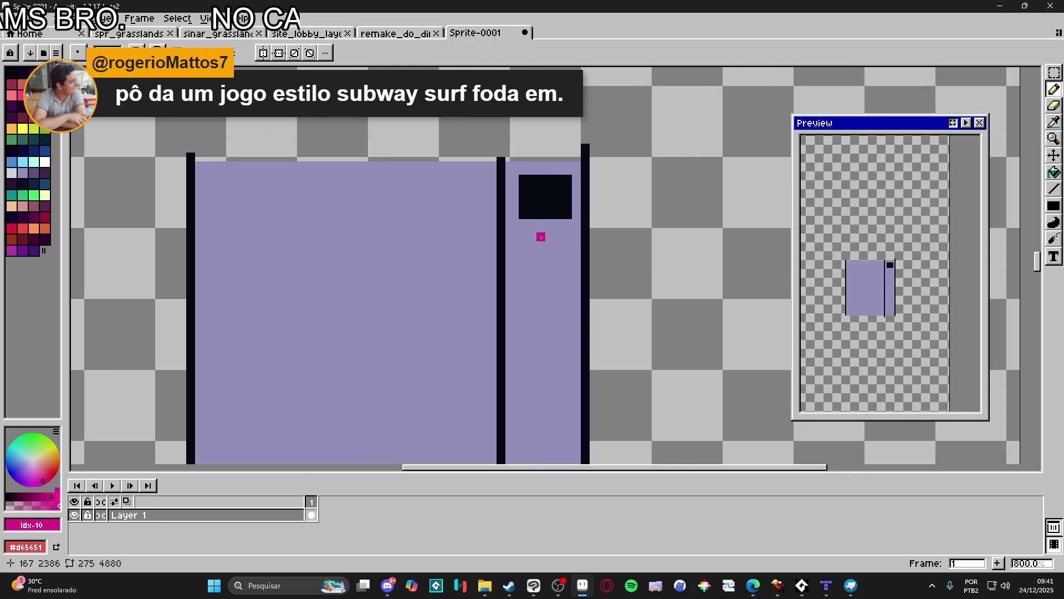
pyautogui.scroll(-2, 532, 258)
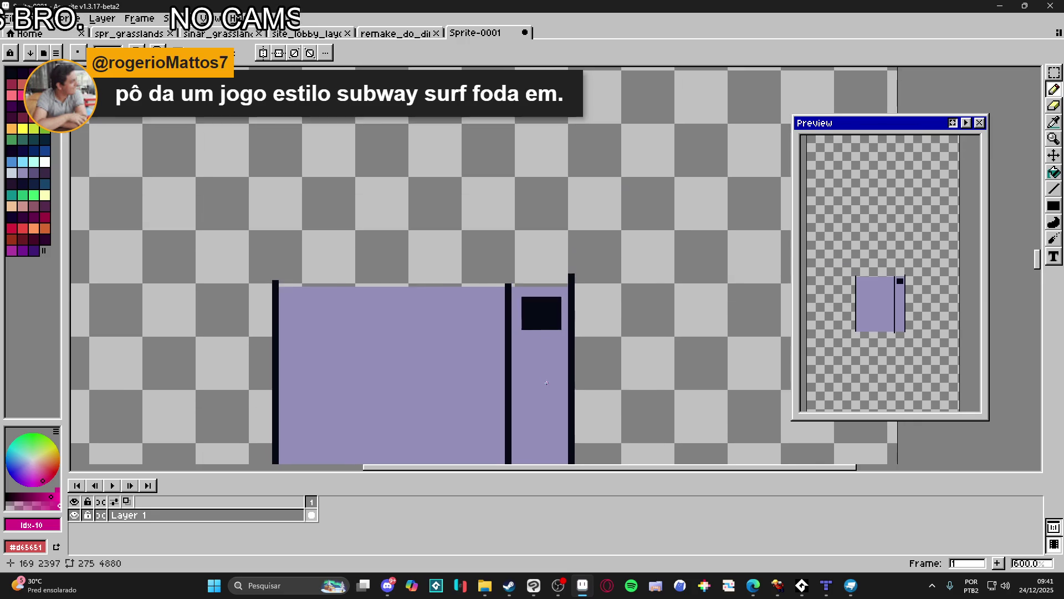
# - Undo the pink stroke and the magenta arrow beside the sprite
pyautogui.moveTo(572, 285)
pyautogui.mouseDown()
pyautogui.moveTo(592, 190)
pyautogui.moveTo(591, 230)
pyautogui.moveTo(630, 333)
pyautogui.moveTo(673, 290)
pyautogui.mouseUp()
pyautogui.hotkey('ctrl', 'z')
pyautogui.press('v')
pyautogui.hotkey('ctrl', 'z')
pyautogui.hotkey('ctrl', 'z')
pyautogui.scroll(-1, 604, 244)
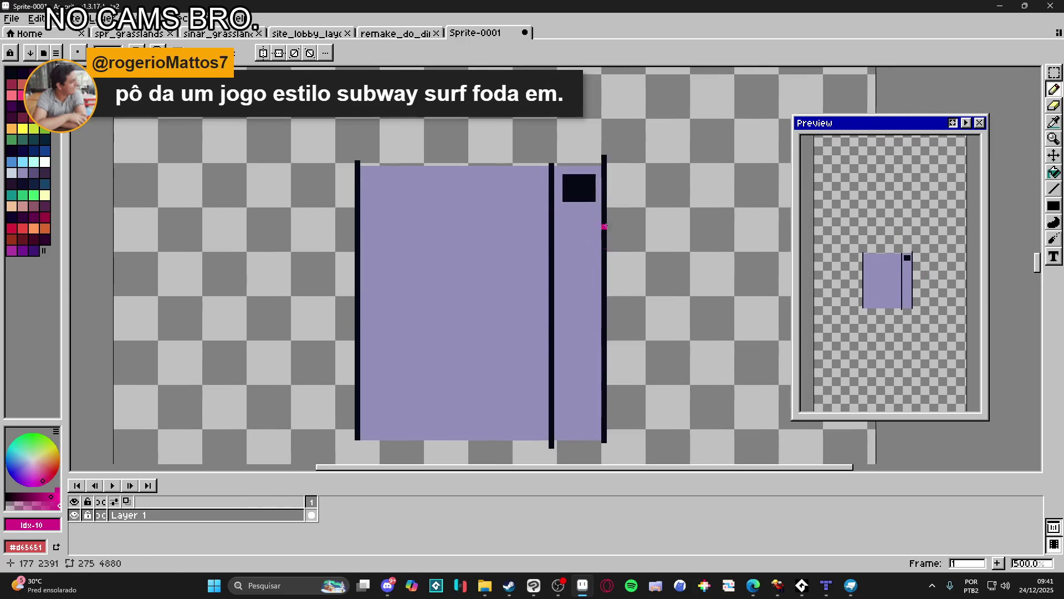
pyautogui.scroll(4, 610, 264)
# - Sketch magenta outline lines rising from the right post above the panel
pyautogui.moveTo(600, 306)
pyautogui.mouseDown()
pyautogui.moveTo(686, 189)
pyautogui.moveTo(674, 68)
pyautogui.mouseUp()
pyautogui.moveTo(599, 305); pyautogui.dragTo(603, 140)
pyautogui.scroll(5, 603, 139)
pyautogui.moveTo(587, 305)
pyautogui.mouseDown()
pyautogui.moveTo(592, 171)
pyautogui.moveTo(640, 114)
pyautogui.moveTo(659, 216)
pyautogui.mouseUp()
pyautogui.moveTo(644, 118)
pyautogui.mouseDown()
pyautogui.moveTo(672, 166)
pyautogui.moveTo(670, 380)
pyautogui.moveTo(660, 384)
pyautogui.mouseUp()
pyautogui.scroll(-4, 677, 265)
pyautogui.moveTo(677, 265); pyautogui.dragTo(610, 360)
pyautogui.scroll(1, 594, 266)
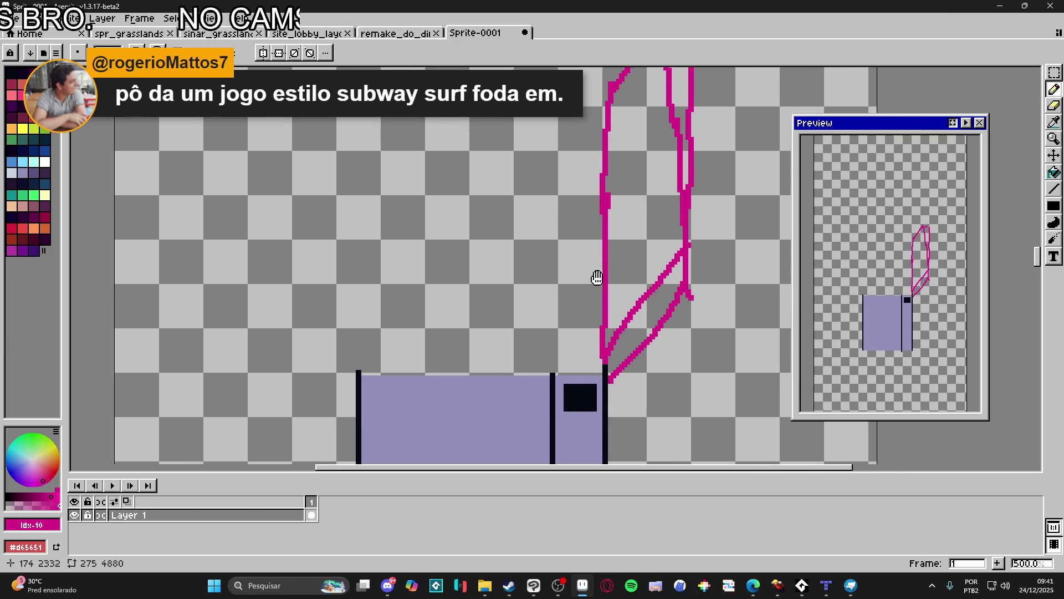
pyautogui.moveTo(609, 211)
pyautogui.mouseDown()
pyautogui.moveTo(625, 224)
pyautogui.moveTo(594, 212)
pyautogui.moveTo(592, 236)
pyautogui.mouseUp()
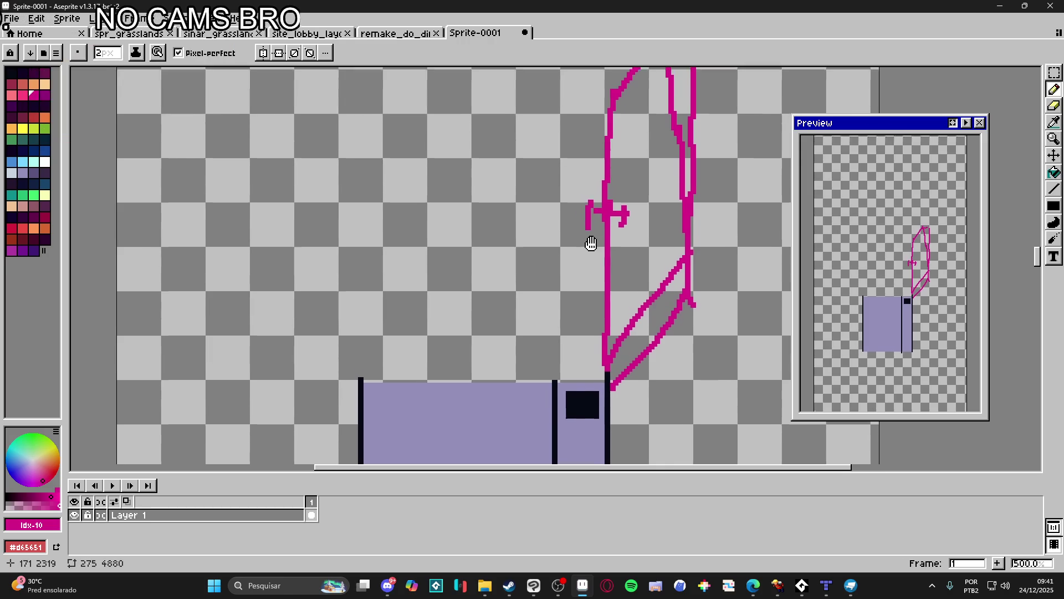
pyautogui.scroll(-1, 589, 242)
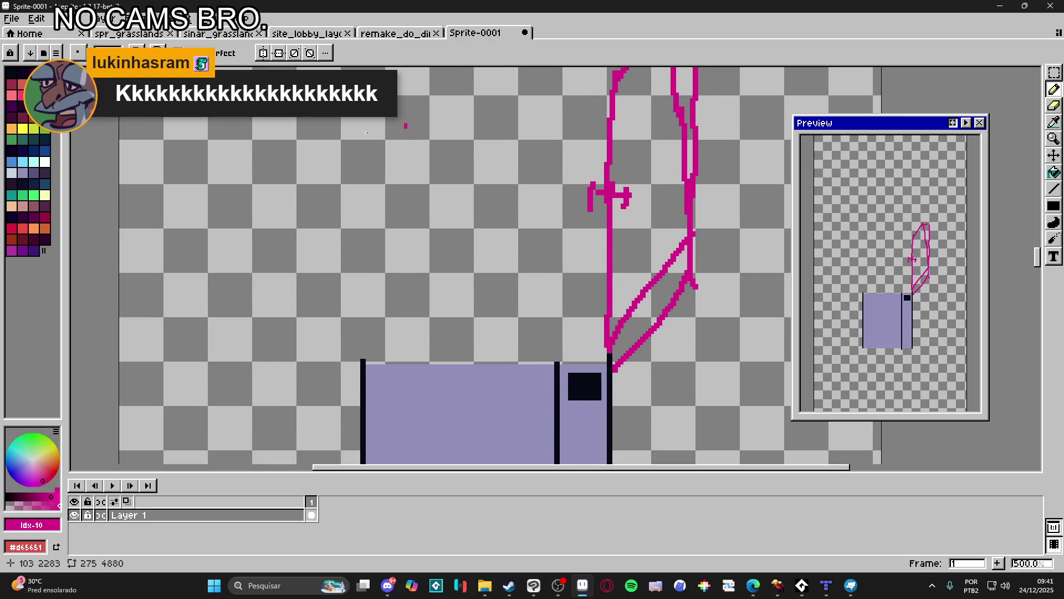
# - Switch to black and outline a rough shape with short edge strokes
pyautogui.click(11, 72)
pyautogui.moveTo(589, 131)
pyautogui.mouseDown()
pyautogui.moveTo(574, 340)
pyautogui.moveTo(467, 331)
pyautogui.mouseUp()
pyautogui.moveTo(591, 133)
pyautogui.mouseDown()
pyautogui.moveTo(504, 96)
pyautogui.moveTo(469, 341)
pyautogui.mouseUp()
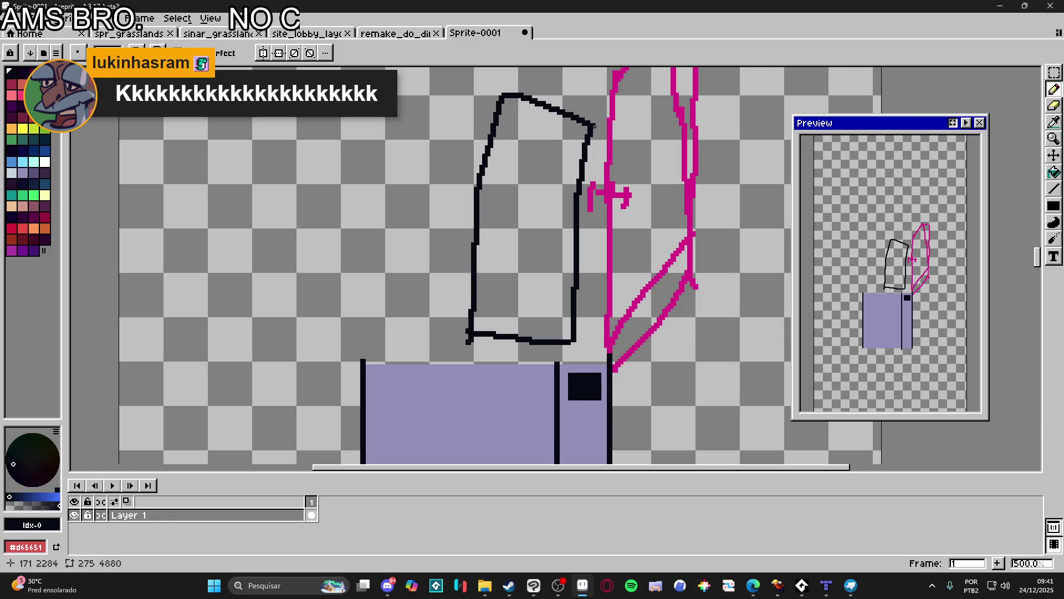
pyautogui.moveTo(591, 119)
pyautogui.mouseDown()
pyautogui.moveTo(576, 354)
pyautogui.moveTo(584, 177)
pyautogui.mouseUp()
pyautogui.hotkey('ctrl', 'z')
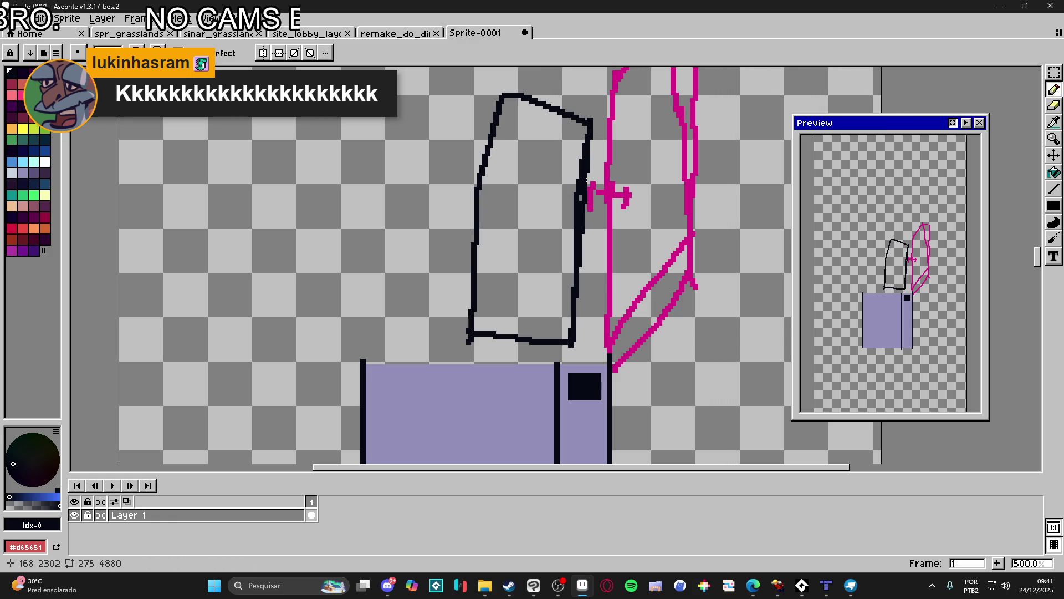
pyautogui.moveTo(589, 189); pyautogui.dragTo(598, 170)
pyautogui.moveTo(596, 153)
pyautogui.mouseDown()
pyautogui.moveTo(618, 158)
pyautogui.moveTo(621, 178)
pyautogui.mouseUp()
pyautogui.press('ctrl')
pyautogui.hotkey('ctrl', 'z')
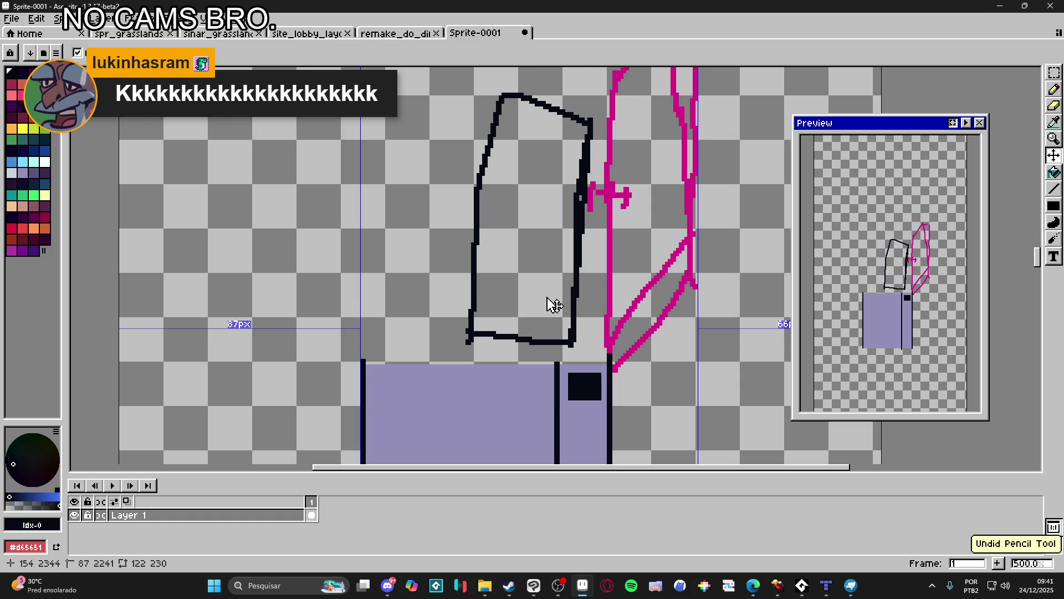
# - Bring the whole drawing into view and undo the black and pink sketch strokes
pyautogui.scroll(1, 585, 194)
pyautogui.scroll(1, 584, 194)
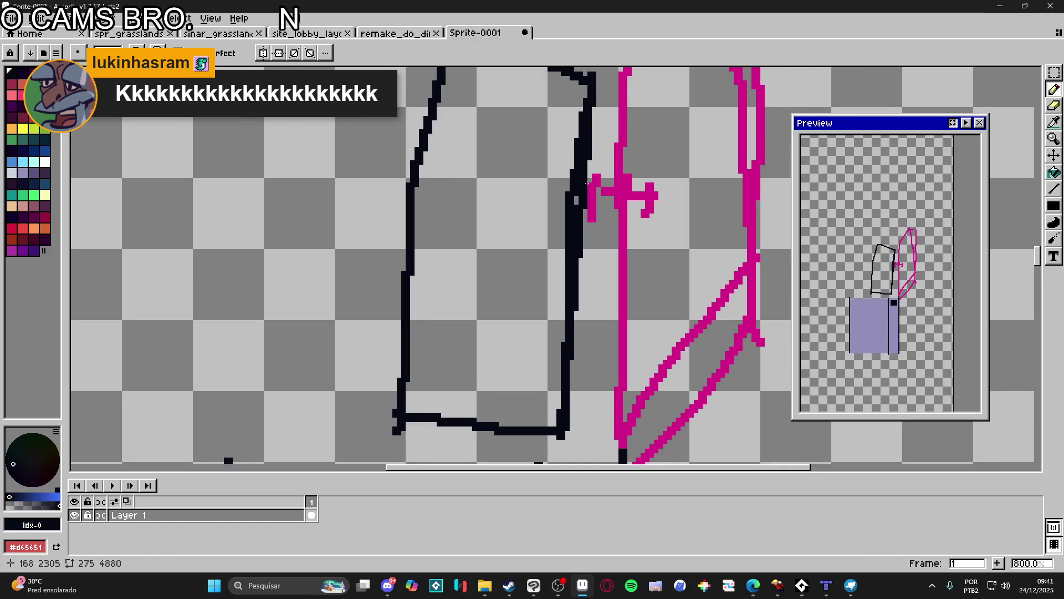
pyautogui.scroll(-1, 592, 203)
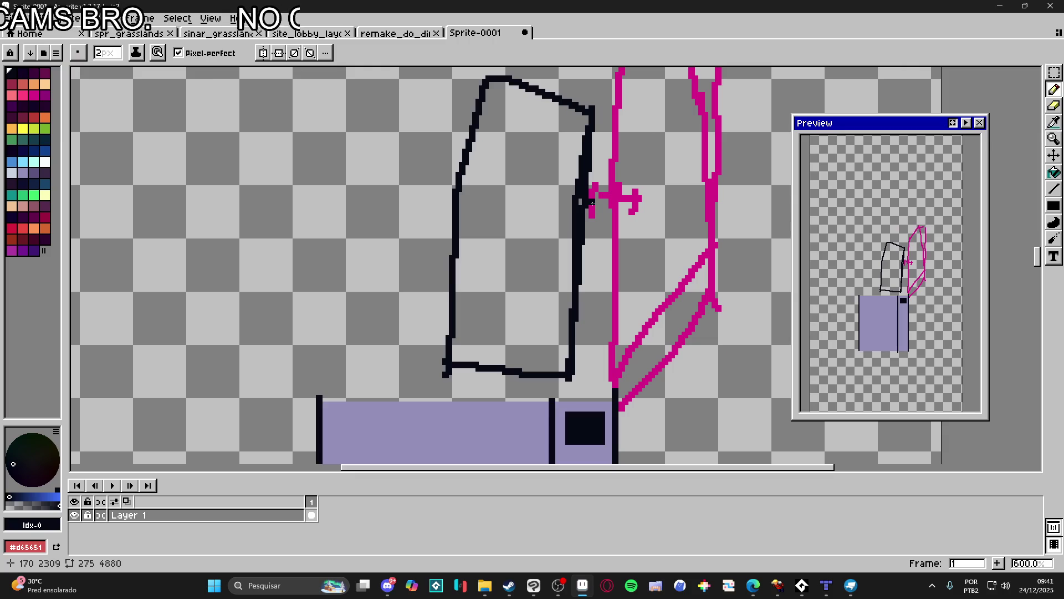
pyautogui.scroll(-3, 592, 209)
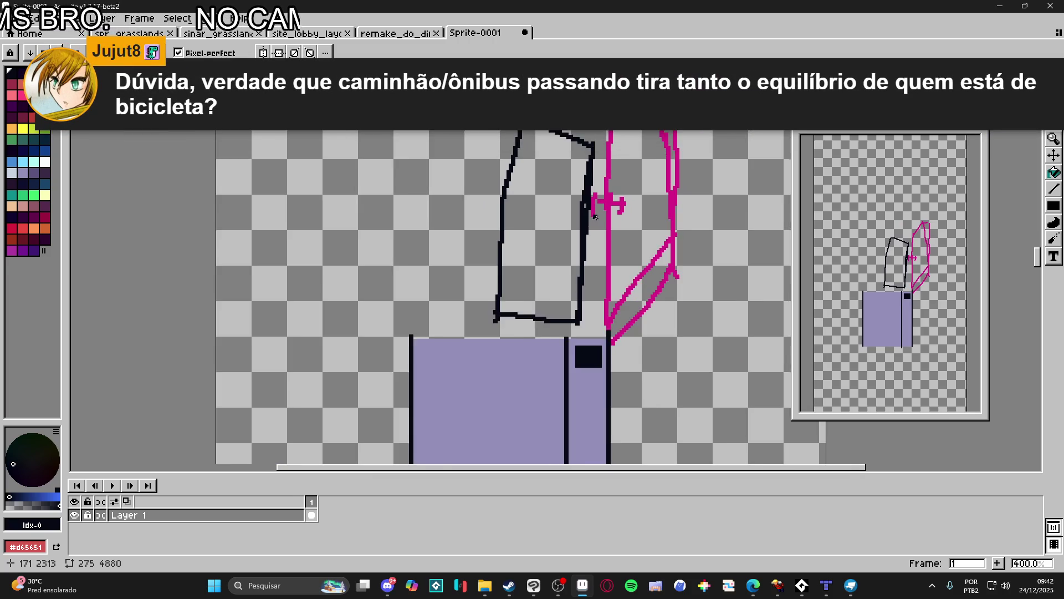
pyautogui.moveTo(557, 317); pyautogui.dragTo(546, 275)
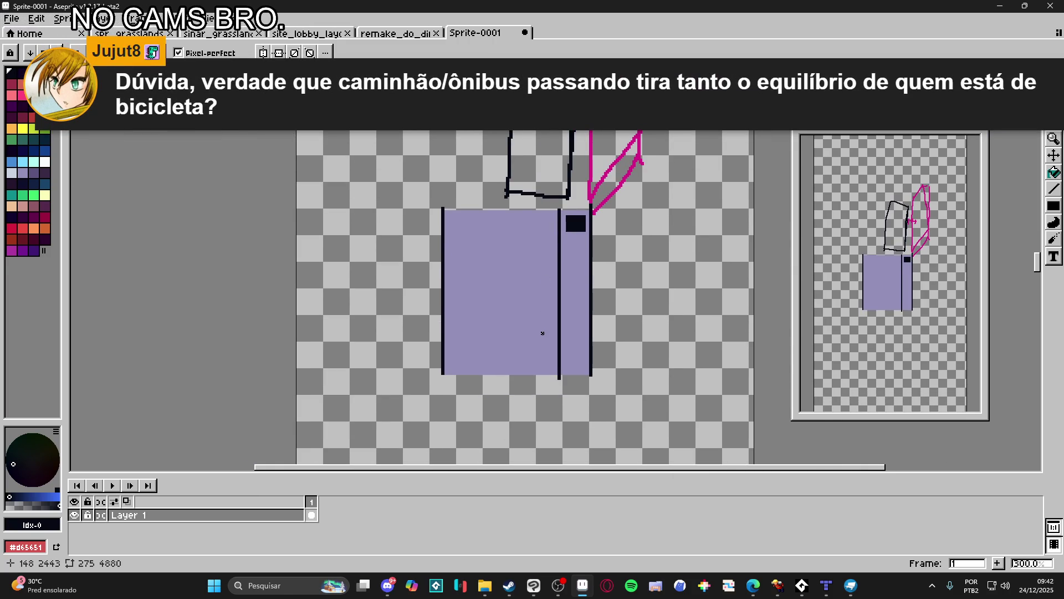
pyautogui.moveTo(543, 333)
pyautogui.mouseDown()
pyautogui.moveTo(620, 368)
pyautogui.moveTo(573, 351)
pyautogui.mouseUp()
pyautogui.hotkey('ctrl', 'z')
pyautogui.hotkey('ctrl', 'z')
pyautogui.hotkey('ctrl', 'z')
pyautogui.hotkey('ctrl', 'z')
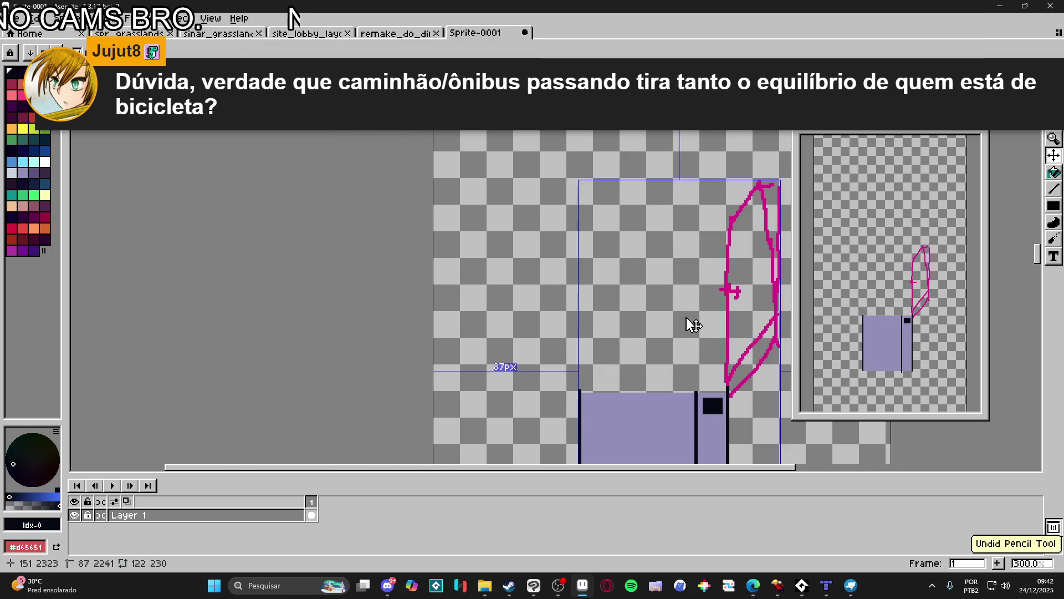
pyautogui.hotkey('ctrl', 'z')
pyautogui.hotkey('ctrl', 'z')
pyautogui.hotkey('ctrl', 'z')
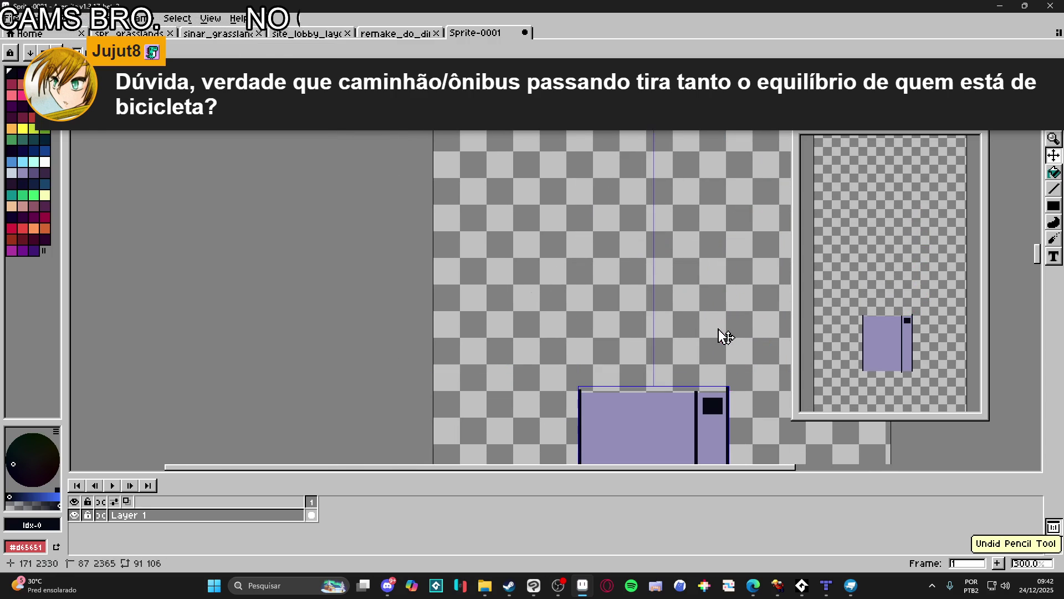
pyautogui.scroll(2, 717, 333)
# - Sketch a box above the panel with a round right wheel and triangular left wheel
pyautogui.moveTo(530, 242)
pyautogui.mouseDown()
pyautogui.moveTo(470, 178)
pyautogui.moveTo(561, 169)
pyautogui.moveTo(639, 261)
pyautogui.mouseUp()
pyautogui.moveTo(444, 170); pyautogui.dragTo(662, 272)
pyautogui.moveTo(612, 251)
pyautogui.mouseDown()
pyautogui.moveTo(589, 262)
pyautogui.moveTo(609, 252)
pyautogui.mouseUp()
pyautogui.moveTo(462, 249); pyautogui.dragTo(461, 249)
pyautogui.moveTo(507, 388)
pyautogui.mouseDown()
pyautogui.moveTo(534, 300)
pyautogui.moveTo(559, 316)
pyautogui.mouseUp()
pyautogui.moveTo(504, 255)
pyautogui.mouseDown()
pyautogui.moveTo(583, 273)
pyautogui.moveTo(498, 253)
pyautogui.mouseUp()
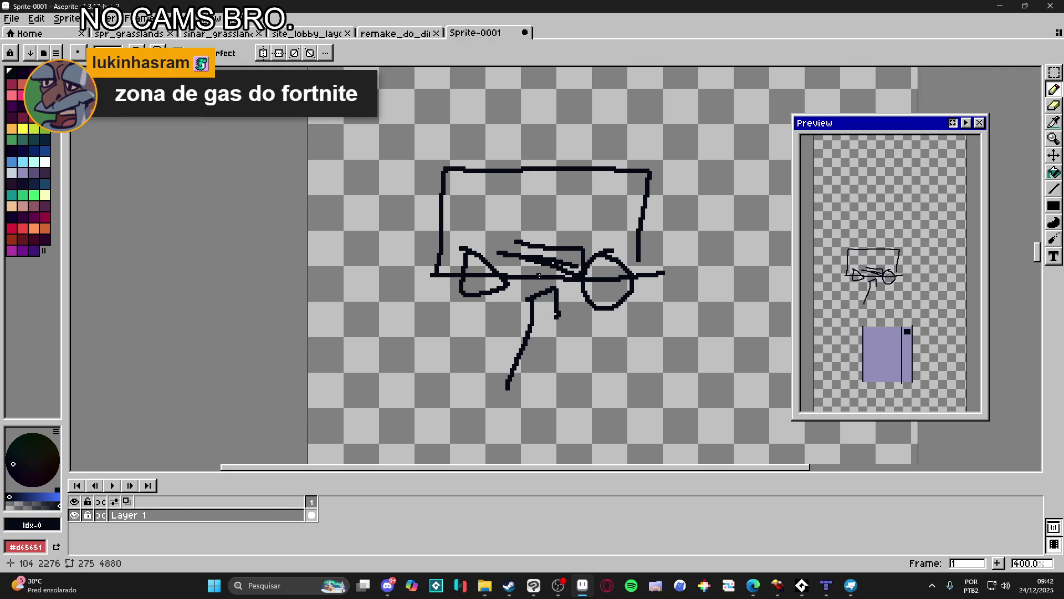
# - Try three extra strokes across the box, including a diagonal, and undo each
pyautogui.moveTo(635, 259); pyautogui.dragTo(542, 258)
pyautogui.hotkey('ctrl', 'z')
pyautogui.moveTo(668, 158); pyautogui.dragTo(416, 141)
pyautogui.hotkey('ctrl', 'z')
pyautogui.moveTo(704, 127); pyautogui.dragTo(428, 202)
pyautogui.hotkey('ctrl', 'z')
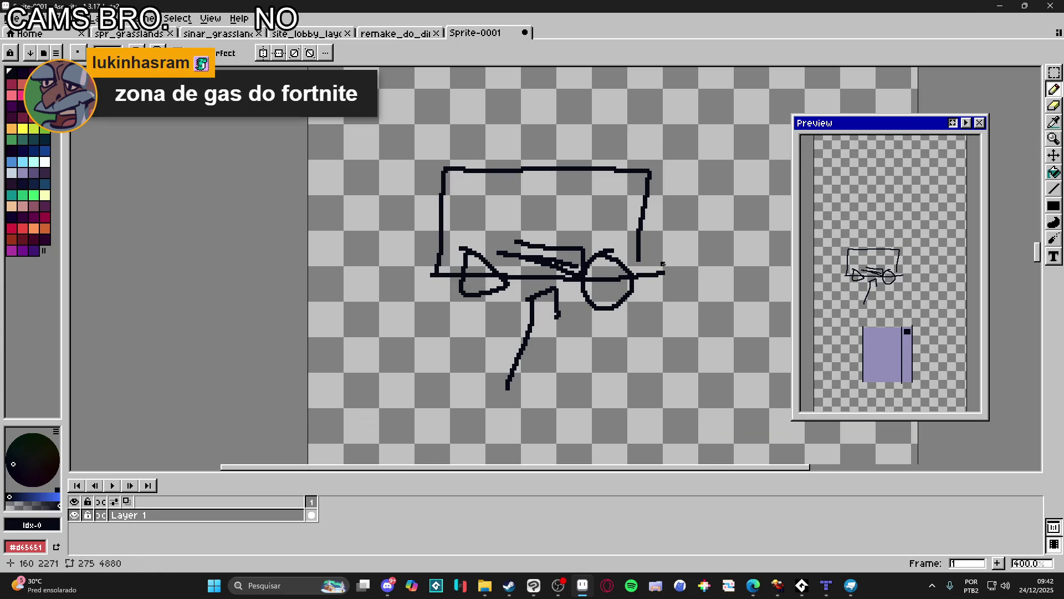
# - Add strokes below the box, then undo the inner scribbles, wheels and base line
pyautogui.moveTo(496, 319); pyautogui.dragTo(541, 280)
pyautogui.moveTo(547, 293)
pyautogui.mouseDown()
pyautogui.moveTo(549, 326)
pyautogui.moveTo(505, 355)
pyautogui.mouseUp()
pyautogui.hotkey('ctrl', 'z')
pyautogui.hotkey('ctrl', 'z')
pyautogui.hotkey('ctrl', 'z')
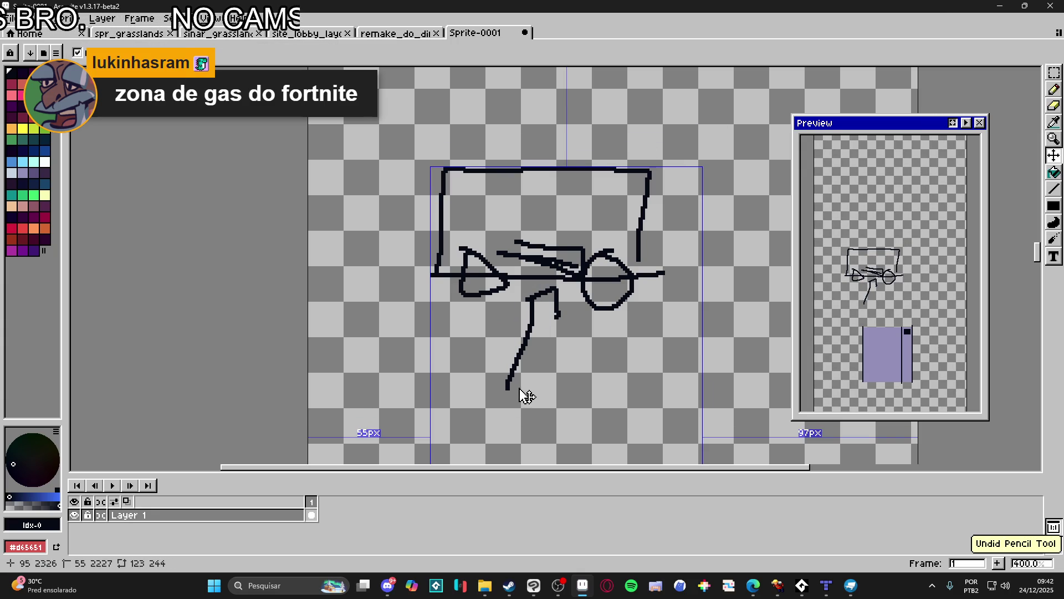
pyautogui.hotkey('ctrl', 'z')
pyautogui.hotkey('ctrl', 'z')
pyautogui.hotkey('ctrl', 'z')
pyautogui.hotkey('ctrl', 'z')
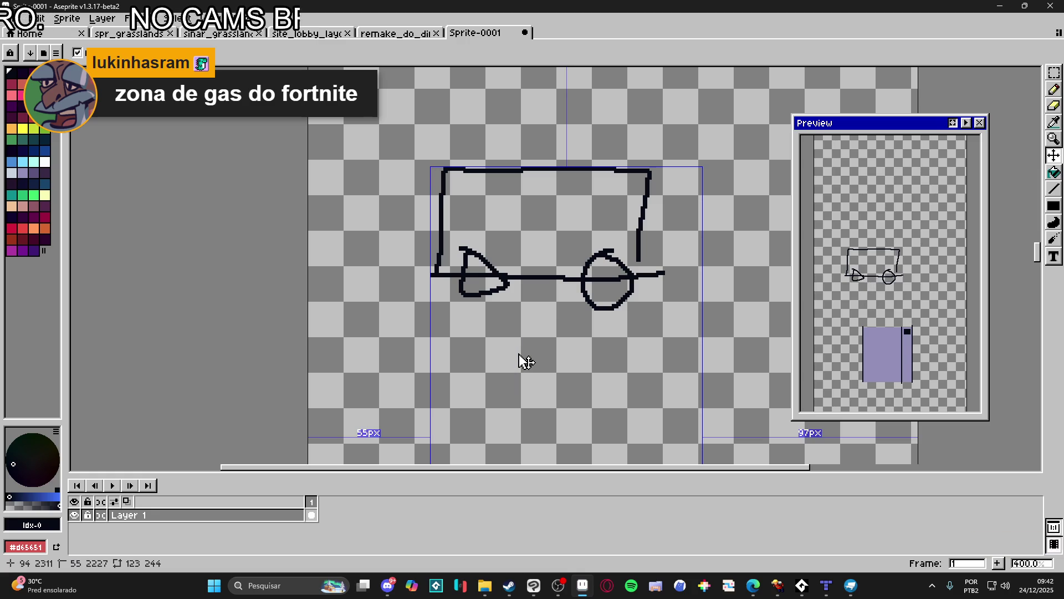
pyautogui.hotkey('ctrl', 'z')
pyautogui.hotkey('ctrl', 'z')
pyautogui.hotkey('ctrl', 'z')
pyautogui.hotkey('ctrl', 'z')
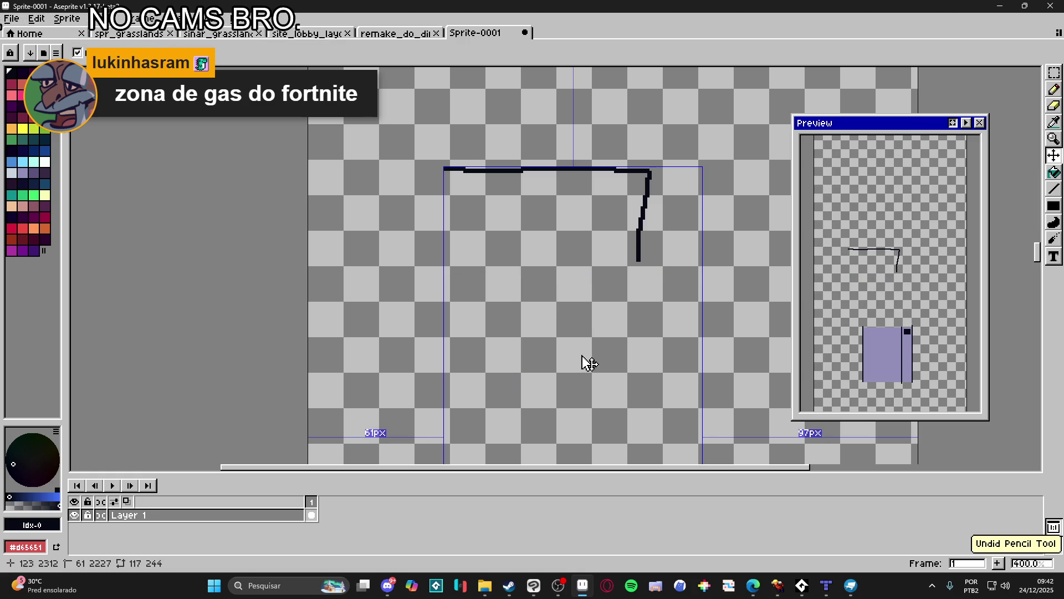
pyautogui.scroll(-1, 584, 351)
pyautogui.scroll(-2, 583, 350)
pyautogui.hotkey('ctrl', 'z')
# - Test three pencil lines toward the dark square, undo them, and place a dot beside the divider
pyautogui.scroll(-3, 577, 318)
pyautogui.scroll(1, 548, 268)
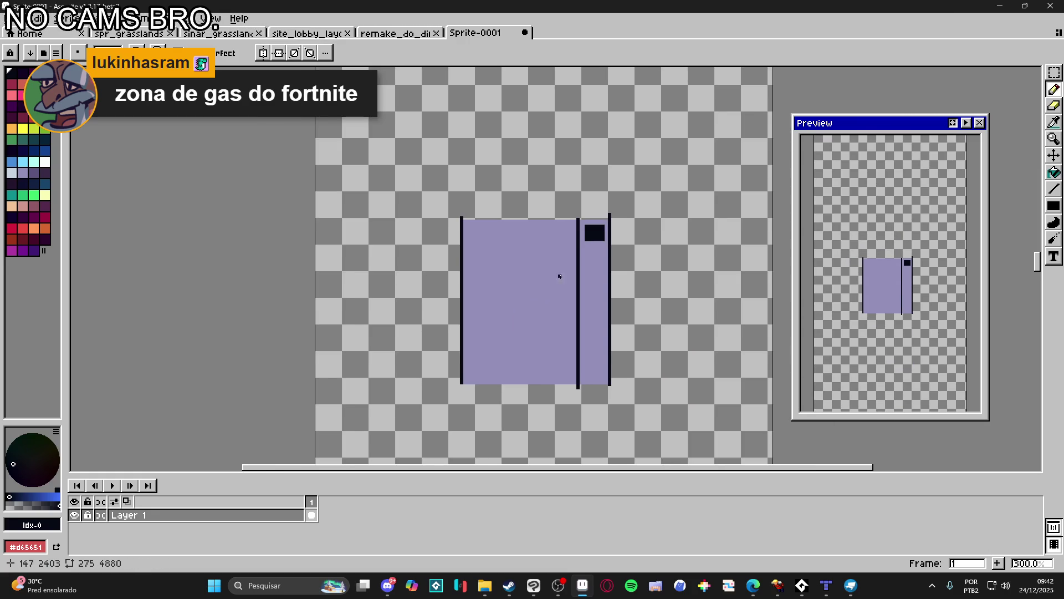
pyautogui.scroll(2, 573, 250)
pyautogui.scroll(-2, 571, 222)
pyautogui.moveTo(551, 398); pyautogui.dragTo(587, 226)
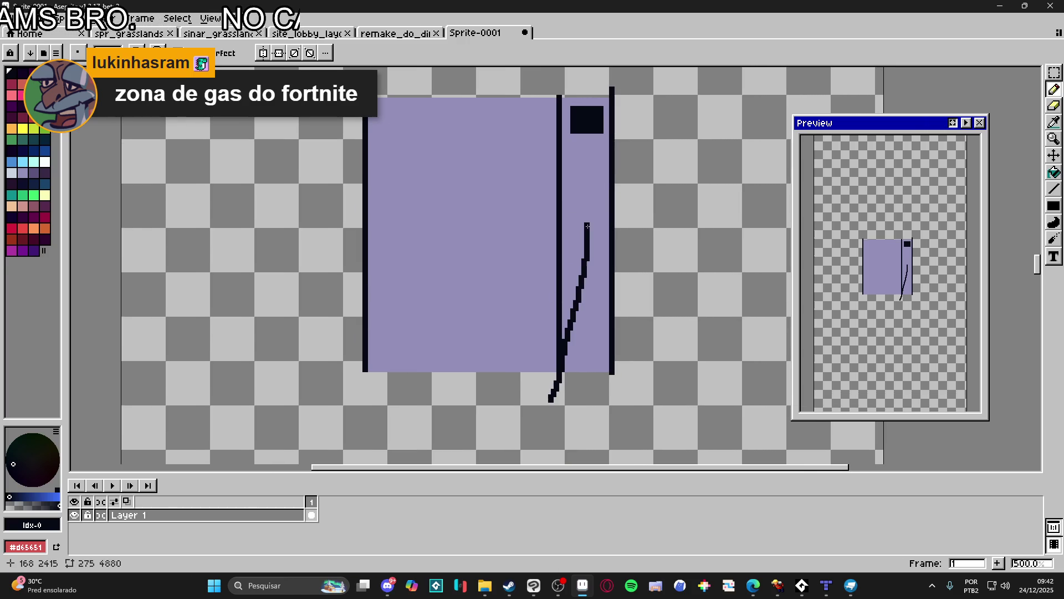
pyautogui.hotkey('ctrl', 'z')
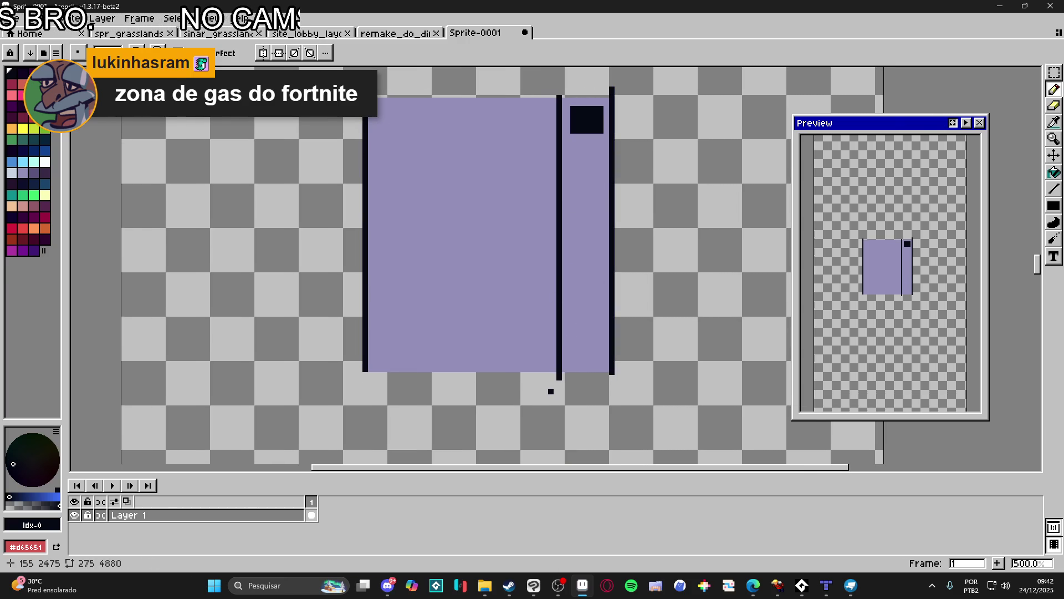
pyautogui.moveTo(514, 415); pyautogui.dragTo(575, 107)
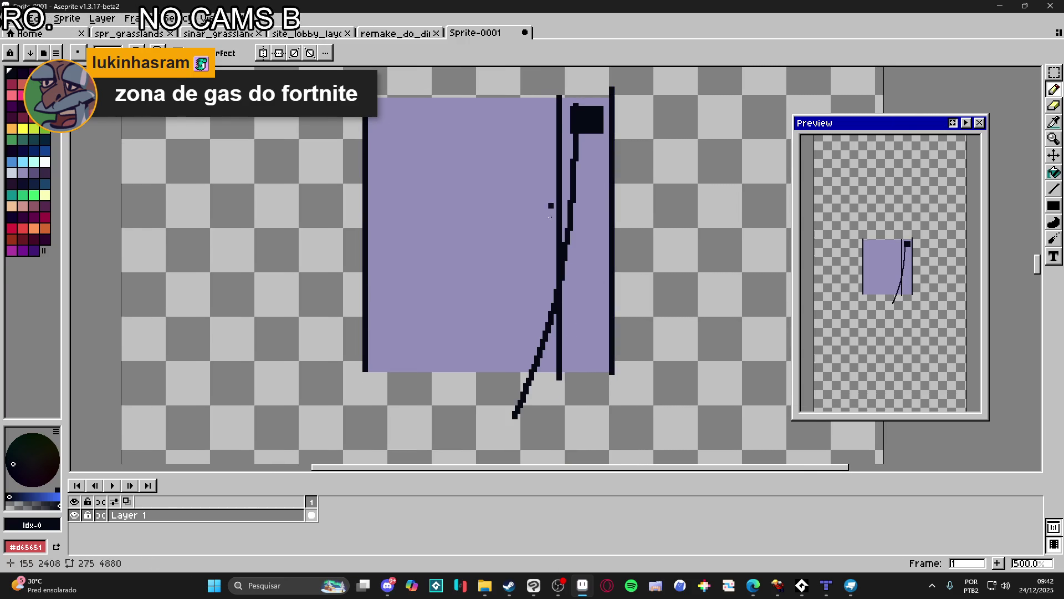
pyautogui.hotkey('ctrl', 'z')
pyautogui.moveTo(528, 417); pyautogui.dragTo(556, 312)
pyautogui.hotkey('ctrl', 'z')
pyautogui.click(553, 322)
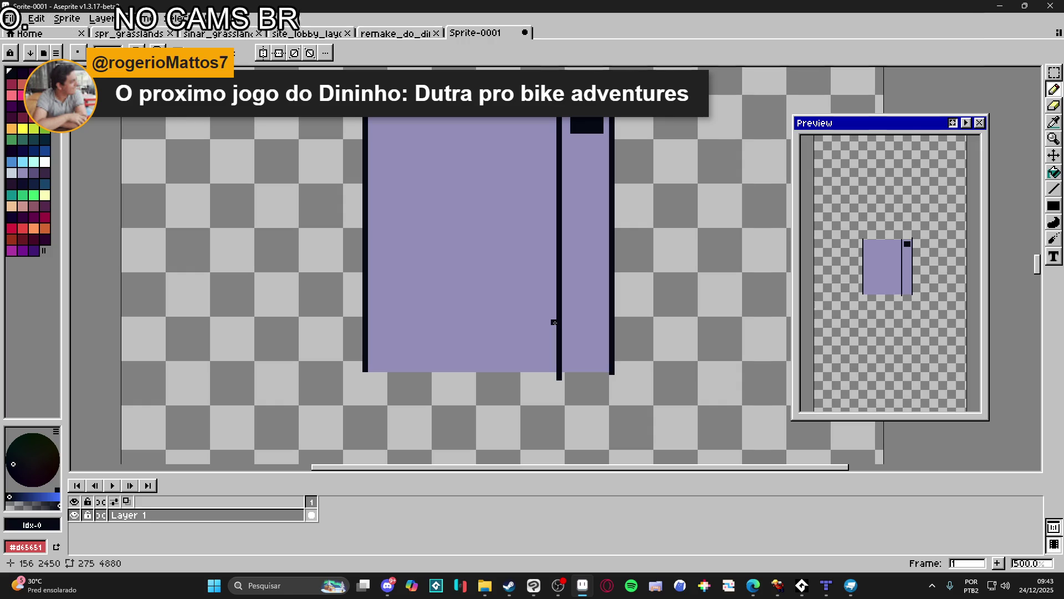
pyautogui.scroll(2, 586, 129)
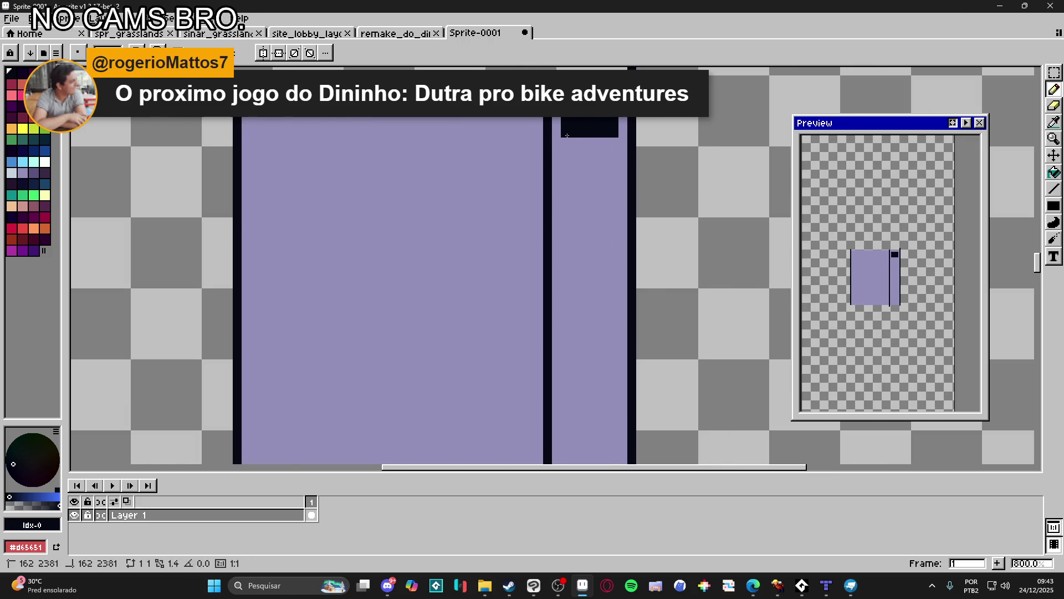
# - Draw and undo a dark line, then switch to muted purple and undo trial strokes
pyautogui.scroll(-1, 570, 145)
pyautogui.moveTo(573, 158); pyautogui.dragTo(575, 274)
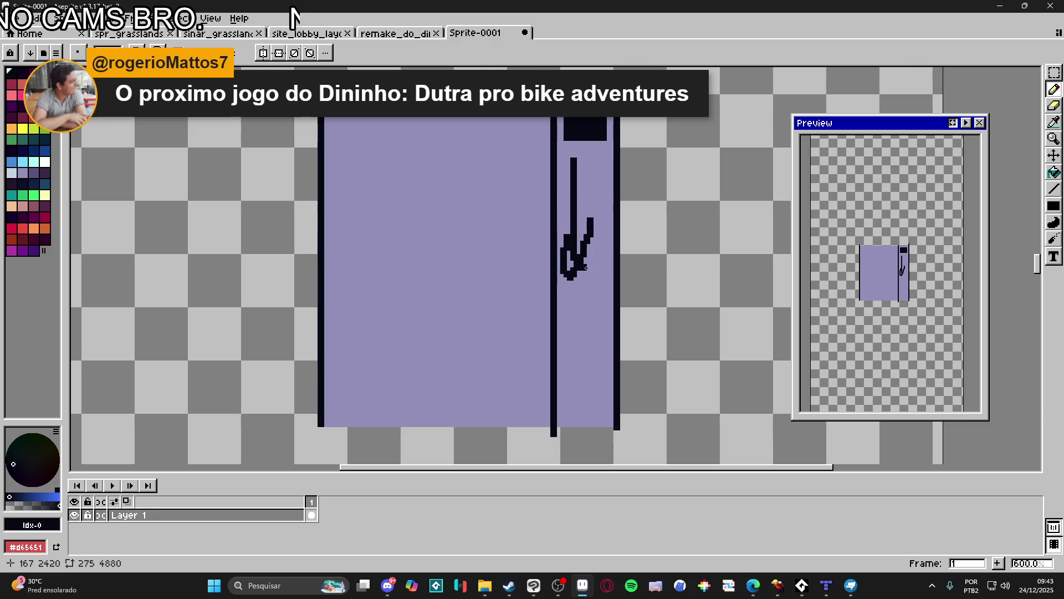
pyautogui.hotkey('ctrl', 'z')
pyautogui.hotkey('ctrl', 'z')
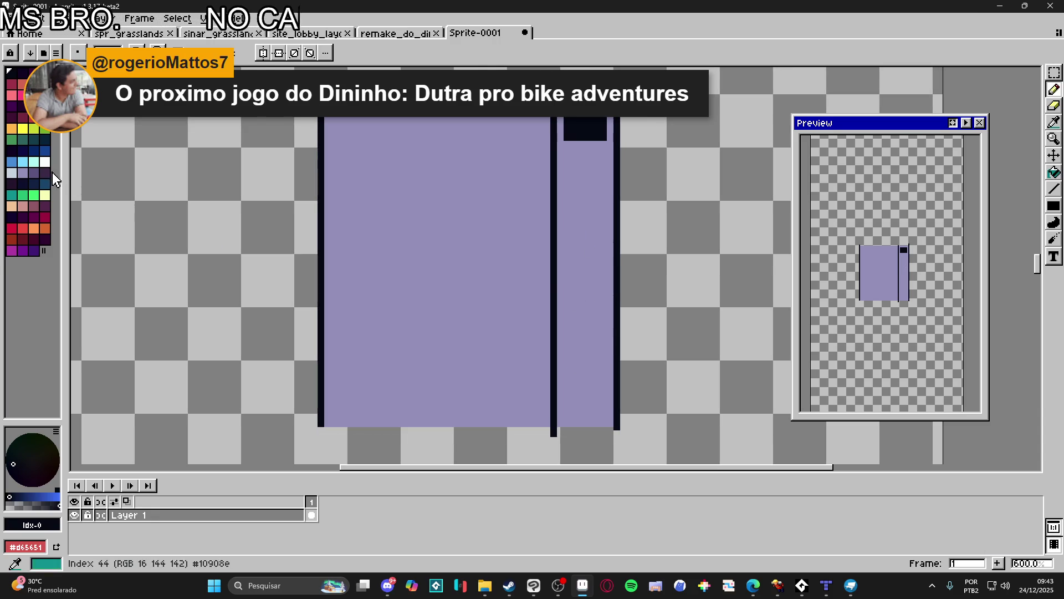
pyautogui.click(34, 172)
pyautogui.moveTo(582, 348)
pyautogui.mouseDown()
pyautogui.moveTo(578, 247)
pyautogui.moveTo(594, 227)
pyautogui.mouseUp()
pyautogui.hotkey('ctrl', 'z')
pyautogui.hotkey('ctrl', 'z')
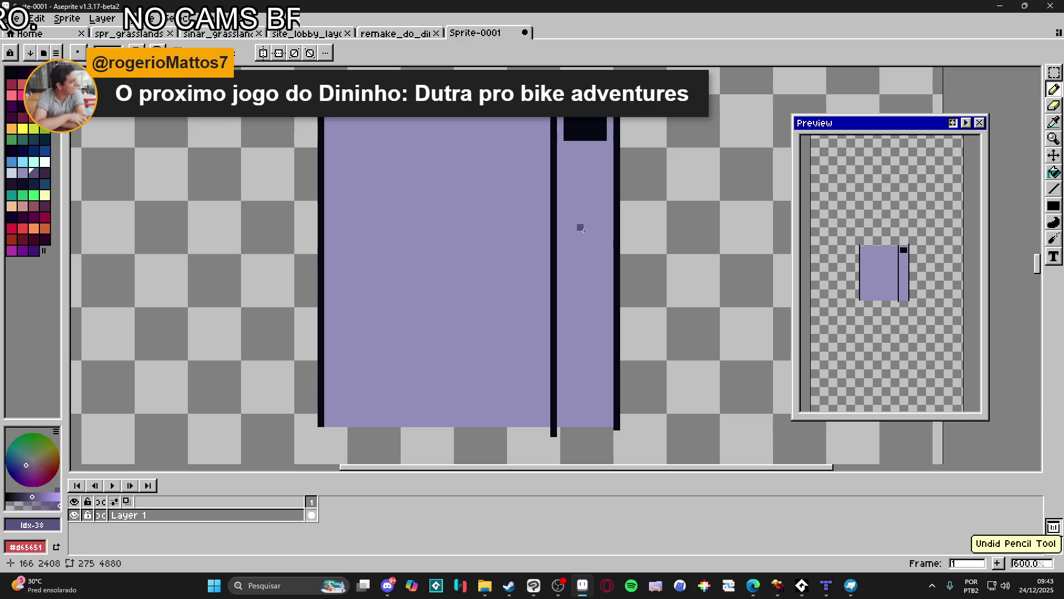
pyautogui.moveTo(577, 353); pyautogui.dragTo(595, 233)
# - Draw and remove purple V and arrow marks in the right column, then close Sprite-0001
pyautogui.hotkey('ctrl', 'z')
pyautogui.moveTo(580, 344); pyautogui.dragTo(594, 194)
pyautogui.moveTo(570, 244)
pyautogui.mouseDown()
pyautogui.moveTo(595, 177)
pyautogui.moveTo(592, 310)
pyautogui.moveTo(617, 260)
pyautogui.mouseUp()
pyautogui.hotkey('ctrl', 'z')
pyautogui.hotkey('ctrl', 'z')
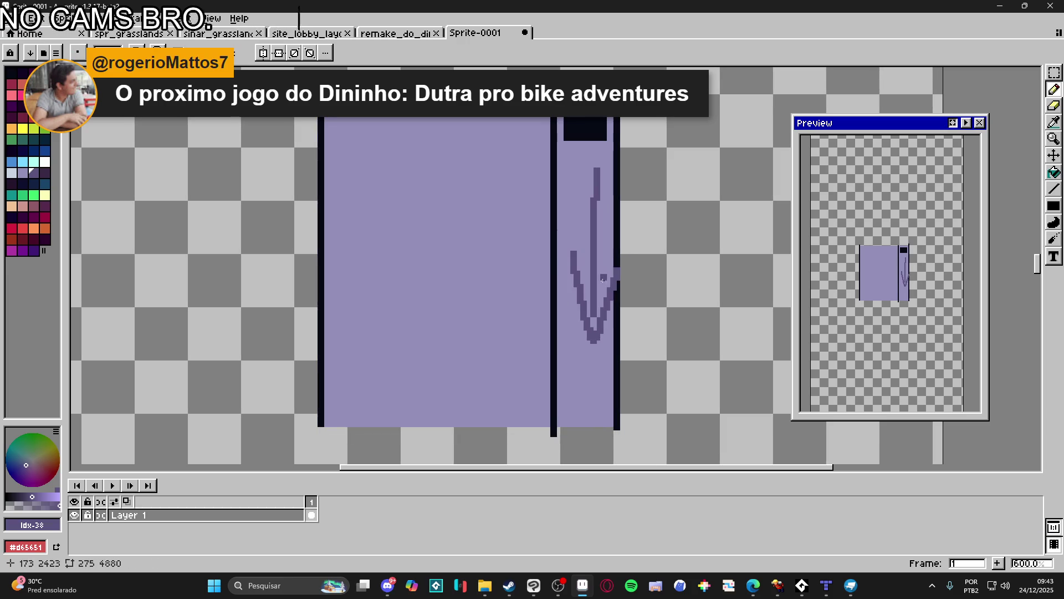
pyautogui.hotkey('ctrl', 'z')
pyautogui.hotkey('ctrl', 'z')
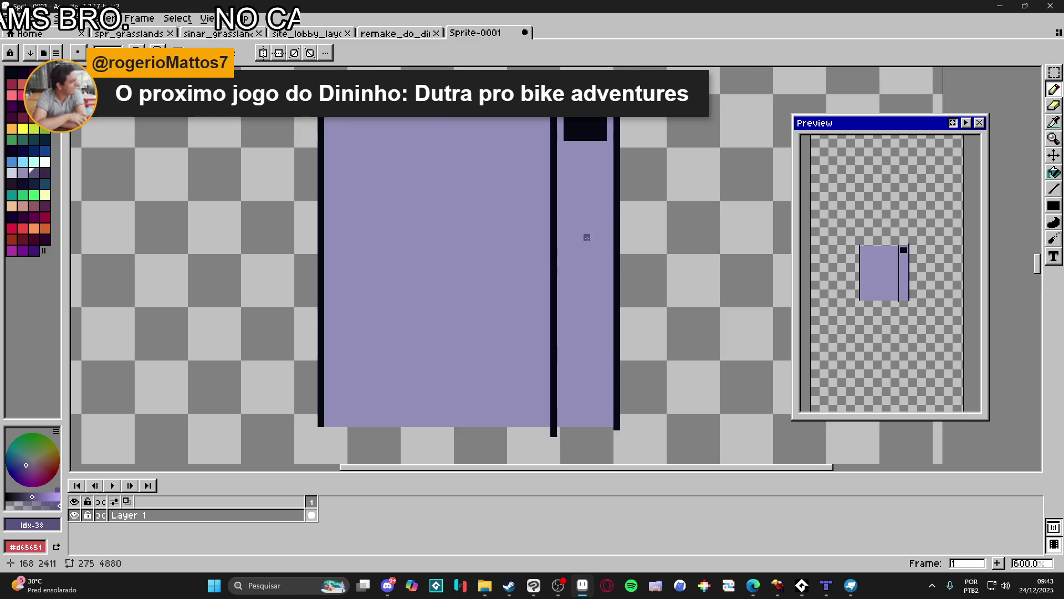
pyautogui.moveTo(576, 345)
pyautogui.mouseDown()
pyautogui.moveTo(579, 231)
pyautogui.moveTo(598, 274)
pyautogui.mouseUp()
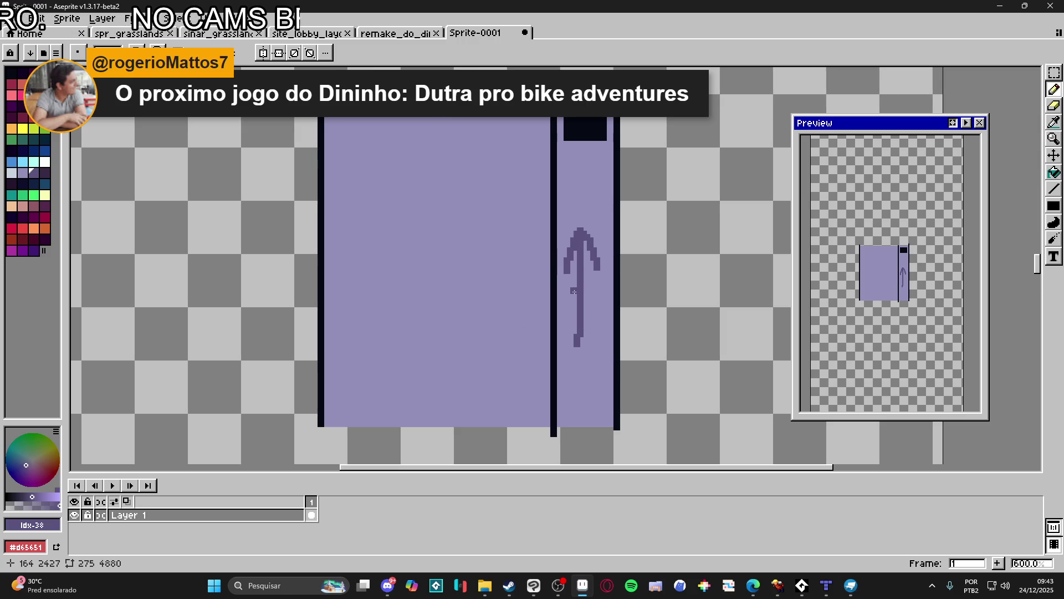
pyautogui.scroll(1, 581, 286)
pyautogui.hotkey('ctrl', 'z')
pyautogui.hotkey('ctrl', 'z')
pyautogui.hotkey('ctrl', 'z')
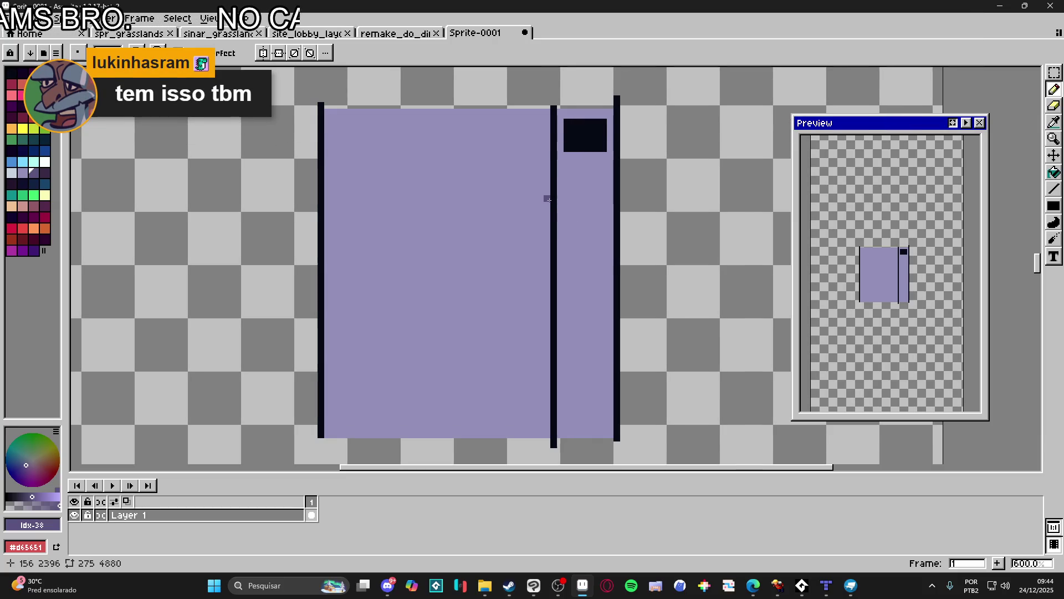
pyautogui.click(525, 32)
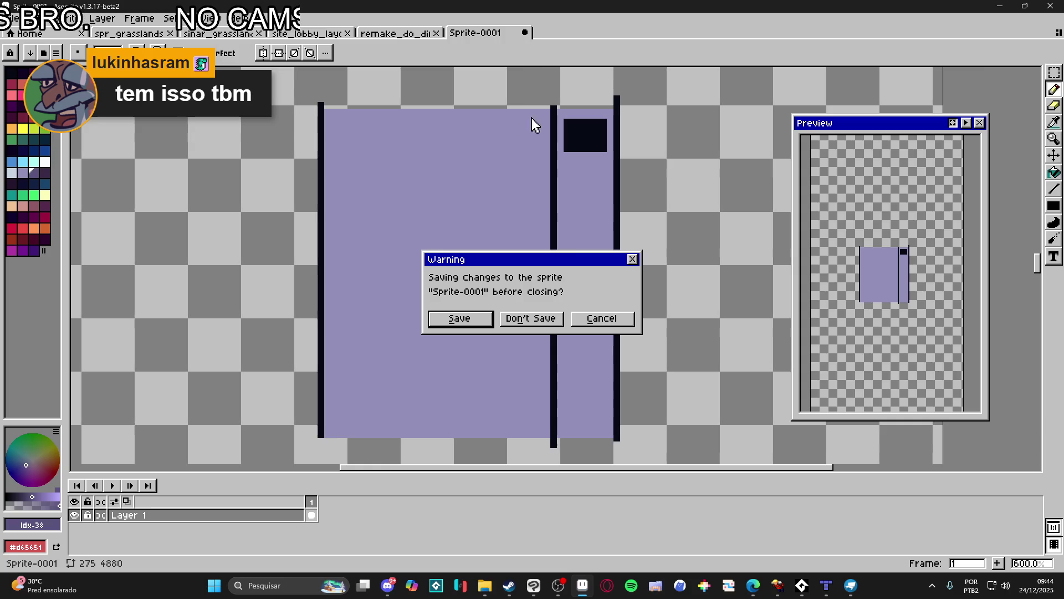
# - Discard Sprite-0001's changes, minimize Aseprite, and zoom into the Tiled map
pyautogui.click(549, 318)
pyautogui.click(997, 5)
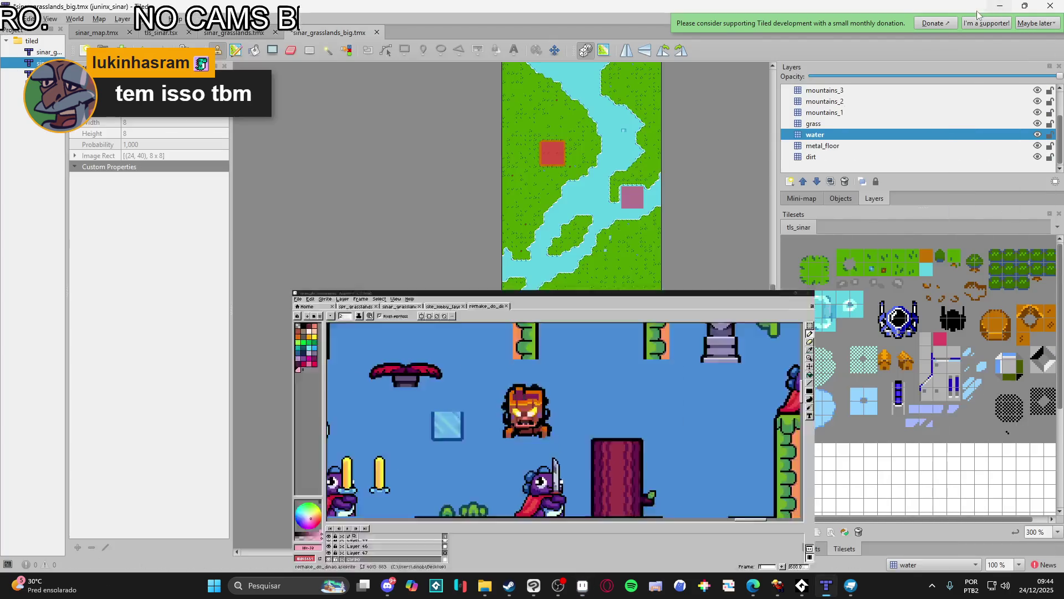
pyautogui.hscroll(1, 578, 338)
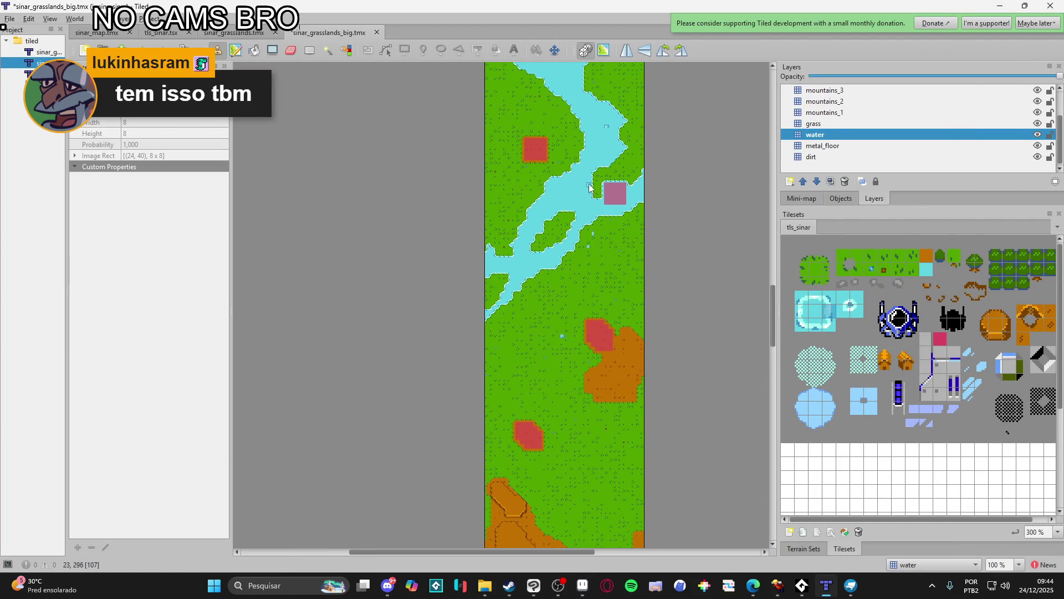
pyautogui.scroll(2, 589, 185)
pyautogui.scroll(4, 594, 276)
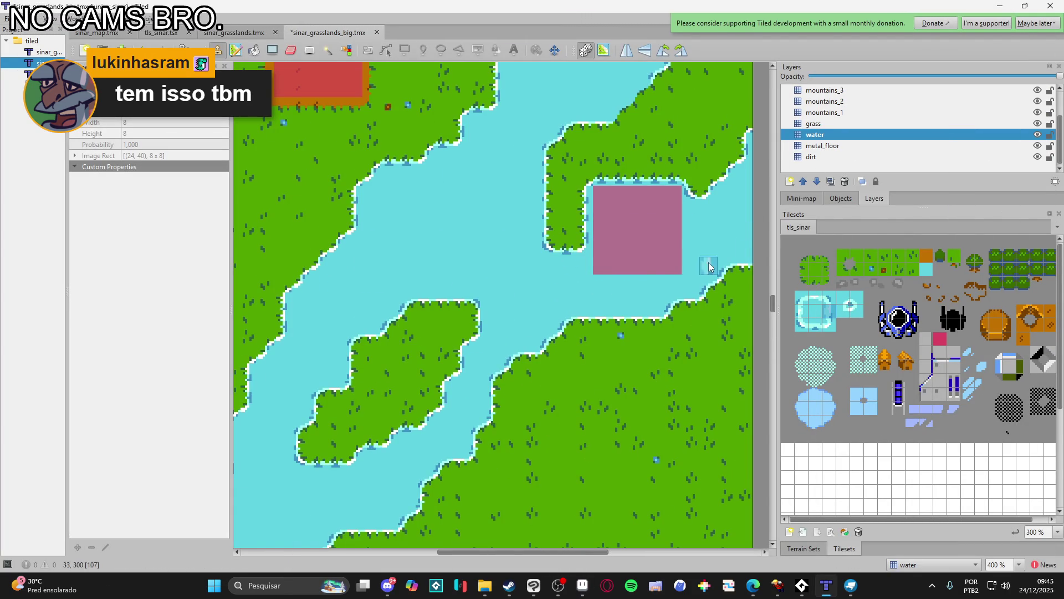
# - Select the grass layer and choose water from the Terrain Sets
pyautogui.click(839, 112)
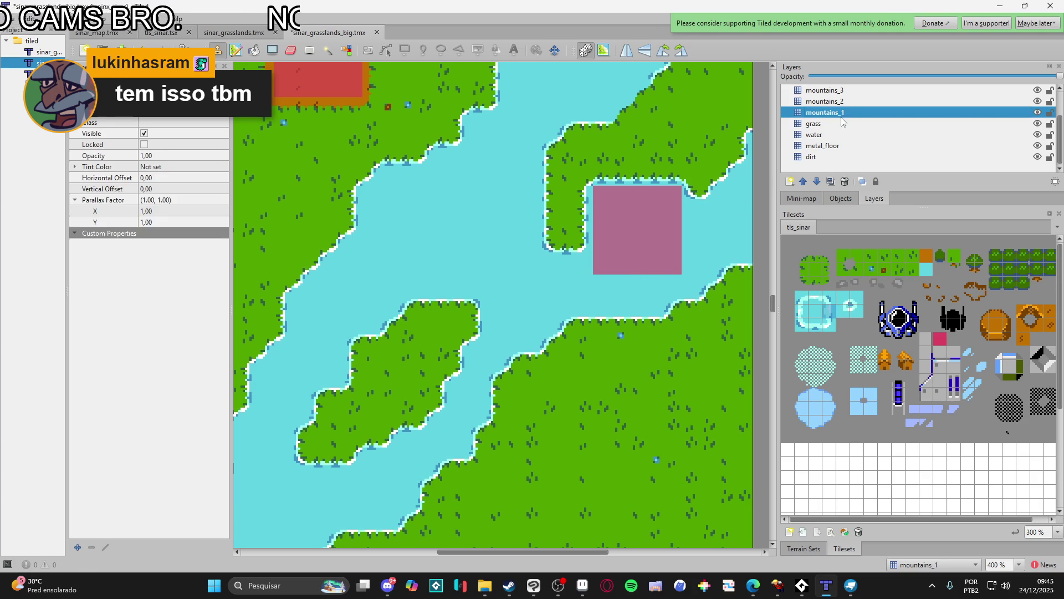
pyautogui.click(828, 124)
pyautogui.click(804, 548)
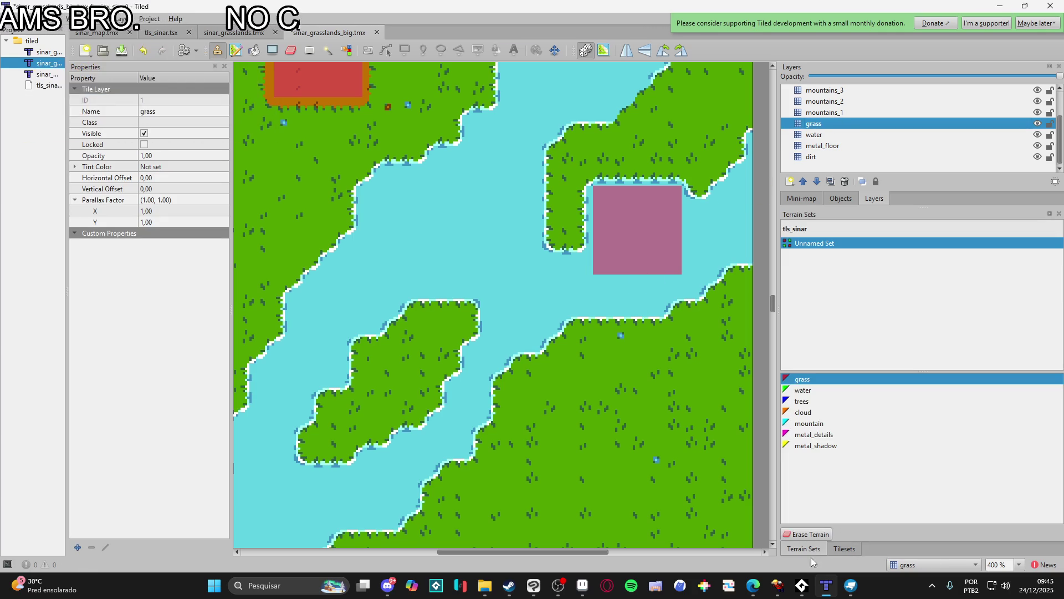
pyautogui.click(804, 390)
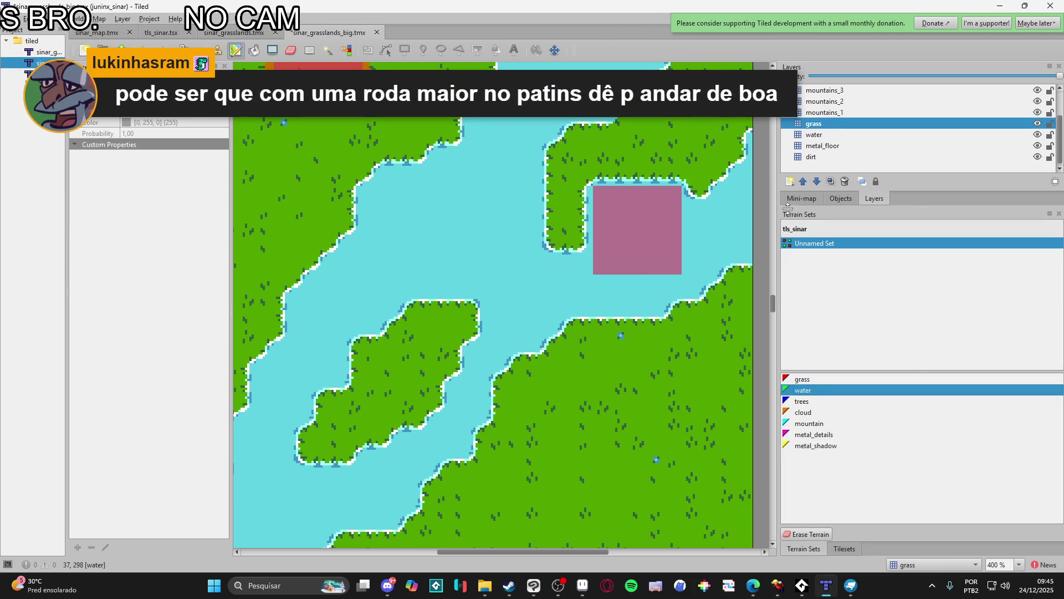
pyautogui.click(826, 124)
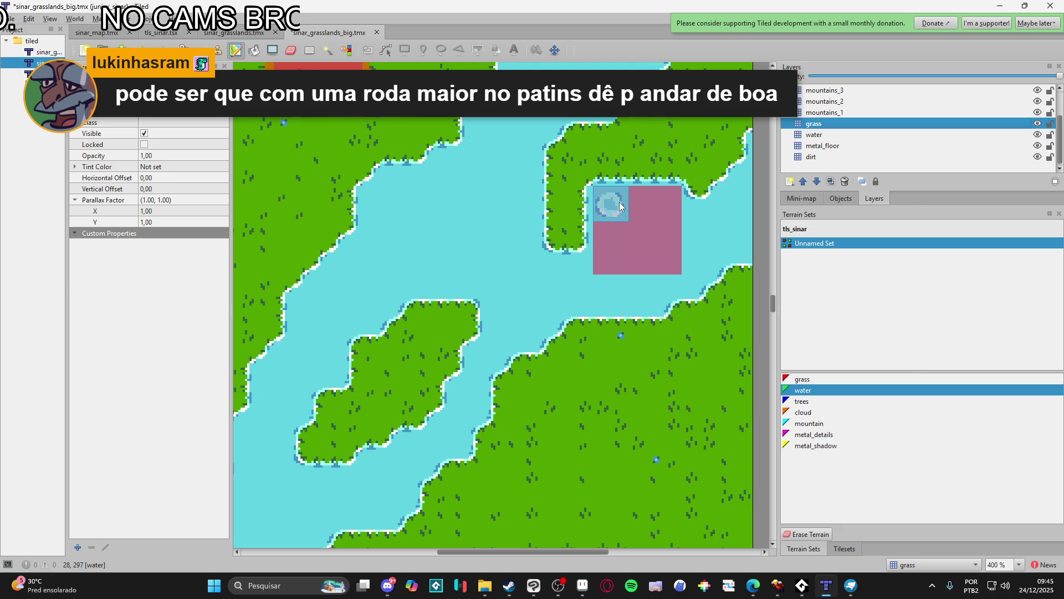
# - Paint grass terrain over the water along the pink block and beside the brown plot
pyautogui.click(803, 379)
pyautogui.moveTo(576, 247)
pyautogui.mouseDown()
pyautogui.moveTo(646, 284)
pyautogui.moveTo(738, 249)
pyautogui.moveTo(711, 300)
pyautogui.mouseUp()
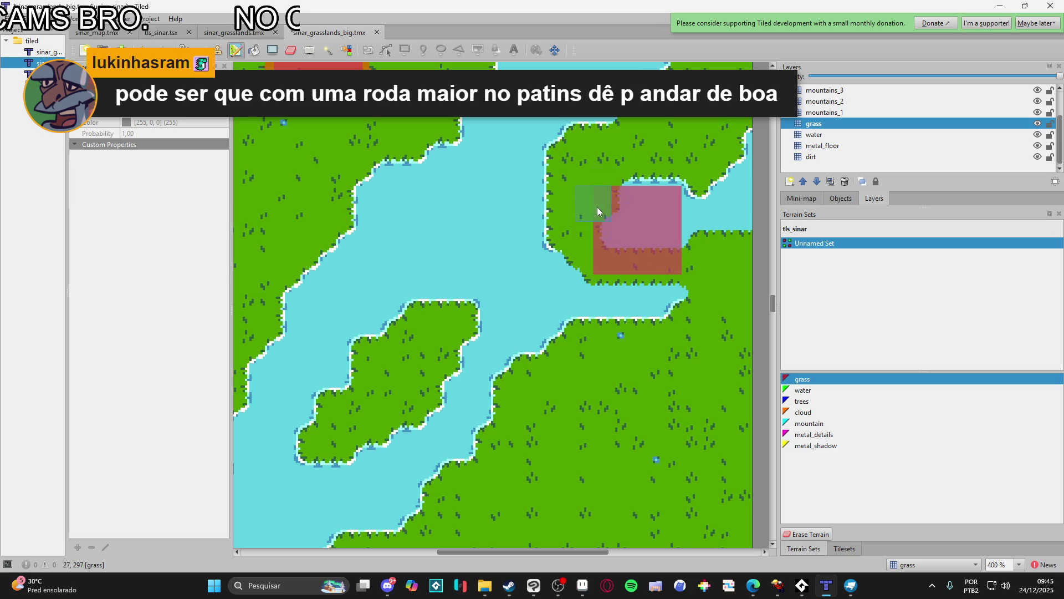
pyautogui.moveTo(681, 233)
pyautogui.mouseDown()
pyautogui.moveTo(663, 227)
pyautogui.moveTo(731, 219)
pyautogui.moveTo(745, 144)
pyautogui.moveTo(746, 217)
pyautogui.mouseUp()
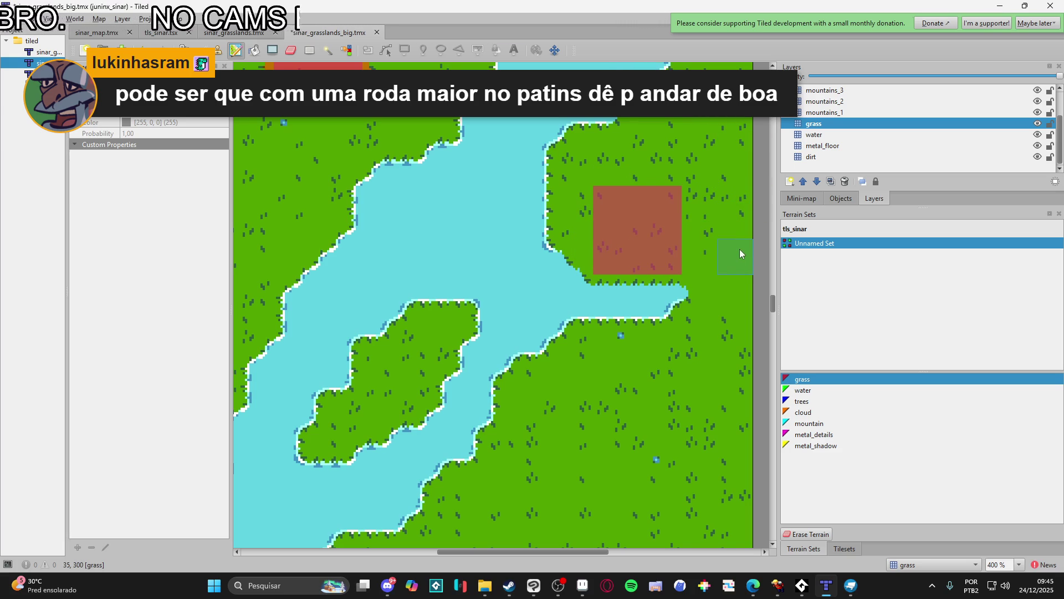
pyautogui.scroll(-2, 699, 278)
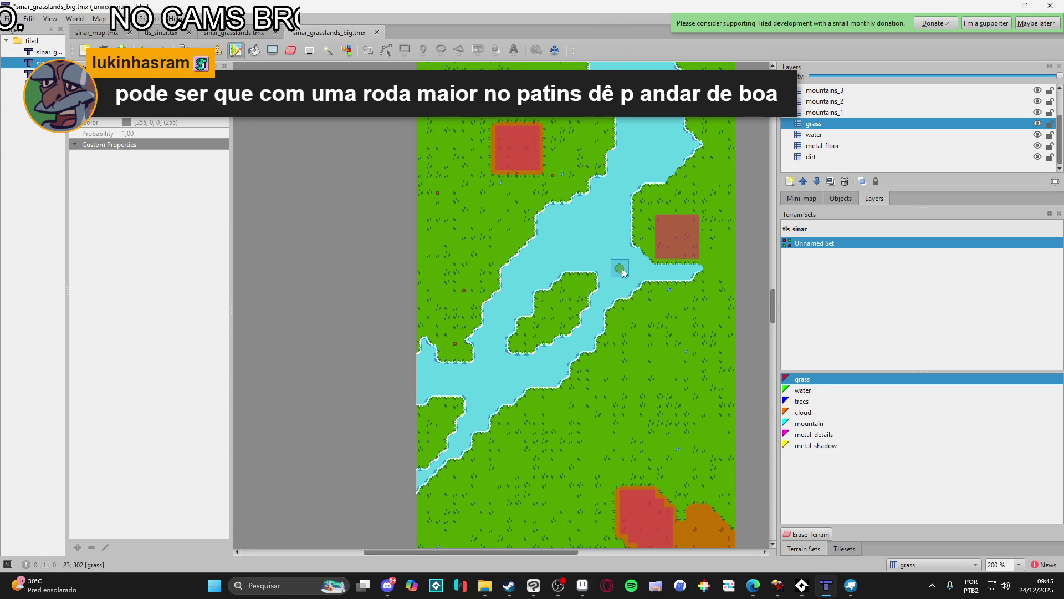
pyautogui.scroll(2, 702, 281)
pyautogui.moveTo(734, 299)
pyautogui.mouseDown()
pyautogui.moveTo(686, 312)
pyautogui.moveTo(644, 304)
pyautogui.moveTo(729, 308)
pyautogui.mouseUp()
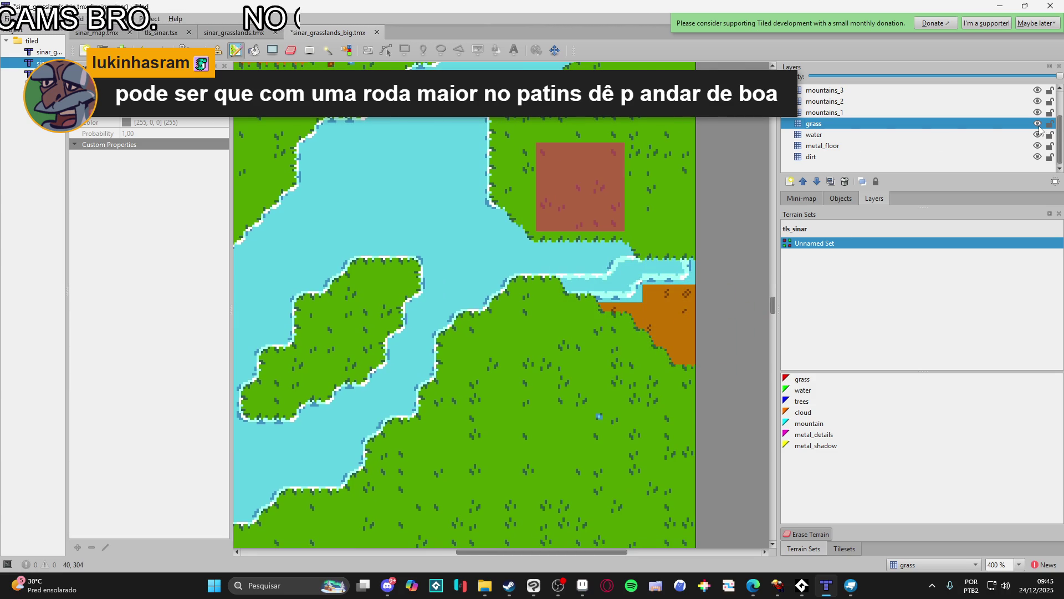
pyautogui.moveTo(696, 325); pyautogui.dragTo(682, 290)
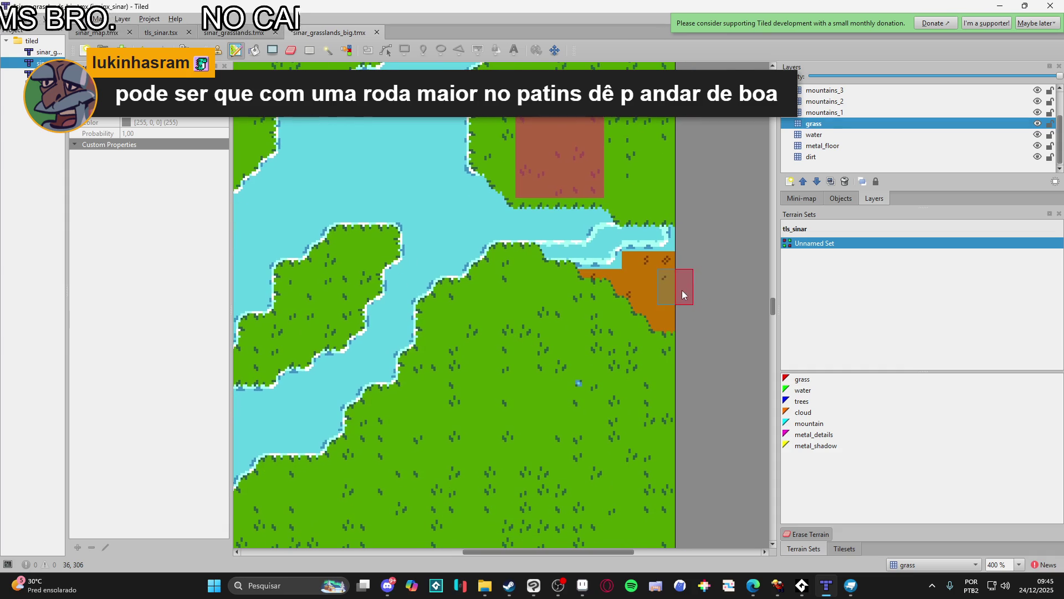
# - Check the tileset images, then paint water along the river bank
pyautogui.click(836, 553)
pyautogui.click(813, 551)
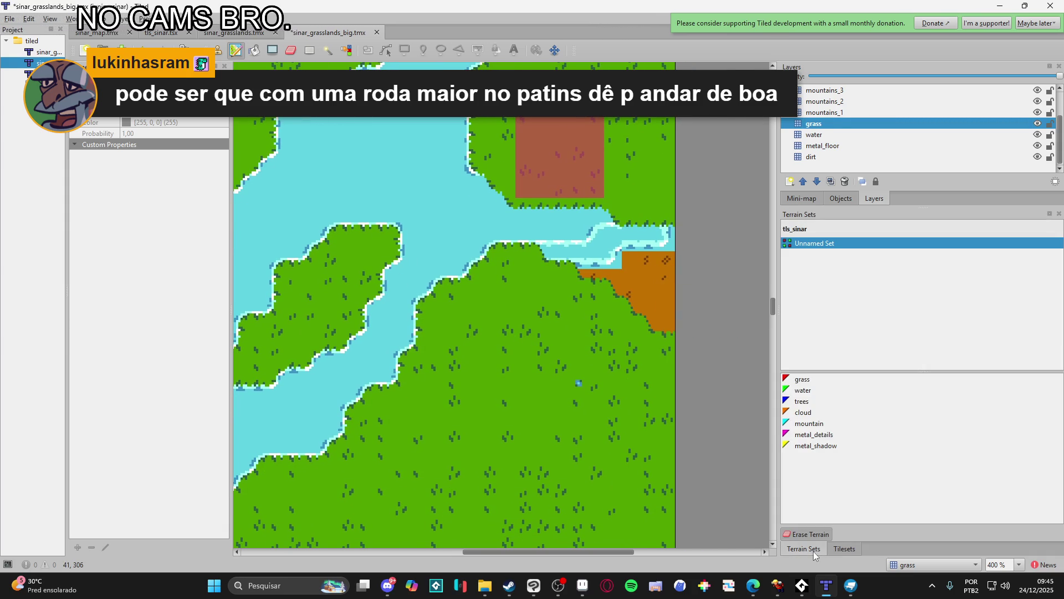
pyautogui.moveTo(392, 210); pyautogui.dragTo(627, 260)
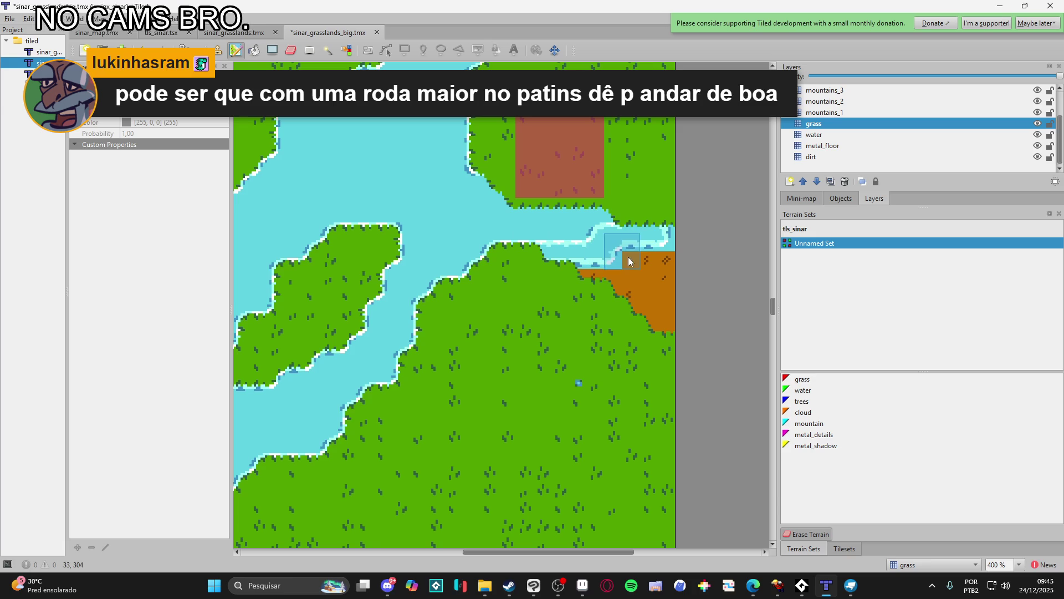
# - On the water layer, erase the stray water tiles covering the orange dirt strip
pyautogui.click(1032, 136)
pyautogui.press('e')
pyautogui.moveTo(579, 242); pyautogui.dragTo(545, 246)
pyautogui.moveTo(637, 231)
pyautogui.mouseDown()
pyautogui.moveTo(661, 229)
pyautogui.moveTo(603, 258)
pyautogui.moveTo(545, 259)
pyautogui.mouseUp()
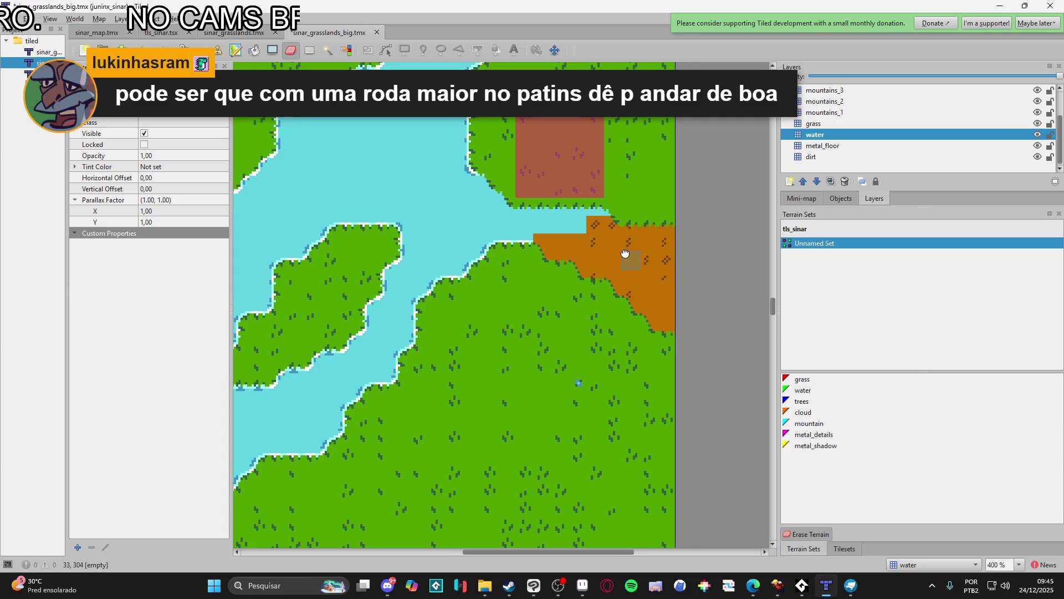
# - Choose a water-edge shoreline tile from the tileset and stamp it along the dirt edge
pyautogui.scroll(-1, 638, 255)
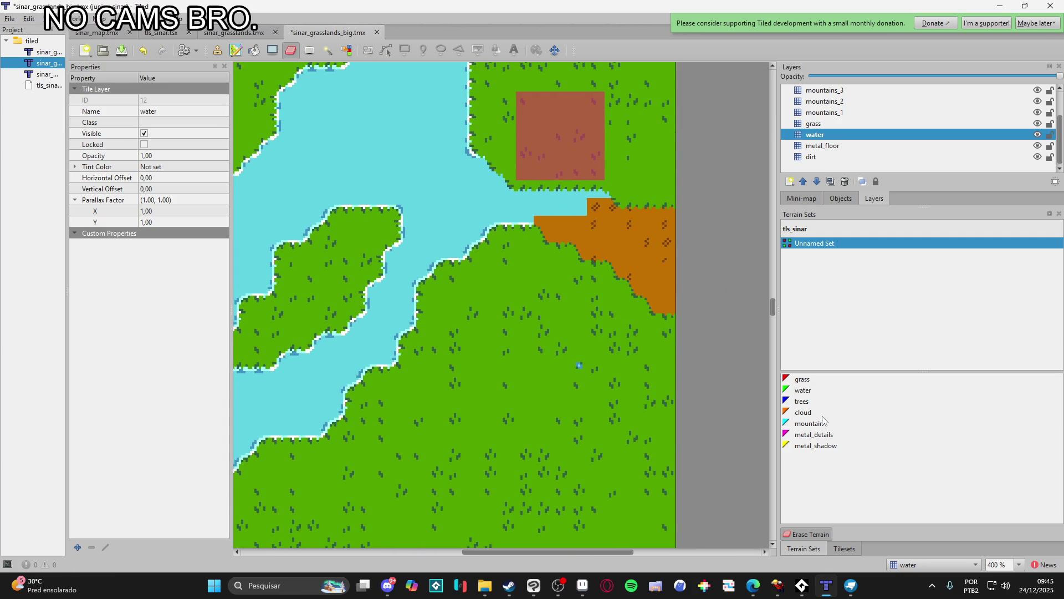
pyautogui.click(811, 395)
pyautogui.click(844, 549)
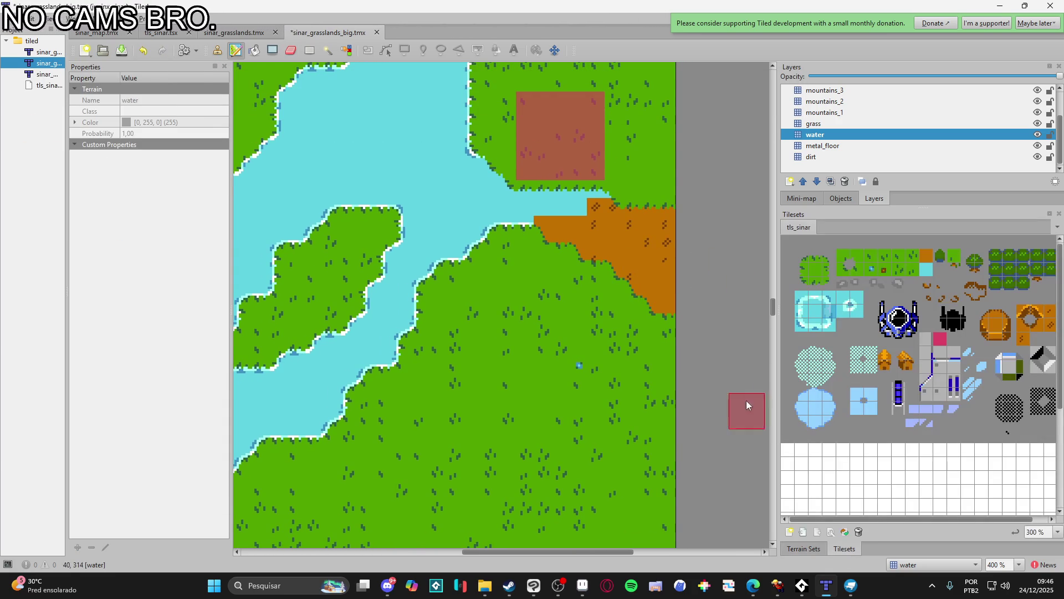
pyautogui.click(817, 301)
pyautogui.click(828, 299)
pyautogui.click(818, 312)
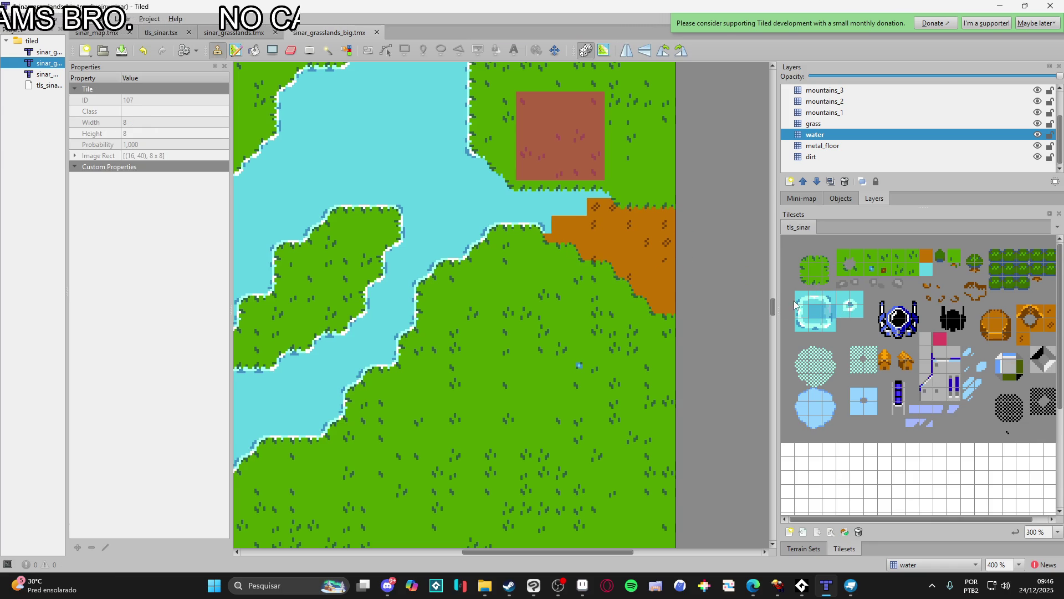
pyautogui.click(818, 299)
pyautogui.moveTo(566, 249); pyautogui.dragTo(580, 247)
pyautogui.click(819, 312)
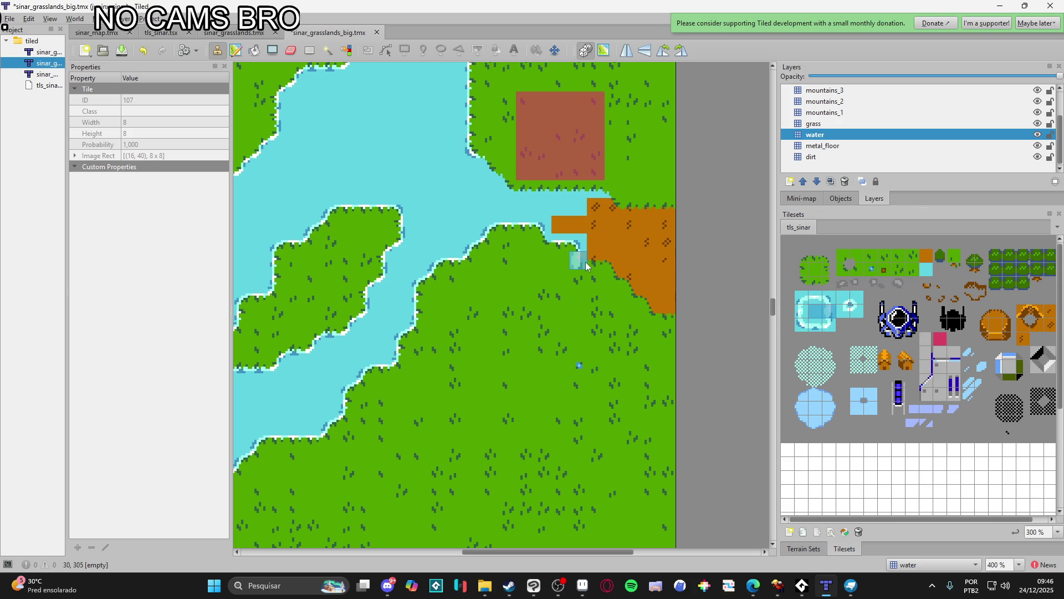
# - Stamp water and corner shoreline tiles onto the dirt, starting down the sloping edge
pyautogui.click(804, 299)
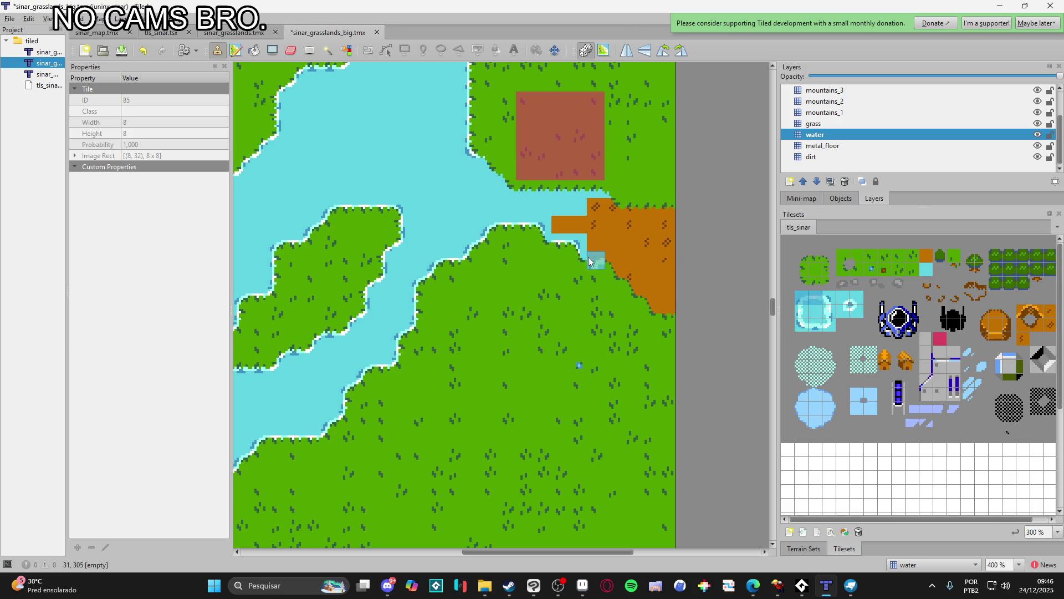
pyautogui.click(818, 299)
pyautogui.click(613, 261)
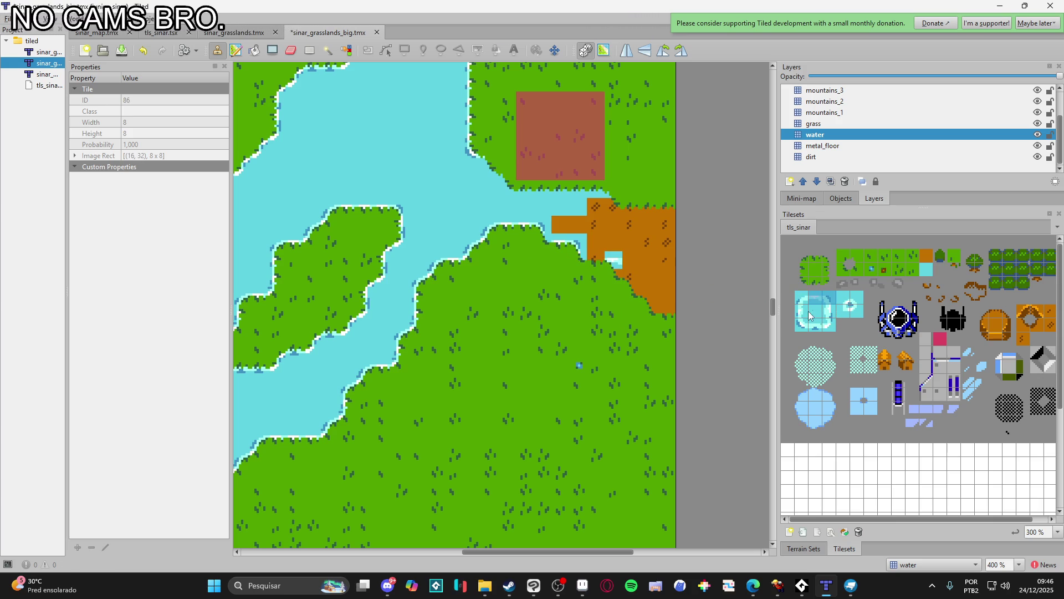
pyautogui.click(596, 259)
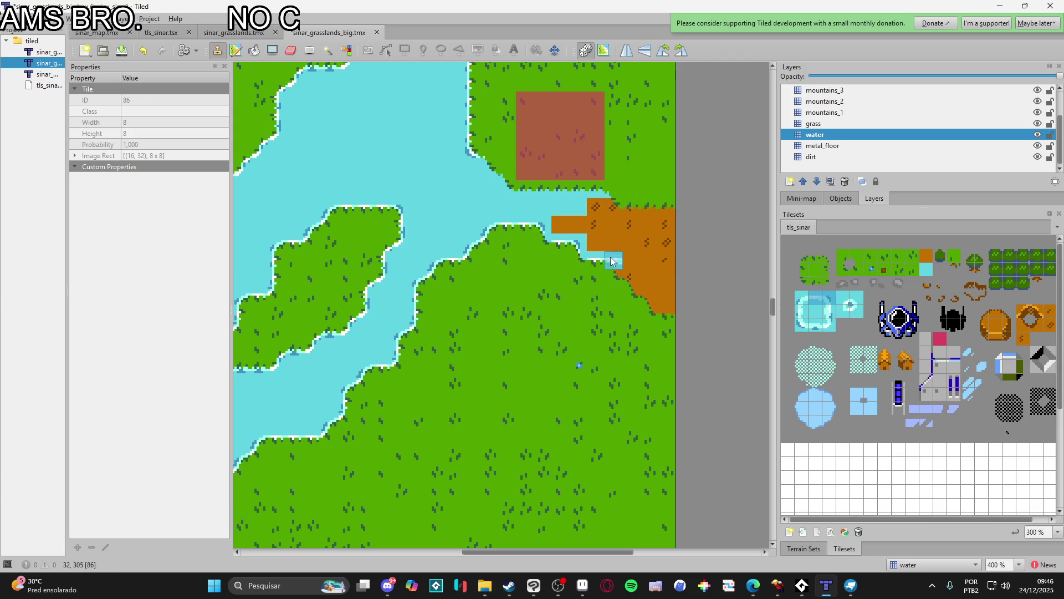
pyautogui.click(830, 305)
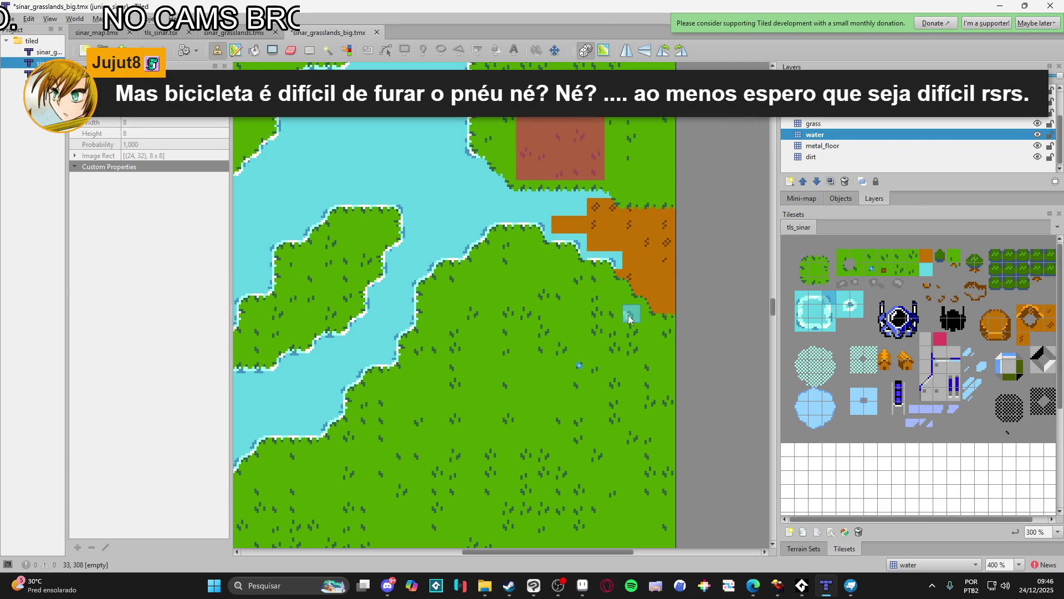
pyautogui.scroll(1, 629, 287)
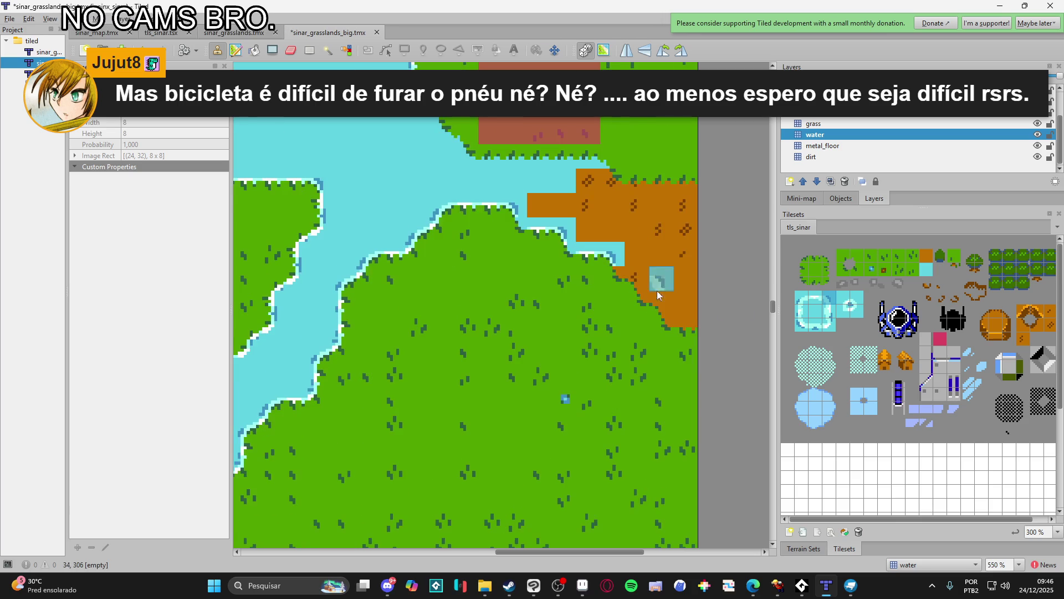
pyautogui.click(806, 326)
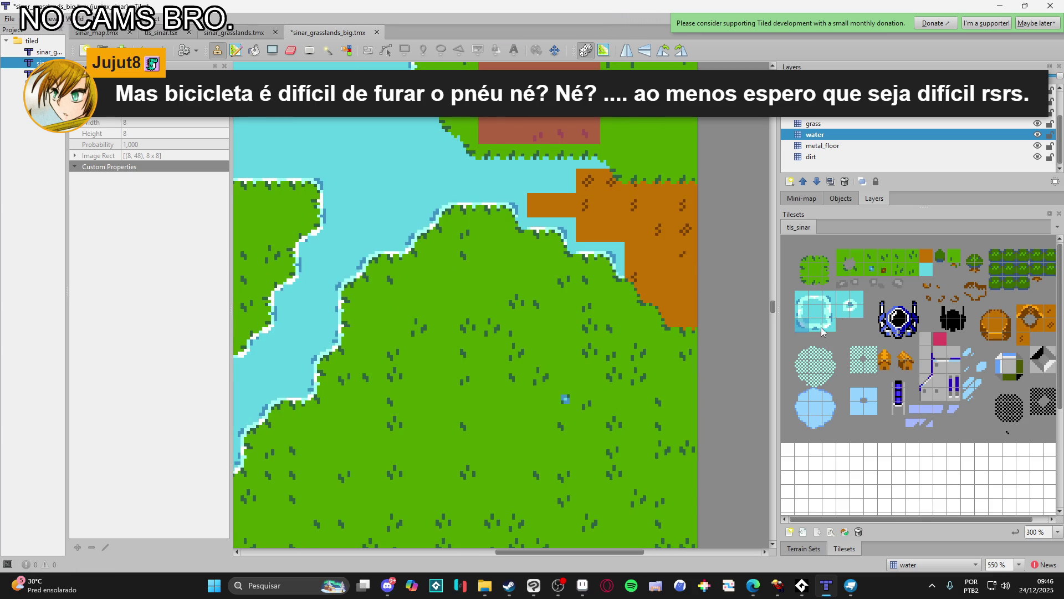
pyautogui.click(831, 296)
pyautogui.click(636, 278)
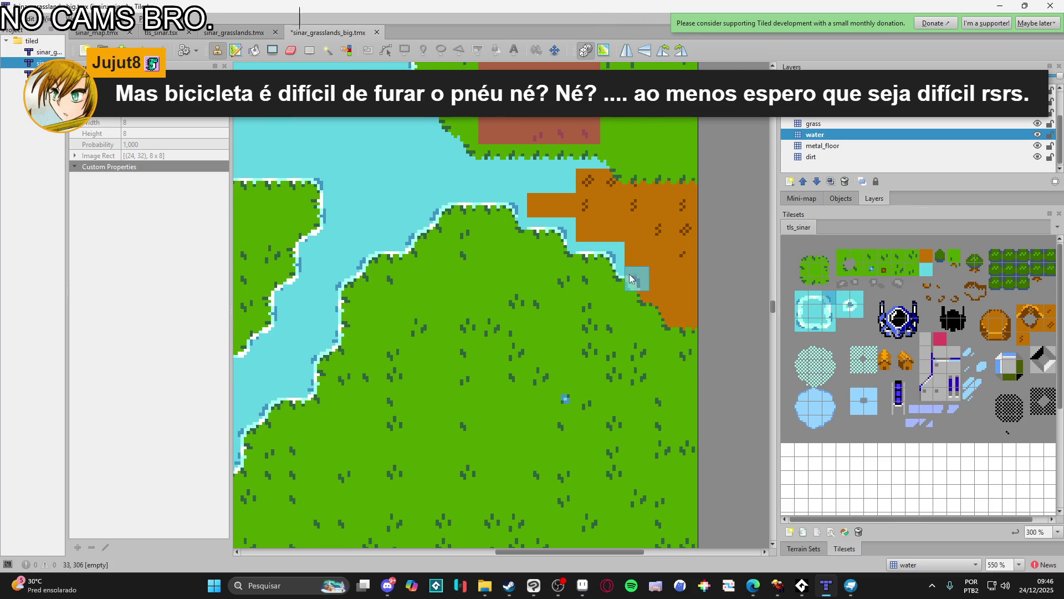
# - Continue shore tiles down the slope to its lower end, then pick the corner shoreline tile
pyautogui.click(816, 303)
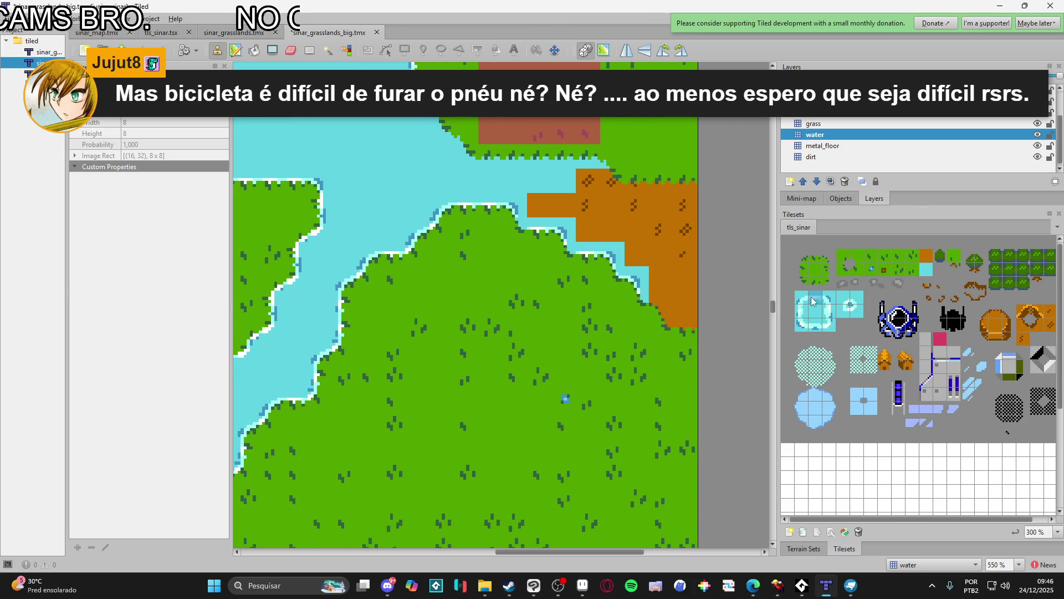
pyautogui.click(830, 304)
pyautogui.click(661, 303)
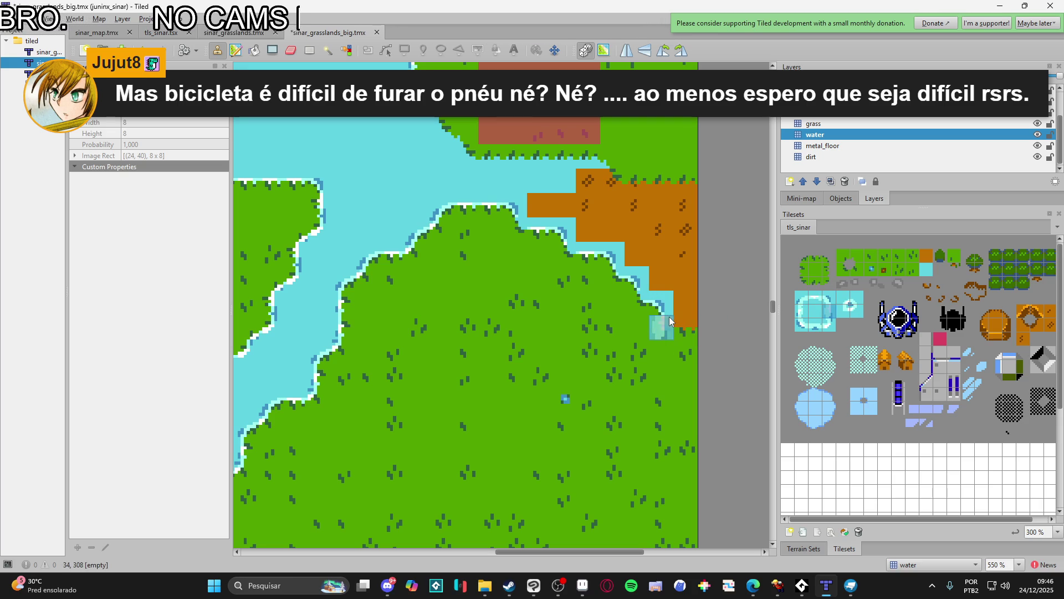
pyautogui.click(815, 303)
pyautogui.click(685, 326)
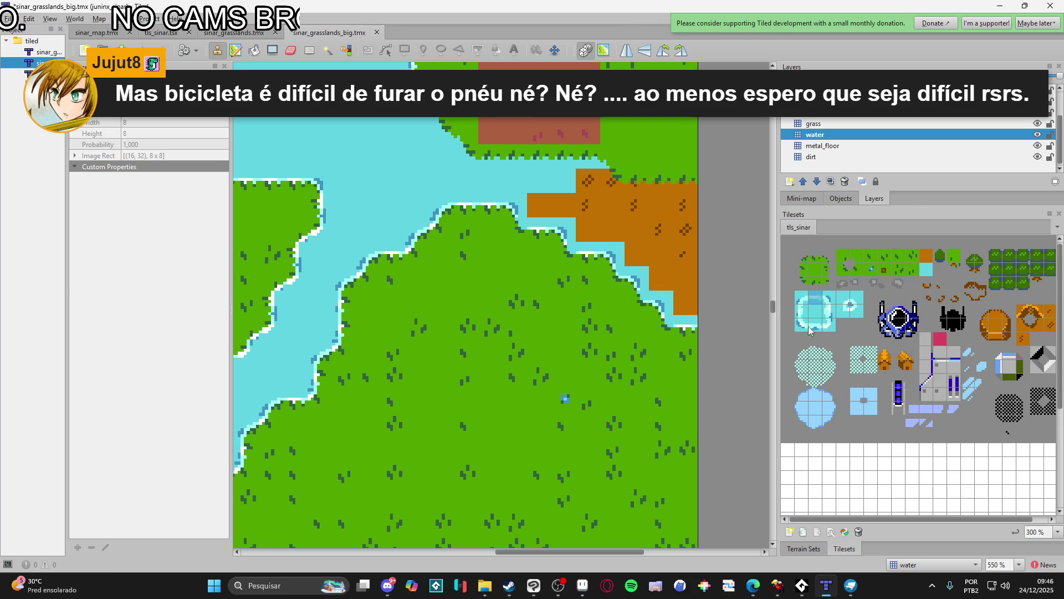
pyautogui.click(801, 331)
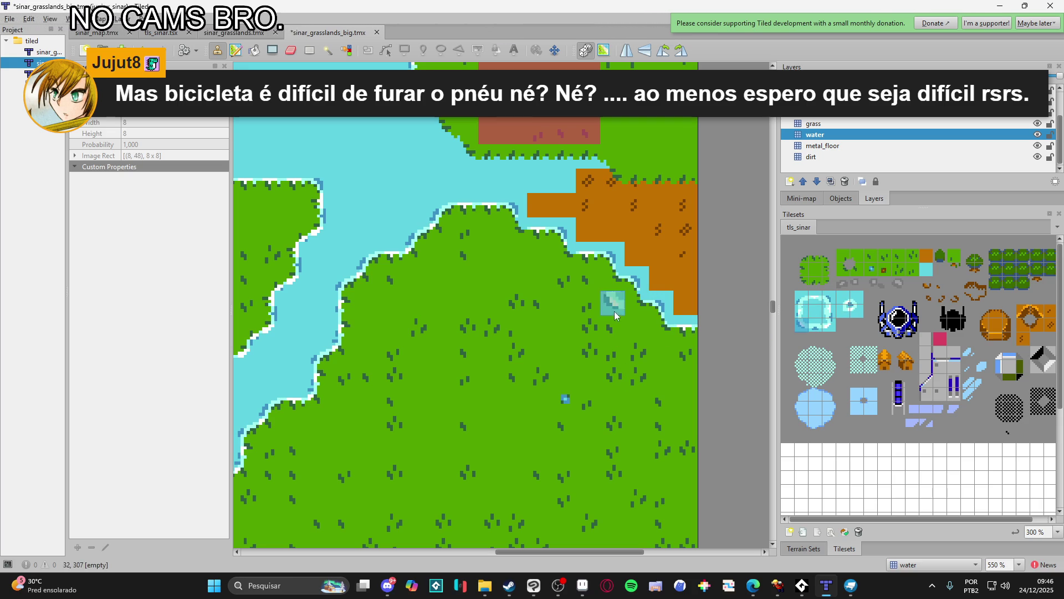
pyautogui.hscroll(-1, 582, 294)
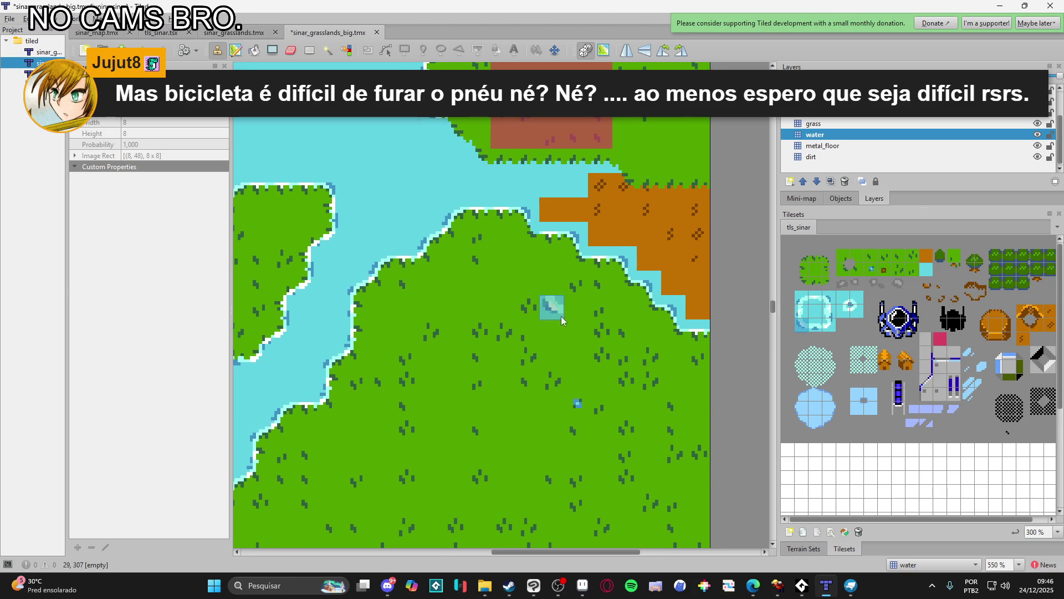
pyautogui.scroll(-2, 626, 330)
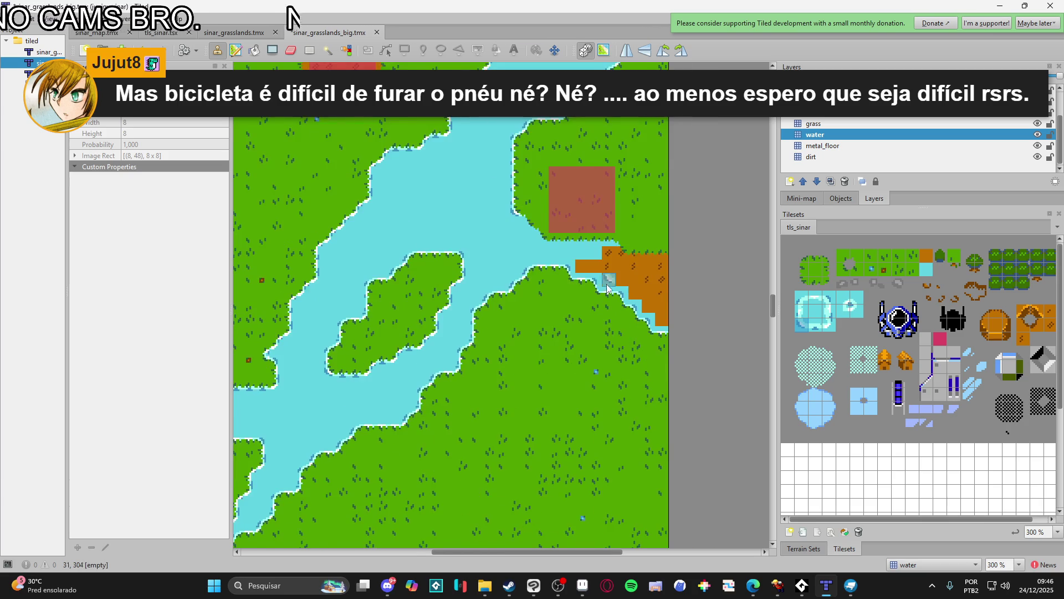
# - Line the dirt plot's lower edge with shore tiles, then compare neighbouring shoreline tiles
pyautogui.click(815, 327)
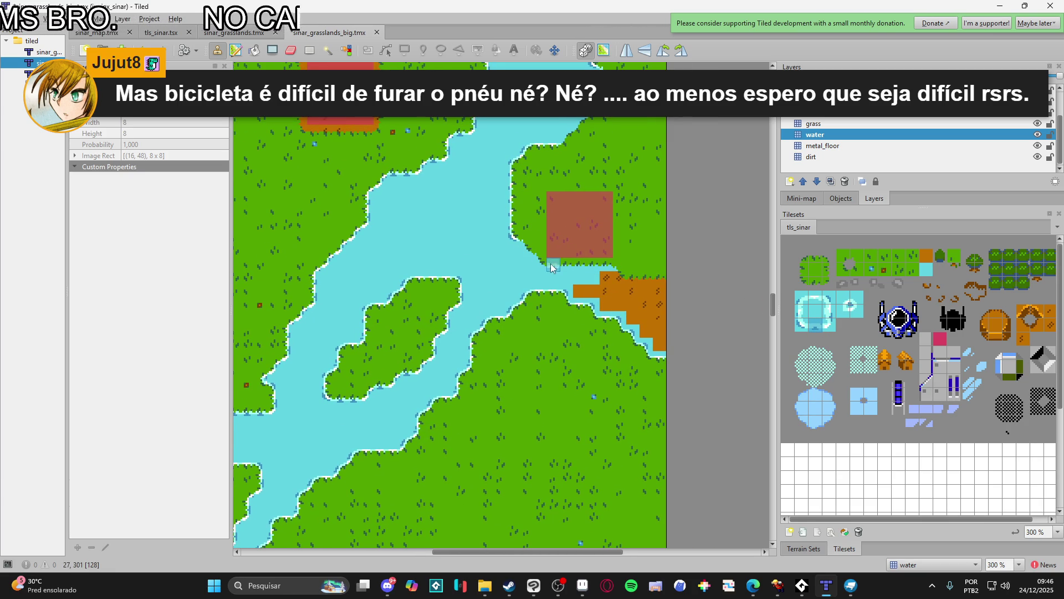
pyautogui.moveTo(552, 264); pyautogui.dragTo(592, 268)
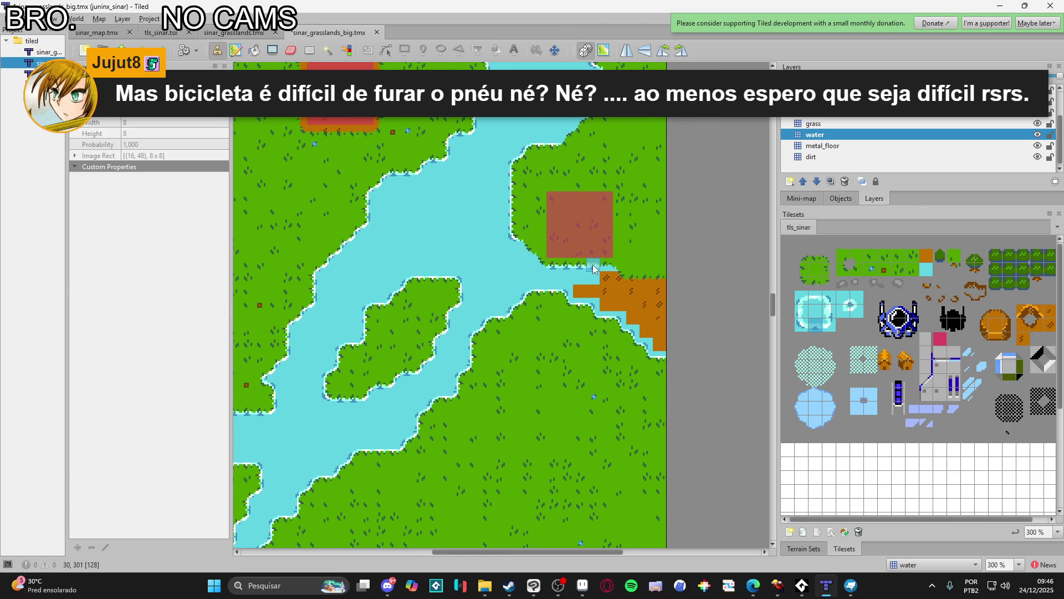
pyautogui.click(828, 297)
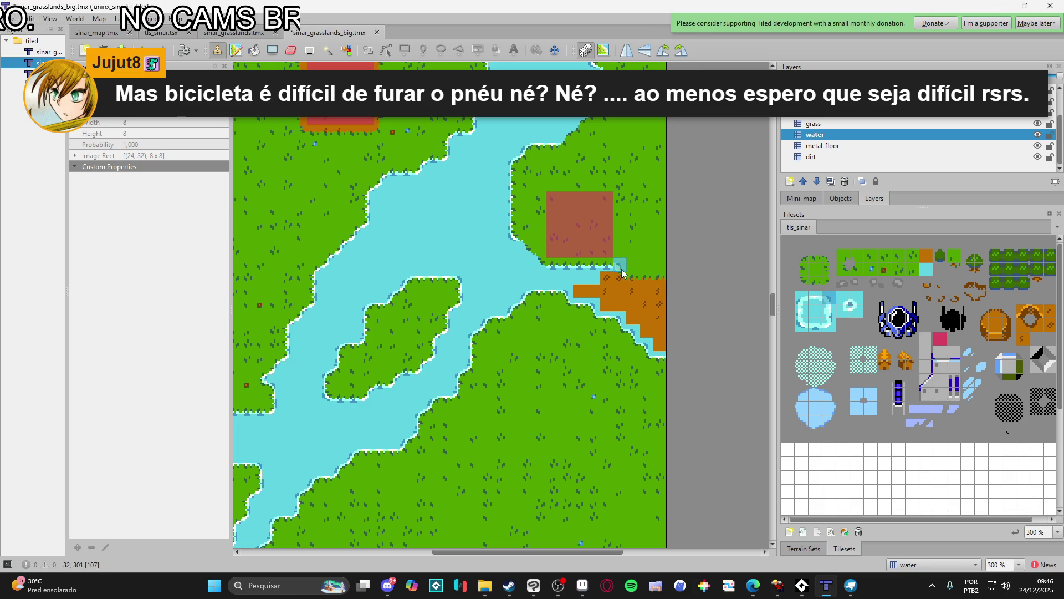
pyautogui.click(802, 315)
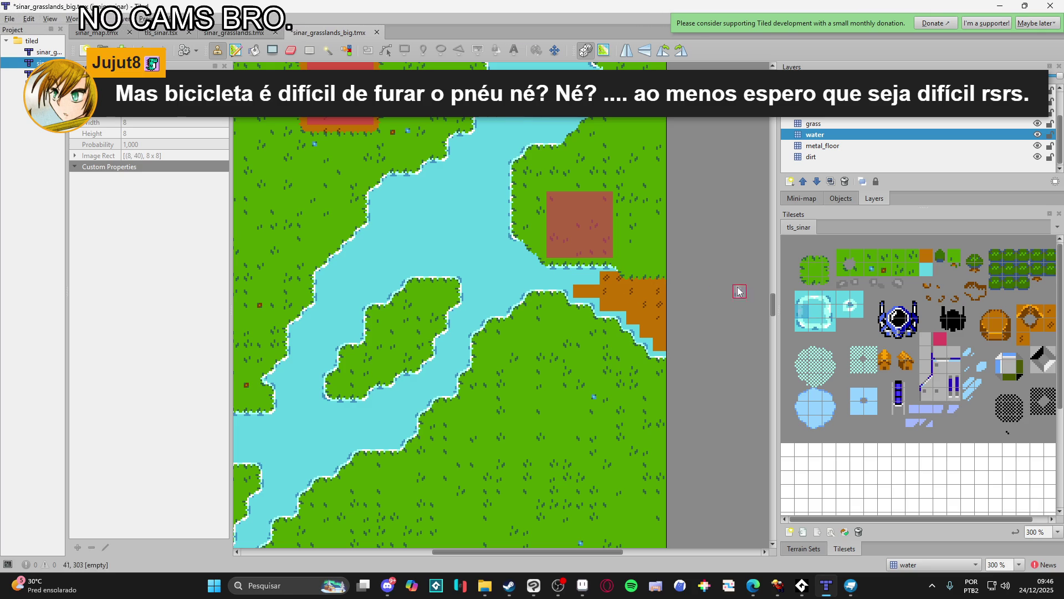
pyautogui.click(803, 326)
pyautogui.click(815, 326)
pyautogui.click(803, 327)
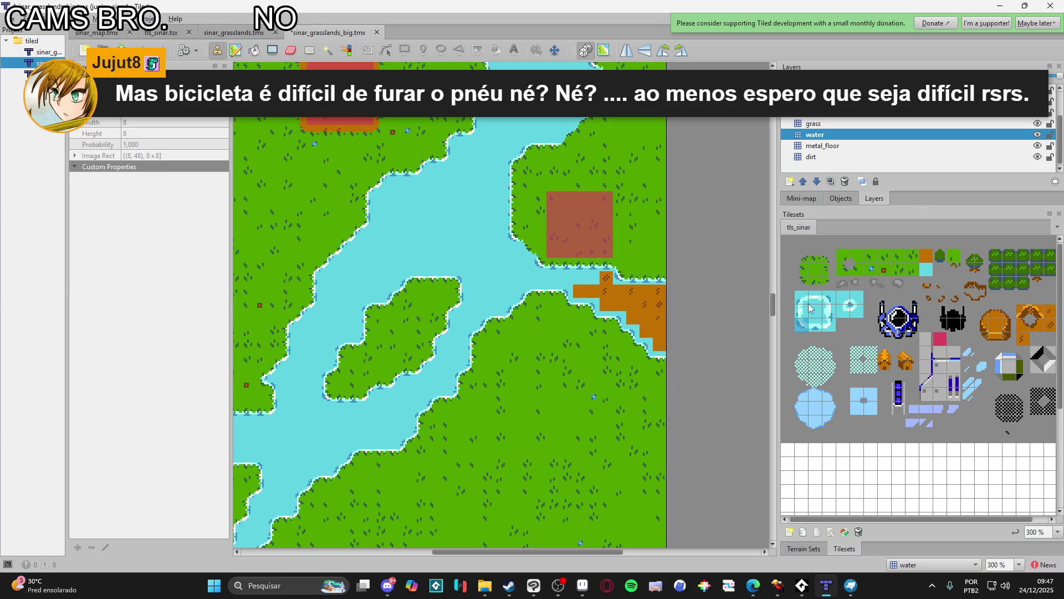
# - Pick the plain centre water tile and paint it across the dirt patch's top row
pyautogui.click(829, 298)
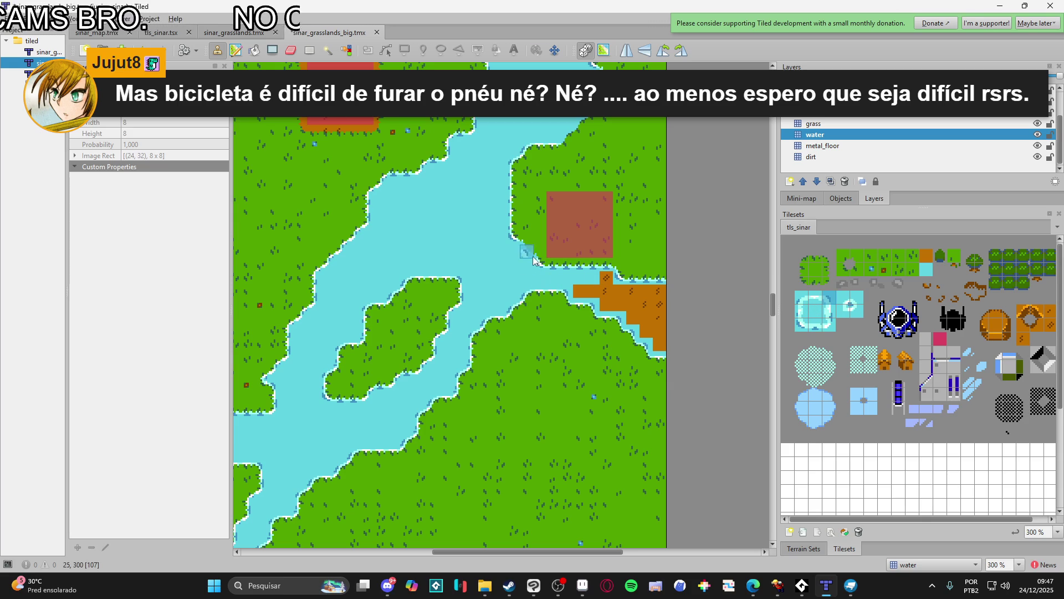
pyautogui.click(788, 311)
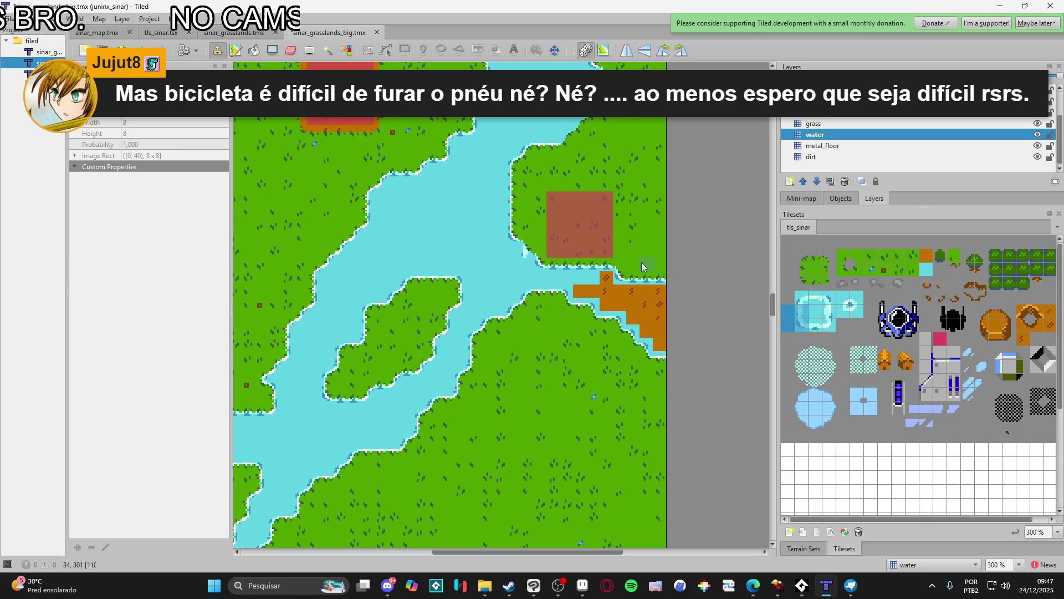
pyautogui.click(802, 324)
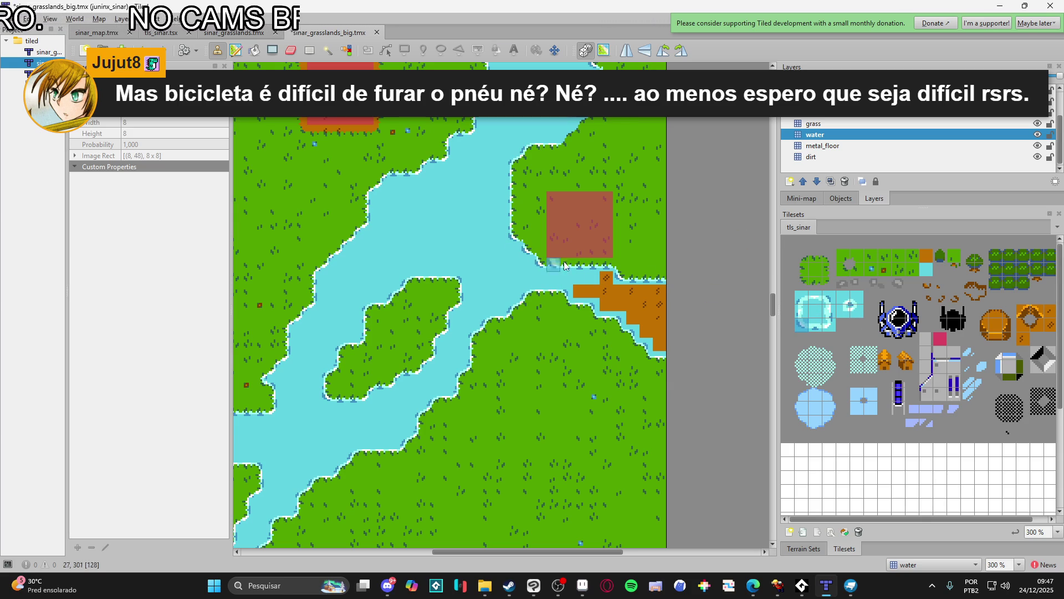
pyautogui.click(829, 298)
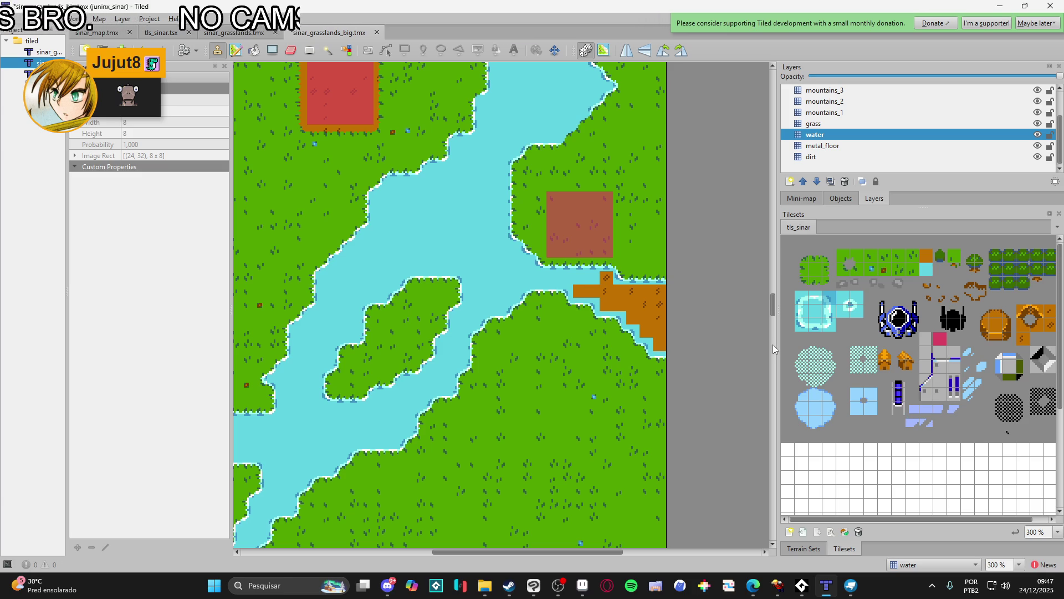
pyautogui.click(815, 309)
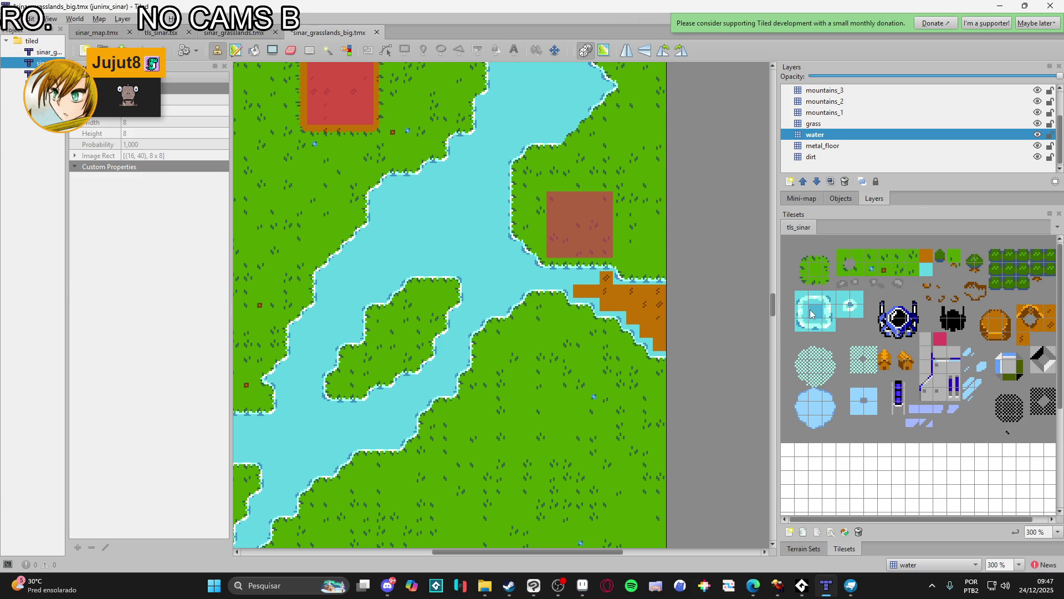
pyautogui.moveTo(606, 286)
pyautogui.mouseDown()
pyautogui.moveTo(606, 305)
pyautogui.moveTo(582, 293)
pyautogui.moveTo(673, 297)
pyautogui.moveTo(620, 305)
pyautogui.moveTo(662, 333)
pyautogui.moveTo(662, 350)
pyautogui.mouseUp()
pyautogui.scroll(-2, 662, 349)
pyautogui.scroll(5, 697, 349)
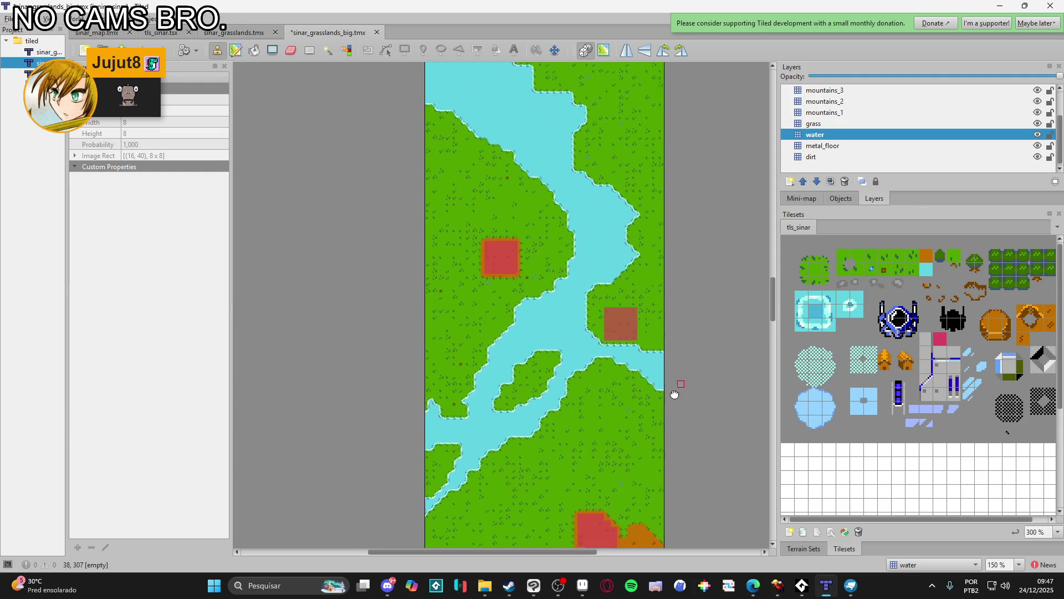
pyautogui.moveTo(661, 439)
pyautogui.mouseDown()
pyautogui.moveTo(713, 309)
pyautogui.moveTo(679, 233)
pyautogui.moveTo(684, 369)
pyautogui.mouseUp()
pyautogui.scroll(3, 672, 382)
pyautogui.scroll(3, 644, 332)
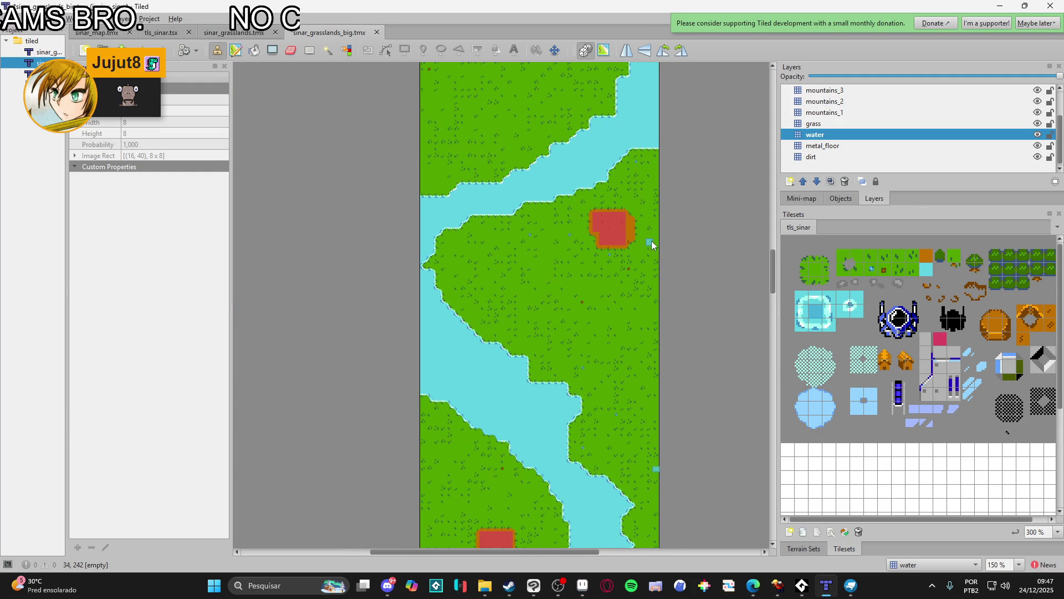
pyautogui.scroll(-8, 633, 287)
pyautogui.scroll(-8, 573, 305)
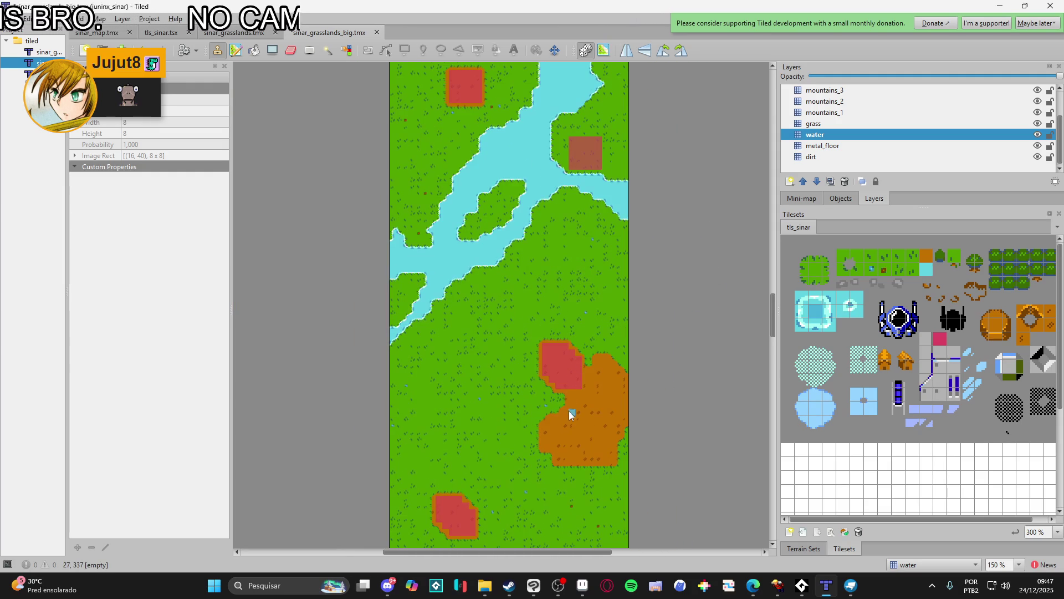
pyautogui.scroll(-4, 580, 408)
pyautogui.scroll(-6, 578, 406)
pyautogui.scroll(15, 578, 397)
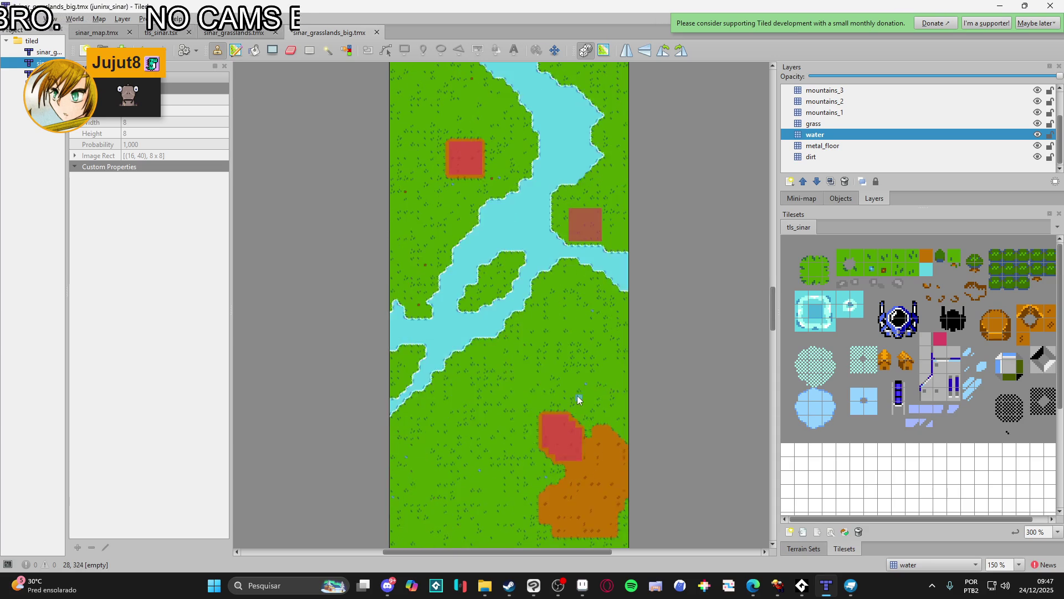
pyautogui.scroll(8, 578, 392)
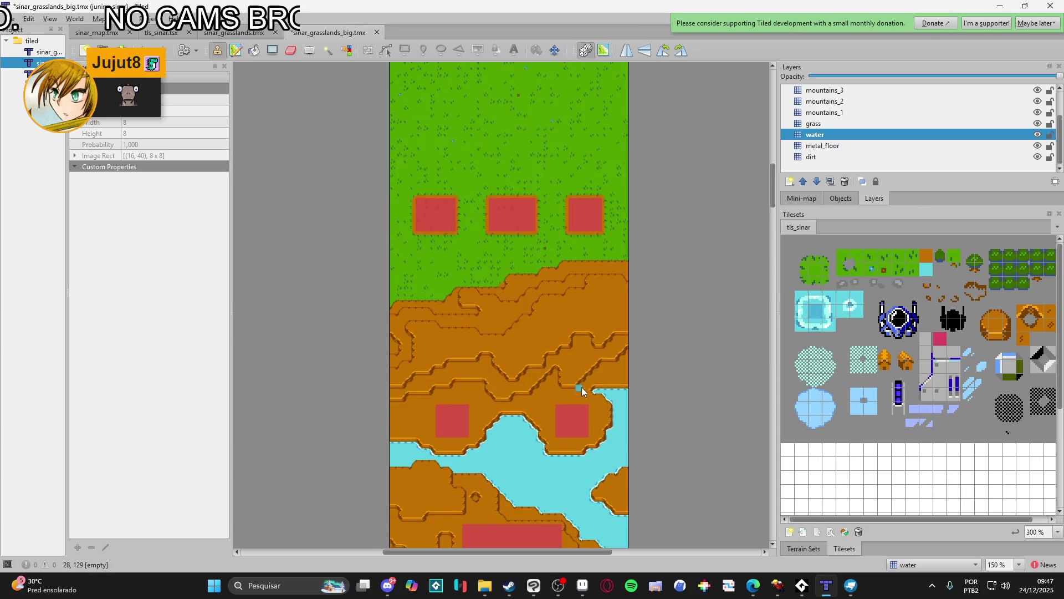
pyautogui.scroll(-8, 582, 388)
pyautogui.scroll(2, 586, 381)
pyautogui.scroll(-20, 590, 380)
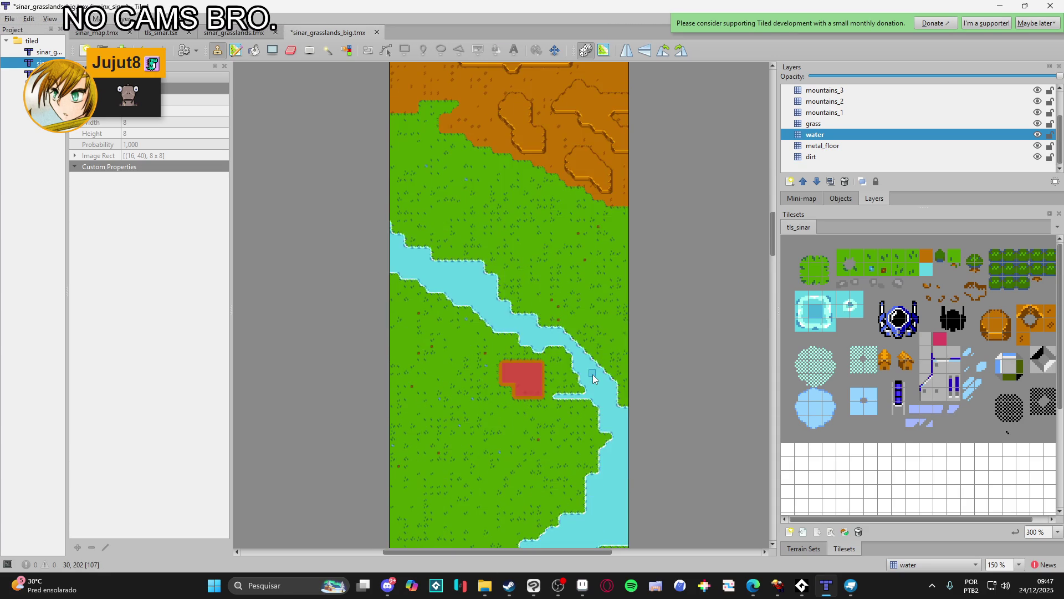
pyautogui.scroll(-20, 593, 375)
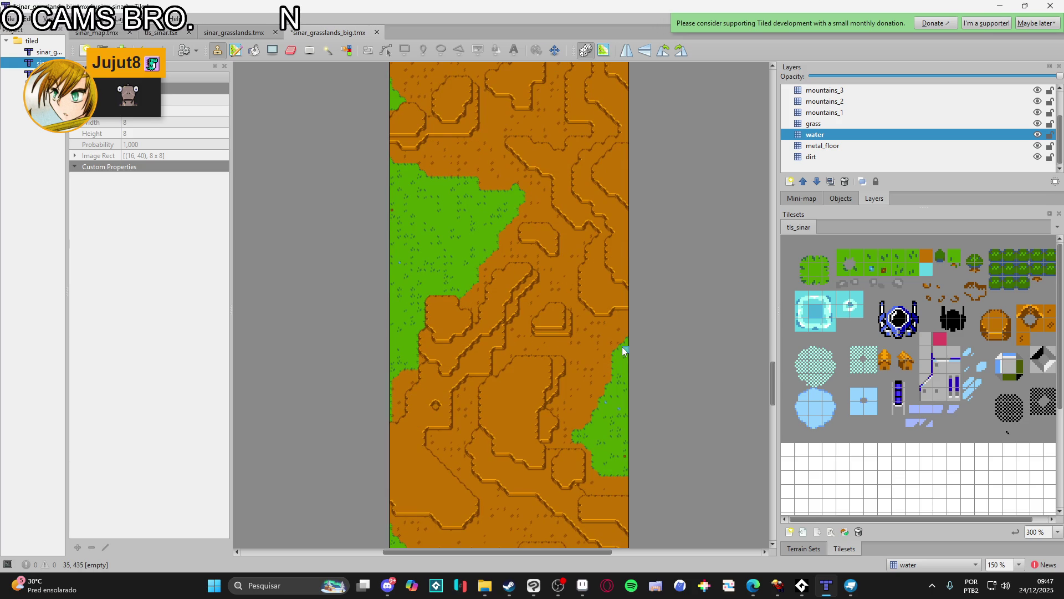
pyautogui.scroll(-2, 619, 351)
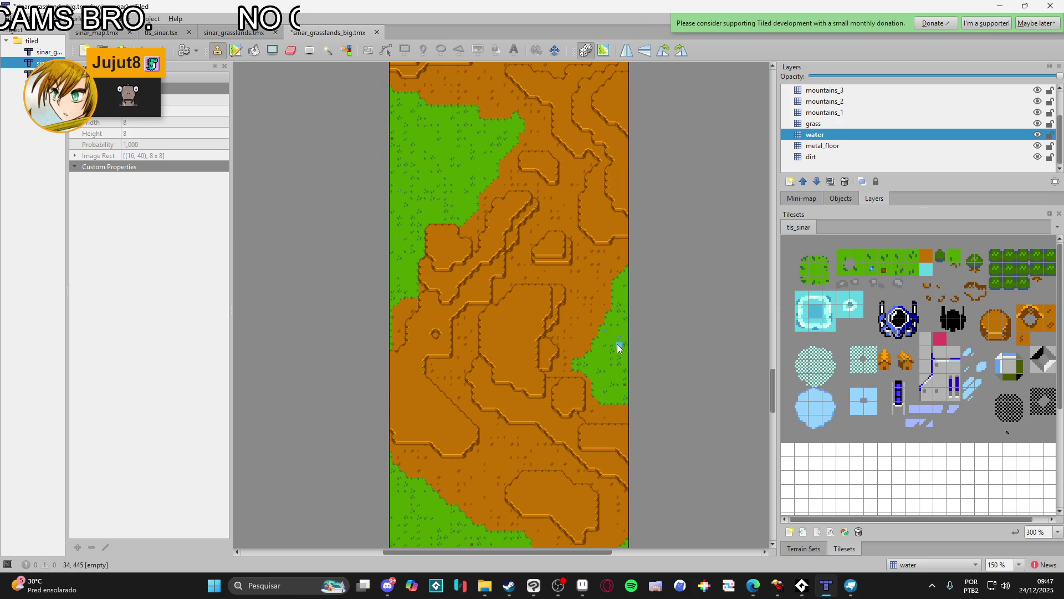
pyautogui.scroll(10, 619, 344)
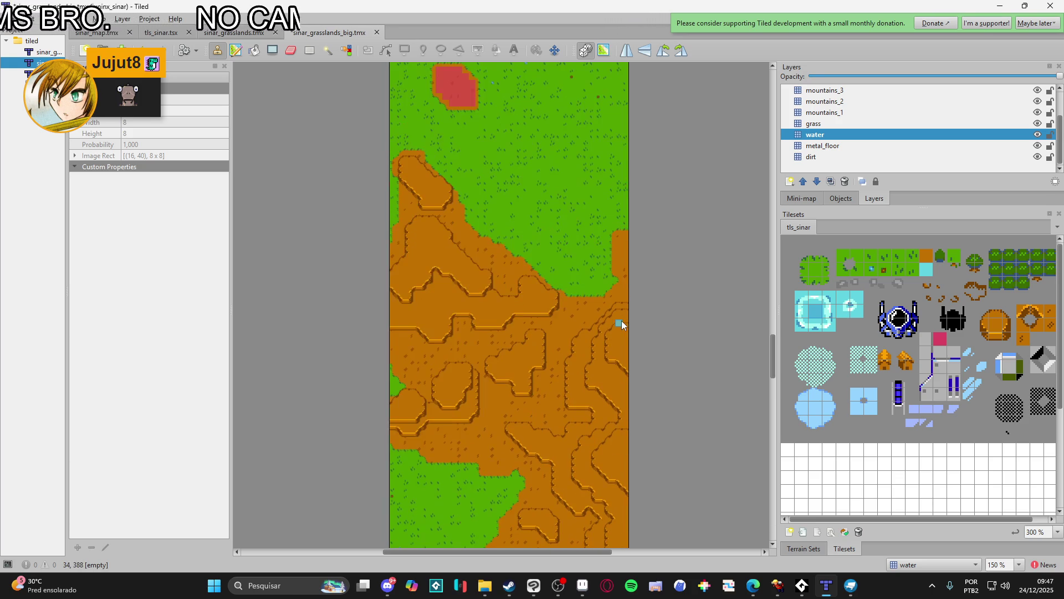
pyautogui.scroll(20, 621, 321)
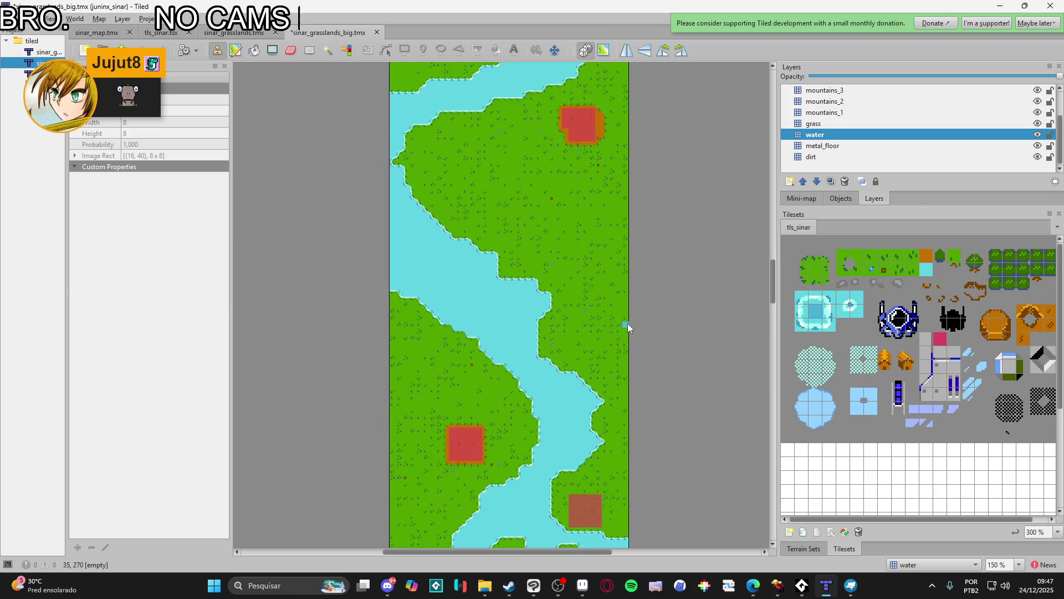
pyautogui.scroll(20, 629, 320)
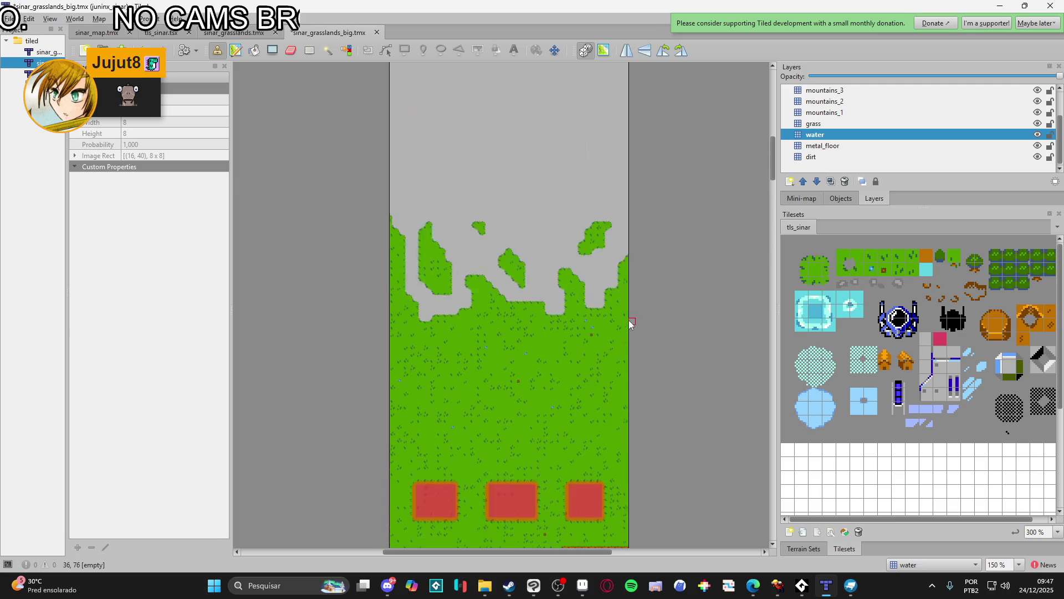
pyautogui.scroll(-20, 628, 321)
pyautogui.scroll(20, 628, 320)
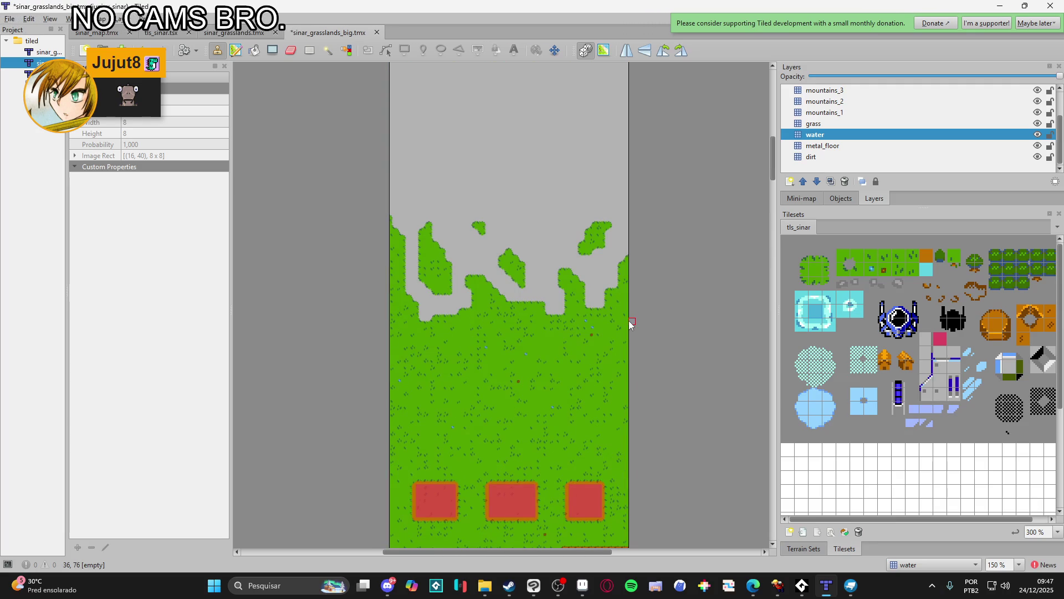
pyautogui.scroll(8, 629, 320)
pyautogui.scroll(-20, 628, 320)
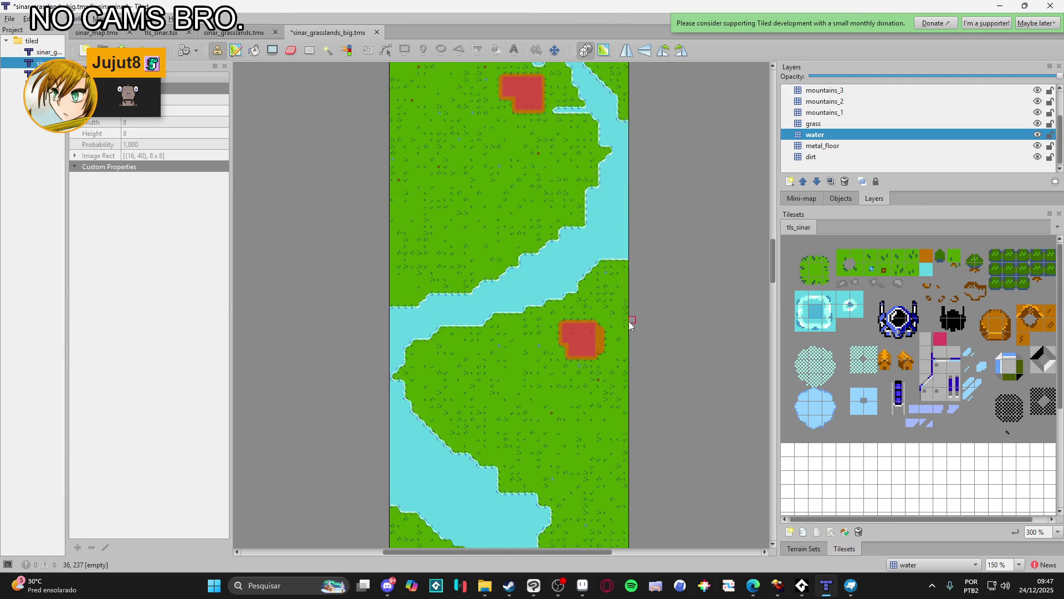
pyautogui.scroll(-13, 628, 321)
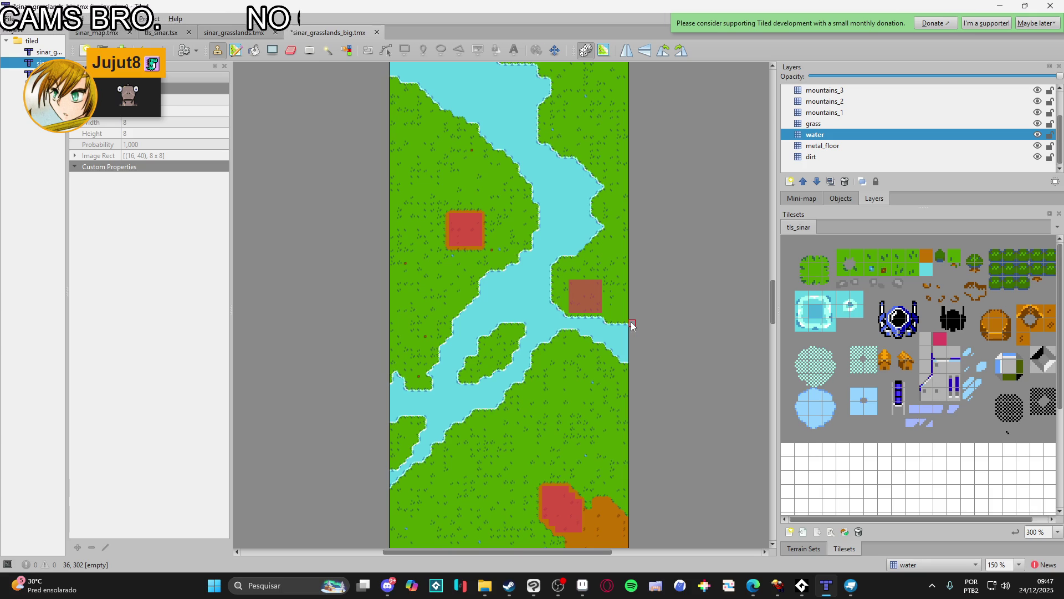
pyautogui.scroll(-20, 632, 325)
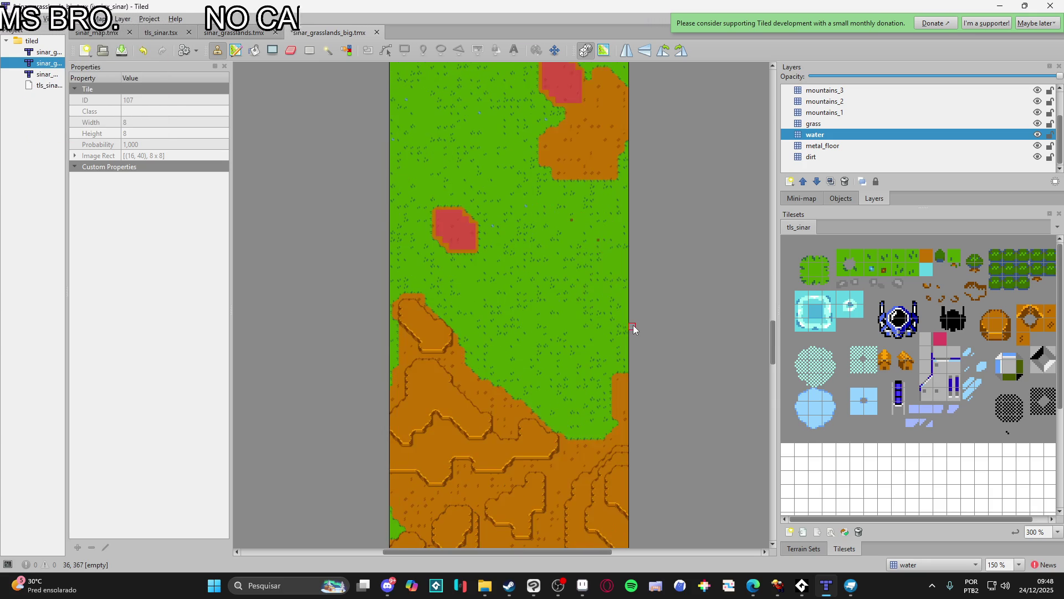
pyautogui.scroll(-19, 633, 325)
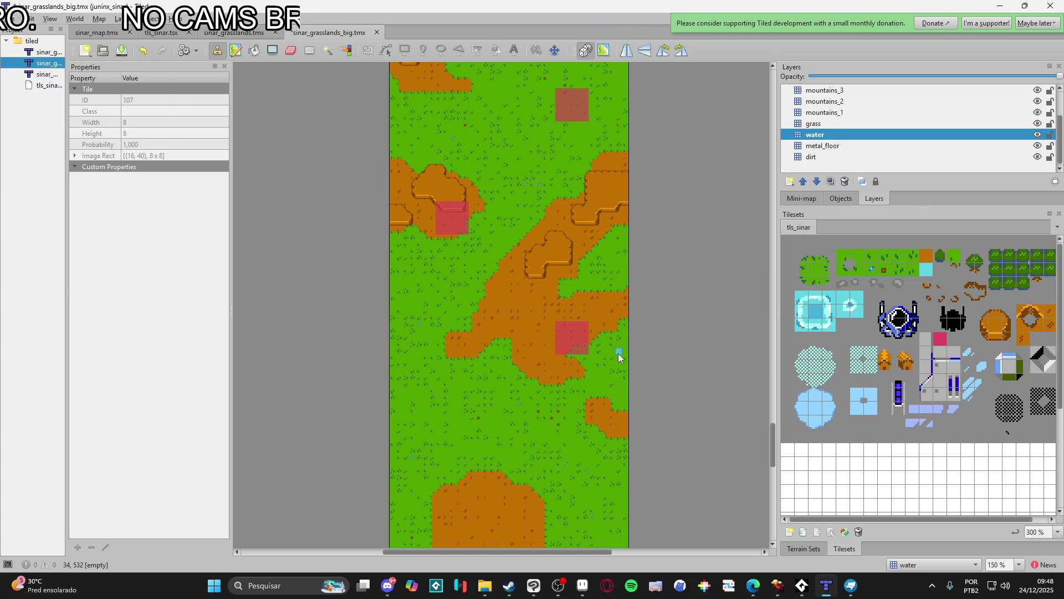
pyautogui.keyDown('ctrl'); pyautogui.scroll(3, 421, 233); pyautogui.keyUp('ctrl')
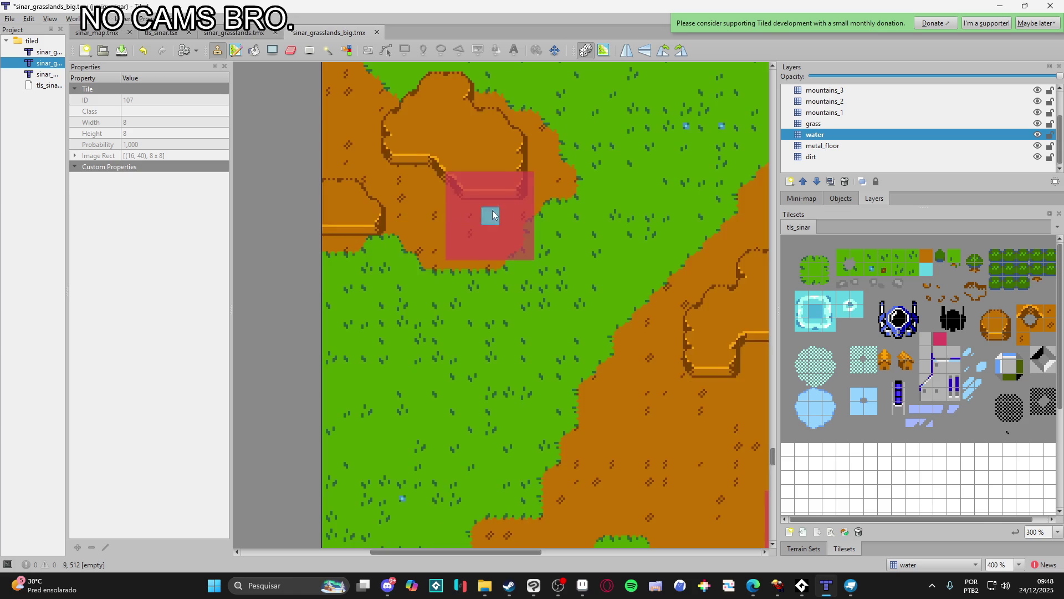
# - On the mountains_1 layer, try erasing terrain at the cliff edge, then undo it
pyautogui.click(851, 113)
pyautogui.press('e')
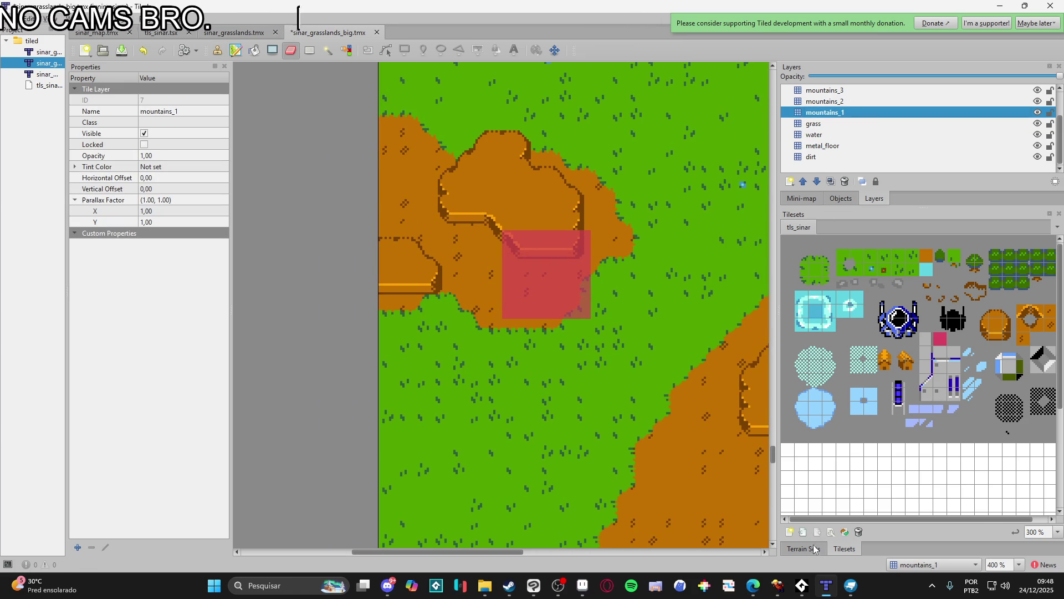
pyautogui.click(814, 548)
pyautogui.click(810, 535)
pyautogui.moveTo(544, 251); pyautogui.dragTo(521, 247)
pyautogui.hotkey('ctrl', 'z')
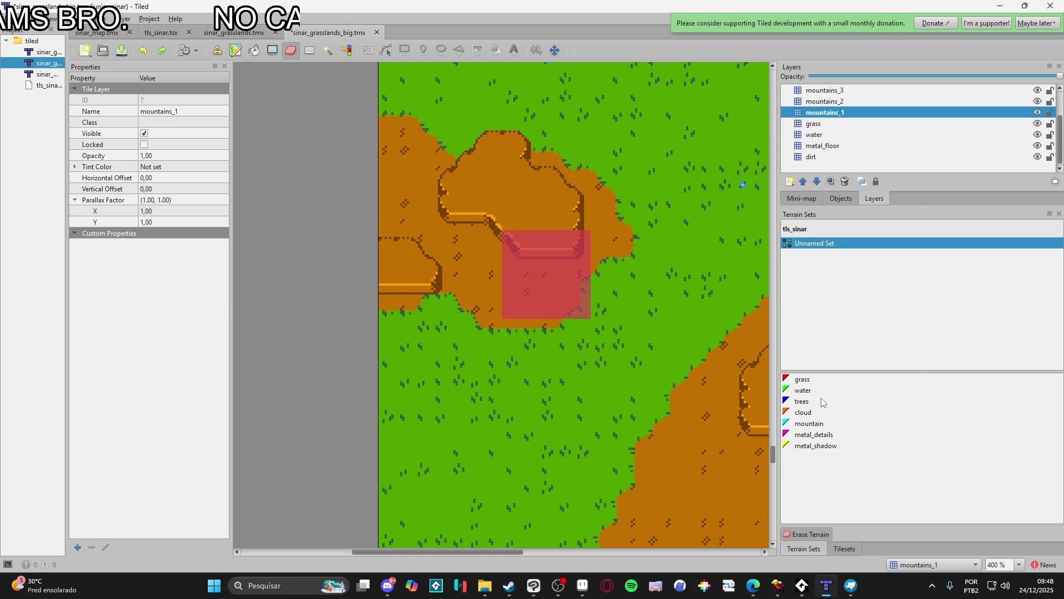
# - Repaint mountain terrain at the edge, then erase the cliff arch and V-shaped notch
pyautogui.click(810, 424)
pyautogui.moveTo(560, 251)
pyautogui.mouseDown()
pyautogui.moveTo(521, 241)
pyautogui.moveTo(558, 254)
pyautogui.mouseUp()
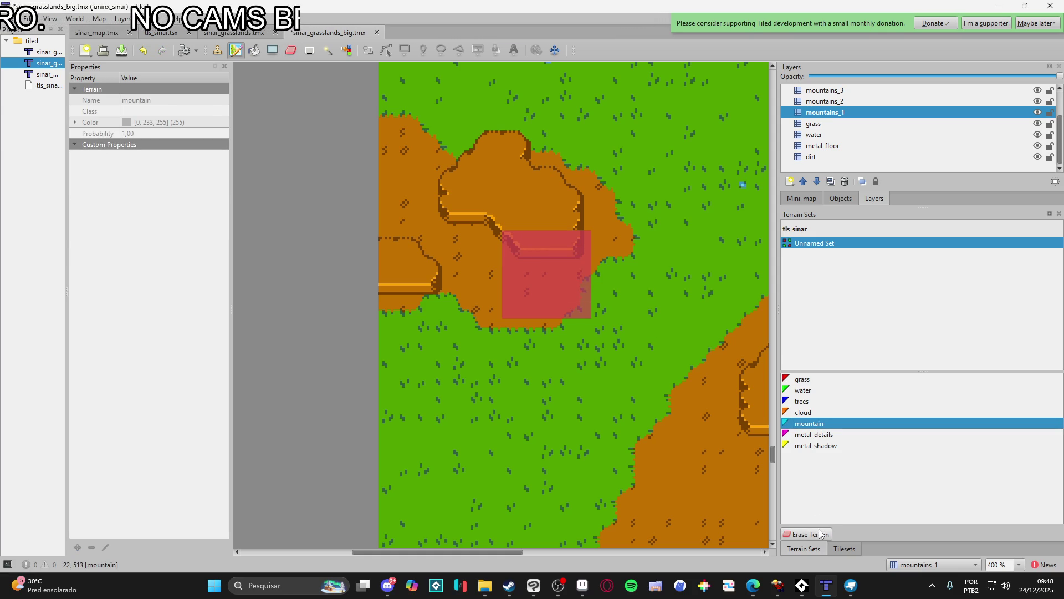
pyautogui.click(810, 533)
pyautogui.click(555, 239)
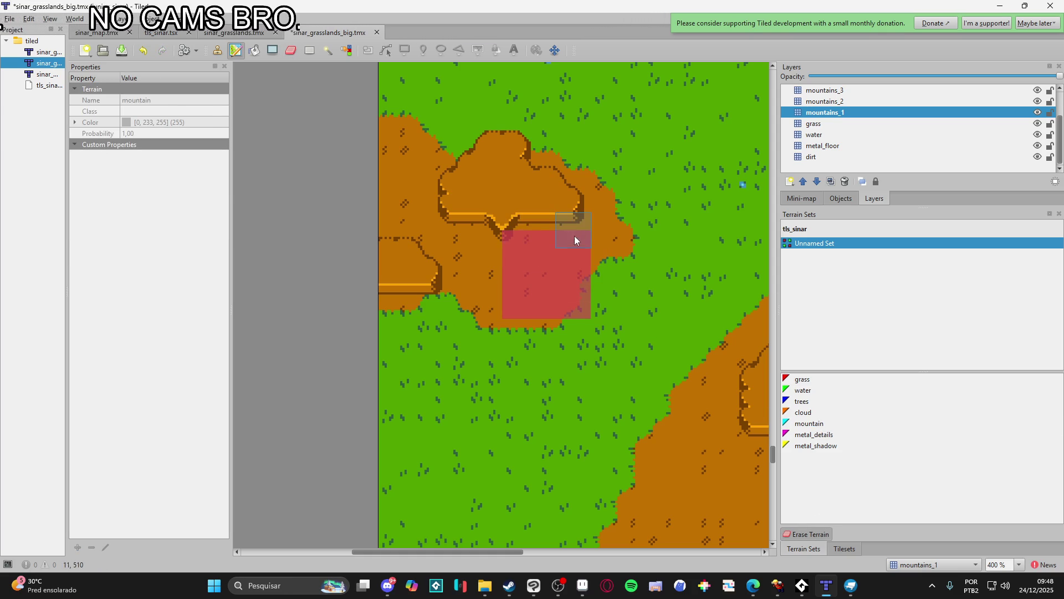
pyautogui.click(500, 230)
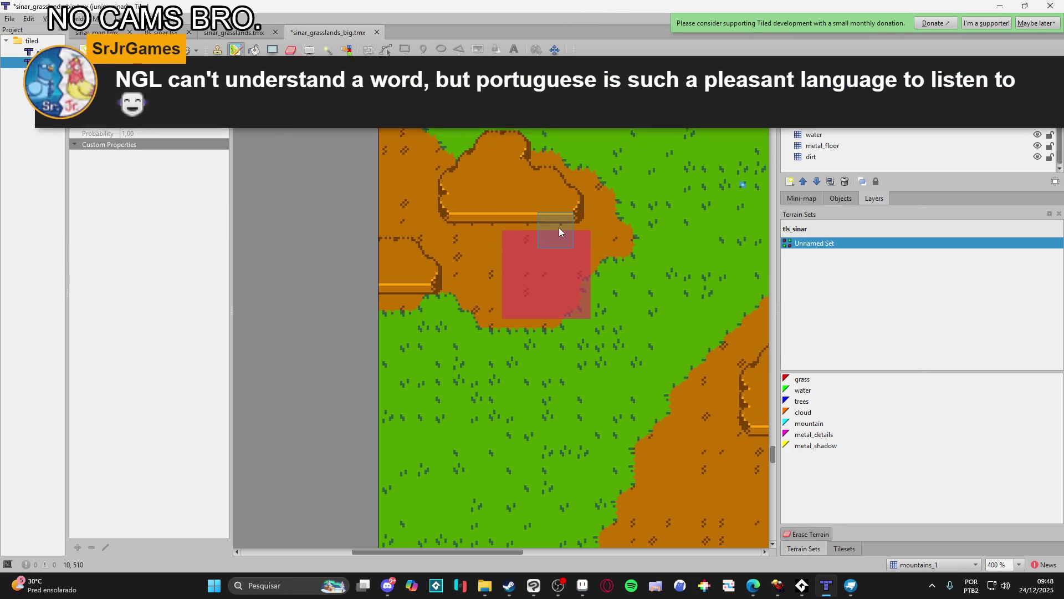
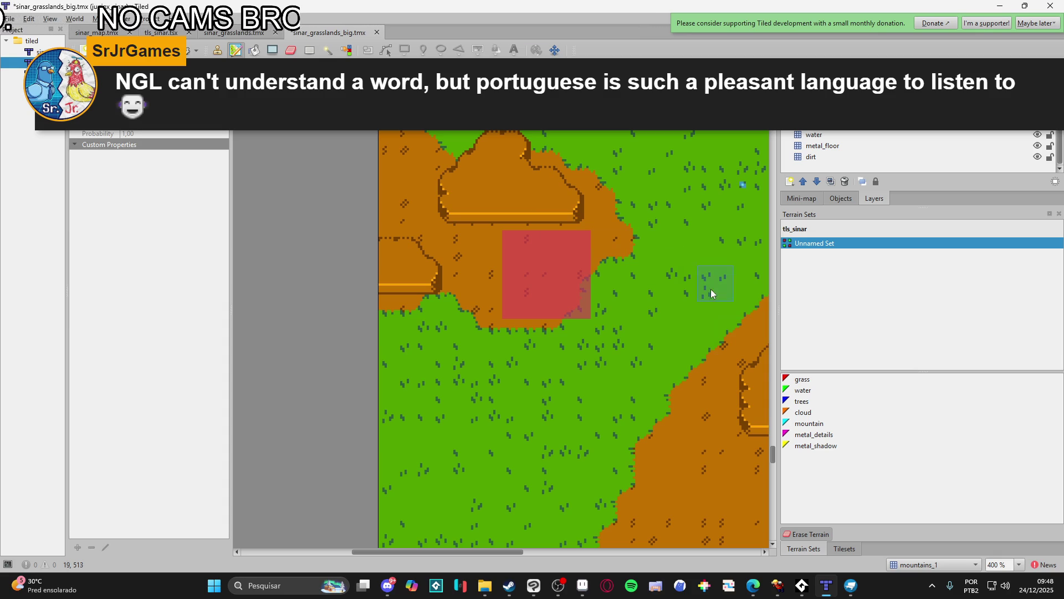
# - Pick the mountain terrain from tls_sinar and paint a first cliff edge across the dirt plateau
pyautogui.click(846, 550)
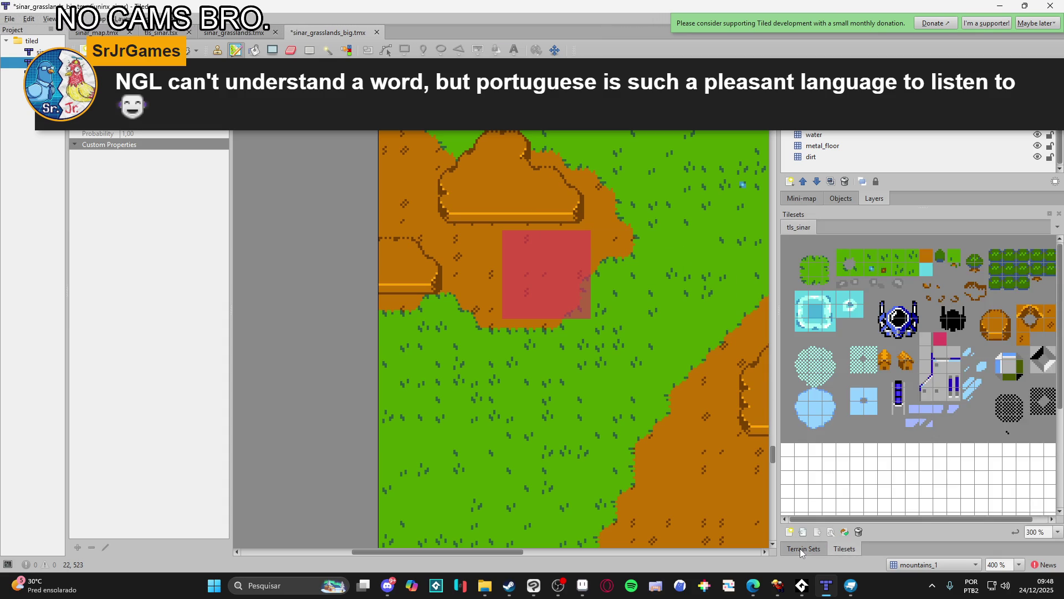
pyautogui.click(801, 550)
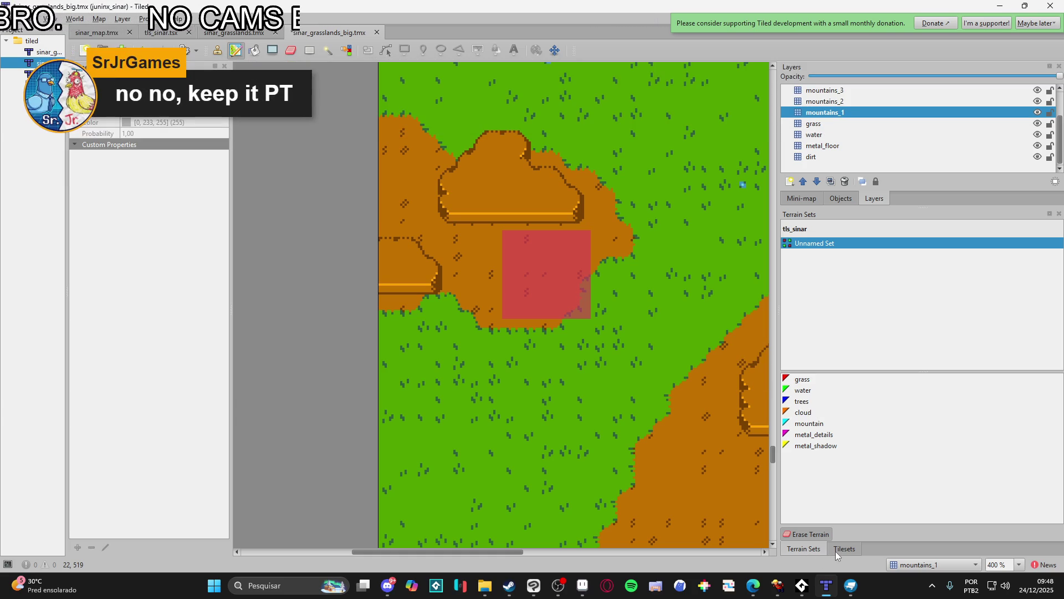
pyautogui.click(831, 553)
pyautogui.click(790, 556)
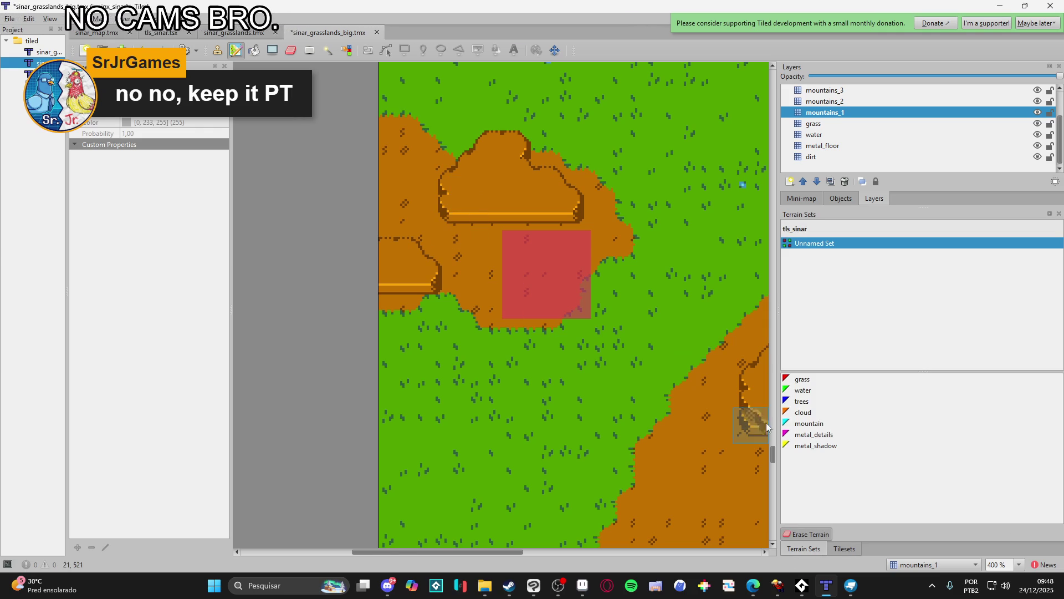
pyautogui.click(821, 413)
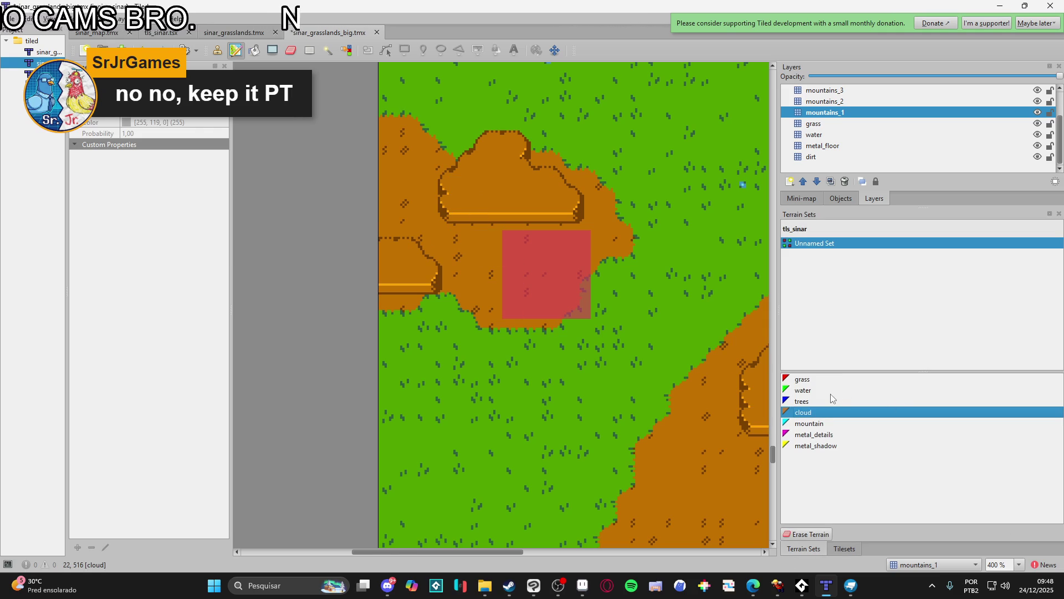
pyautogui.click(817, 381)
pyautogui.click(857, 549)
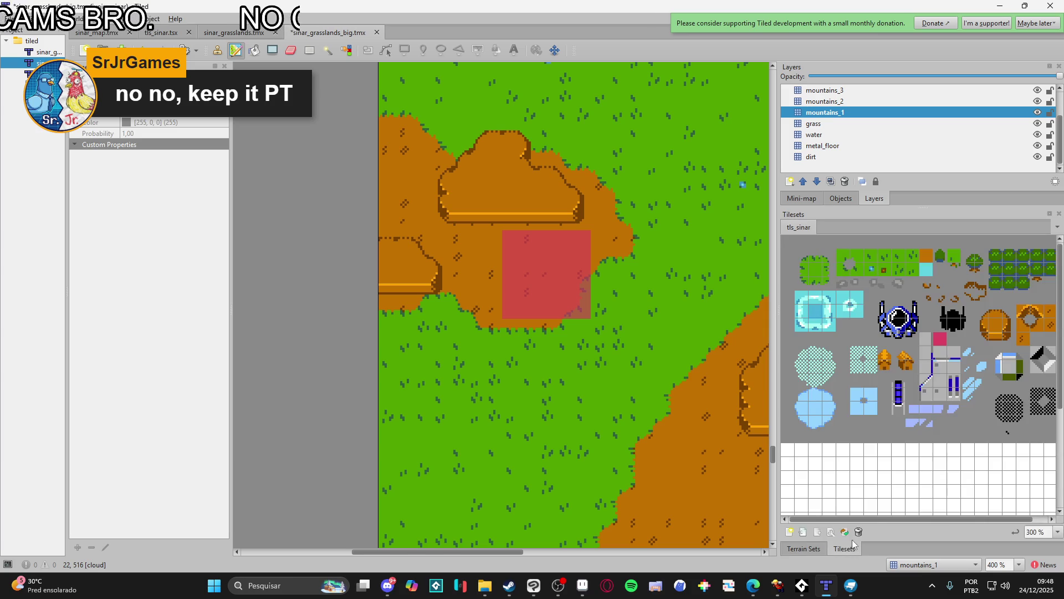
pyautogui.click(803, 549)
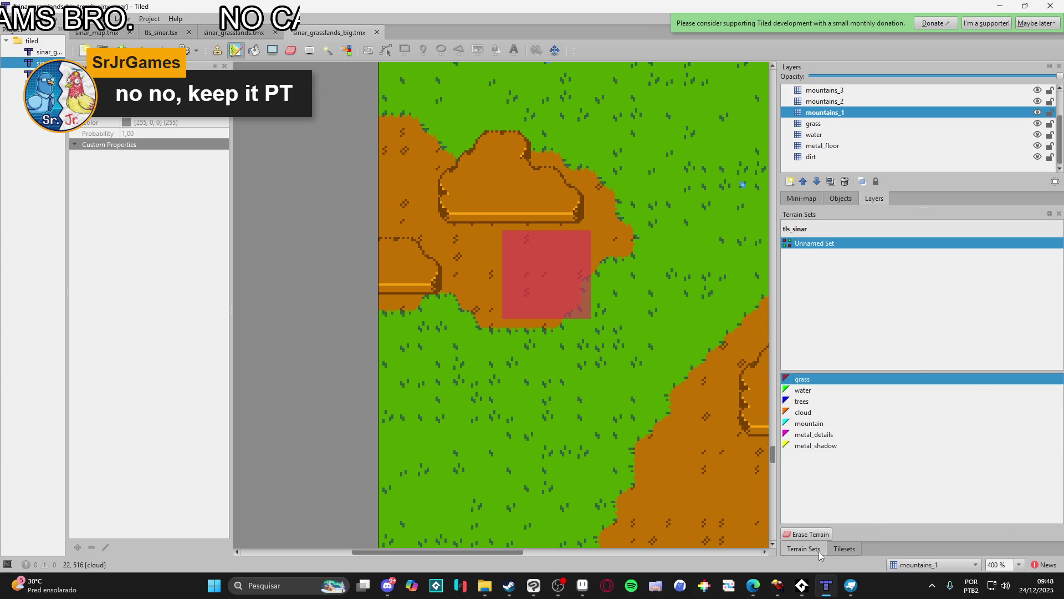
pyautogui.click(821, 424)
pyautogui.moveTo(454, 211)
pyautogui.mouseDown()
pyautogui.moveTo(444, 231)
pyautogui.moveTo(468, 222)
pyautogui.moveTo(471, 244)
pyautogui.moveTo(484, 223)
pyautogui.mouseUp()
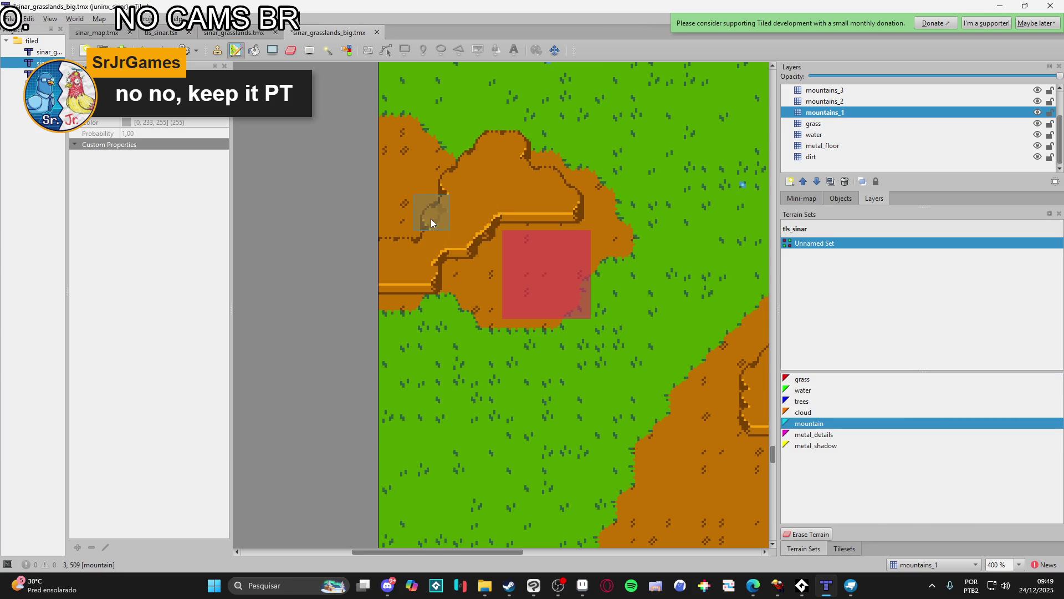
# - Touch up the mountain cliff edges around the left dirt plateau
pyautogui.click(419, 205)
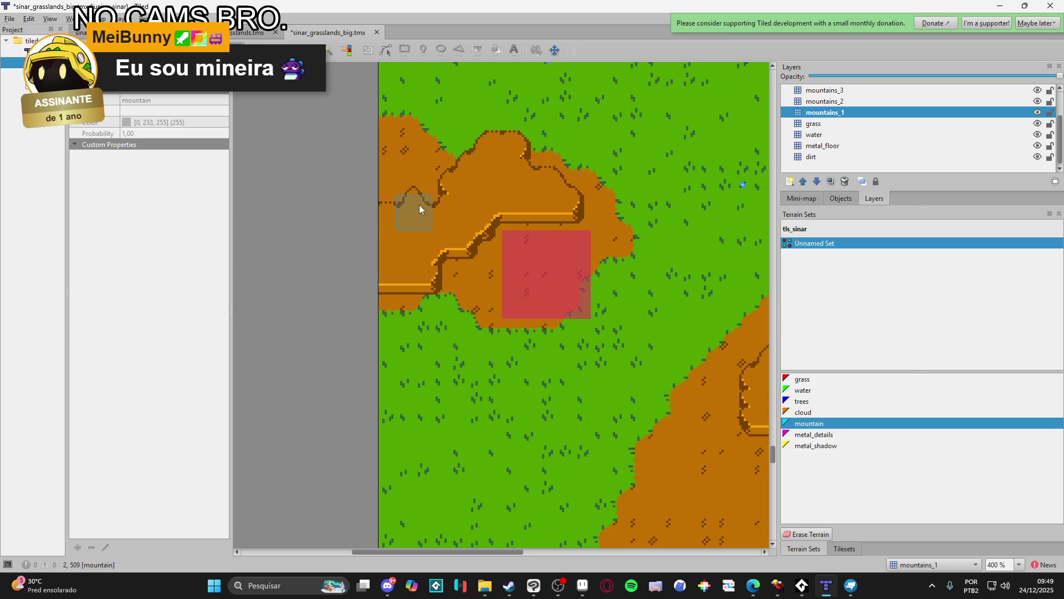
pyautogui.click(429, 253)
pyautogui.click(387, 185)
pyautogui.scroll(-1, 434, 293)
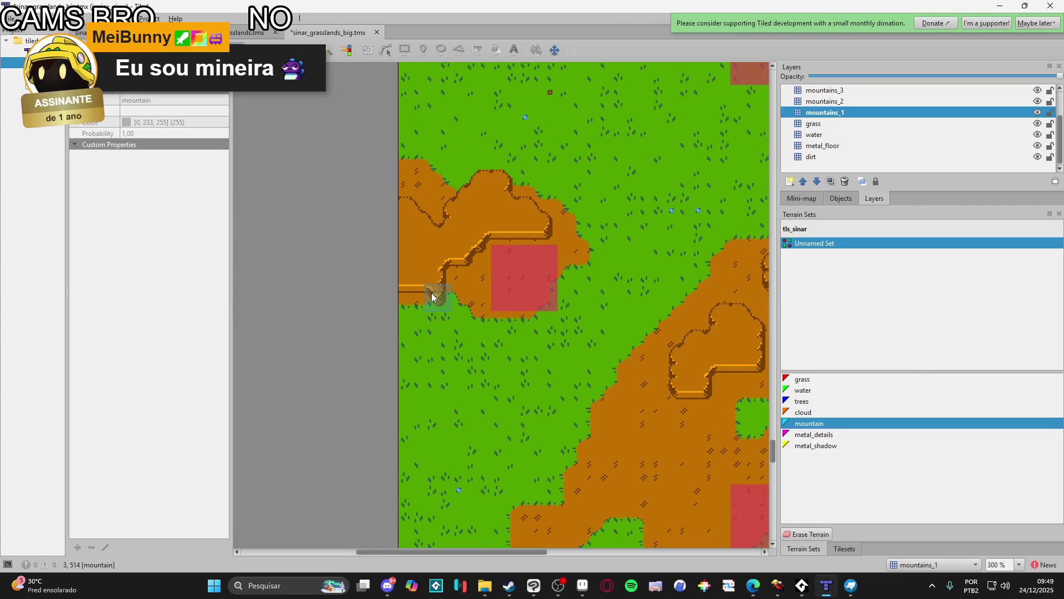
# - Scroll around the map to review the new mountain plateaus
pyautogui.hscroll(2, 387, 309)
pyautogui.scroll(-3, 410, 341)
pyautogui.scroll(-1, 477, 343)
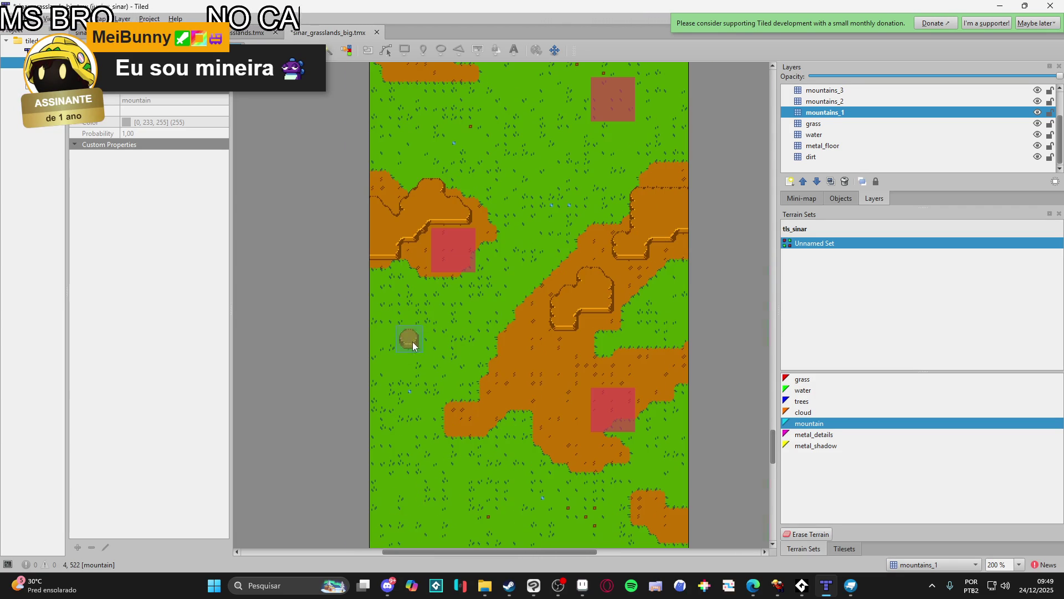
pyautogui.scroll(1, 574, 353)
pyautogui.hscroll(1, 574, 352)
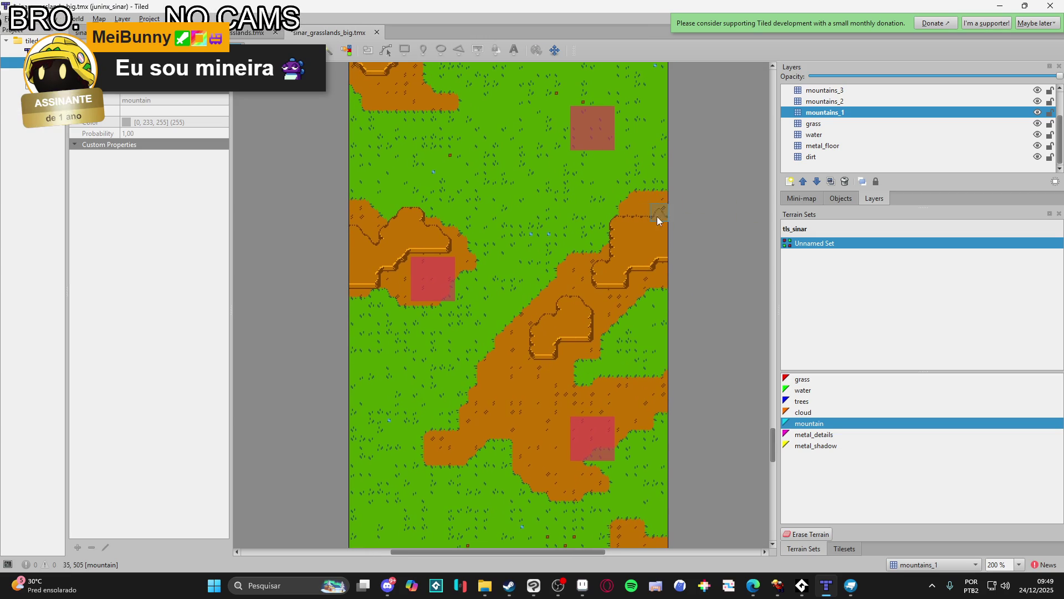
pyautogui.scroll(2, 653, 215)
pyautogui.scroll(-2, 621, 244)
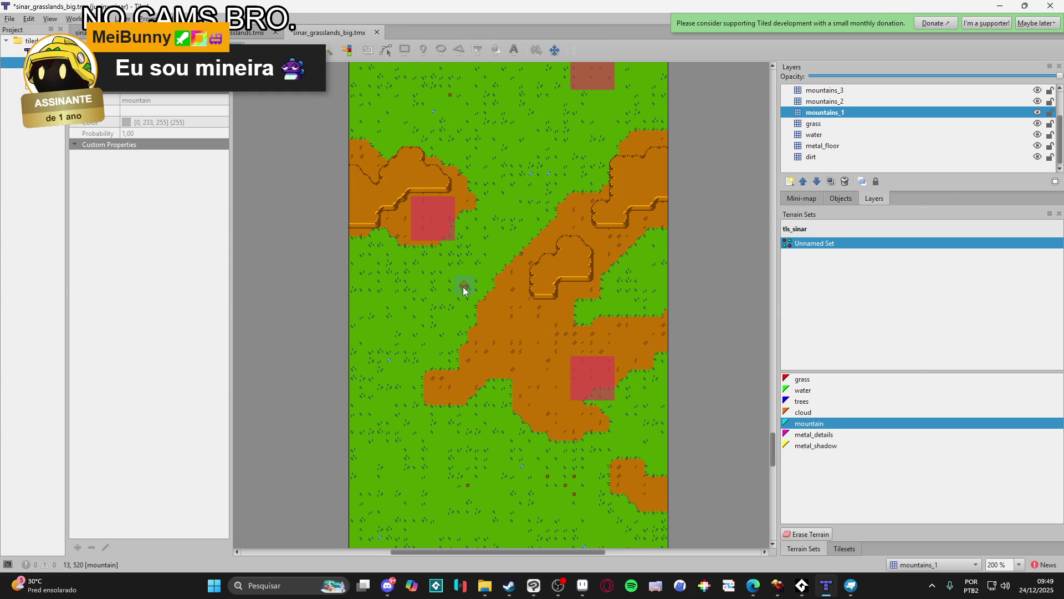
pyautogui.scroll(3, 494, 298)
pyautogui.scroll(4, 518, 269)
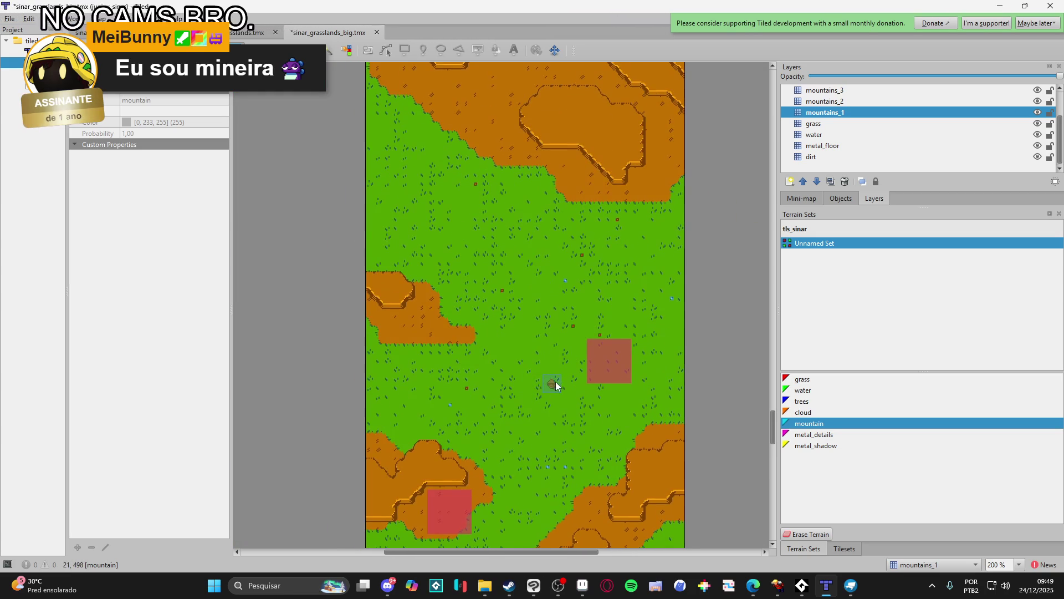
# - On the grass layer, erase the terrain along the top and inside of the marked square
pyautogui.click(815, 123)
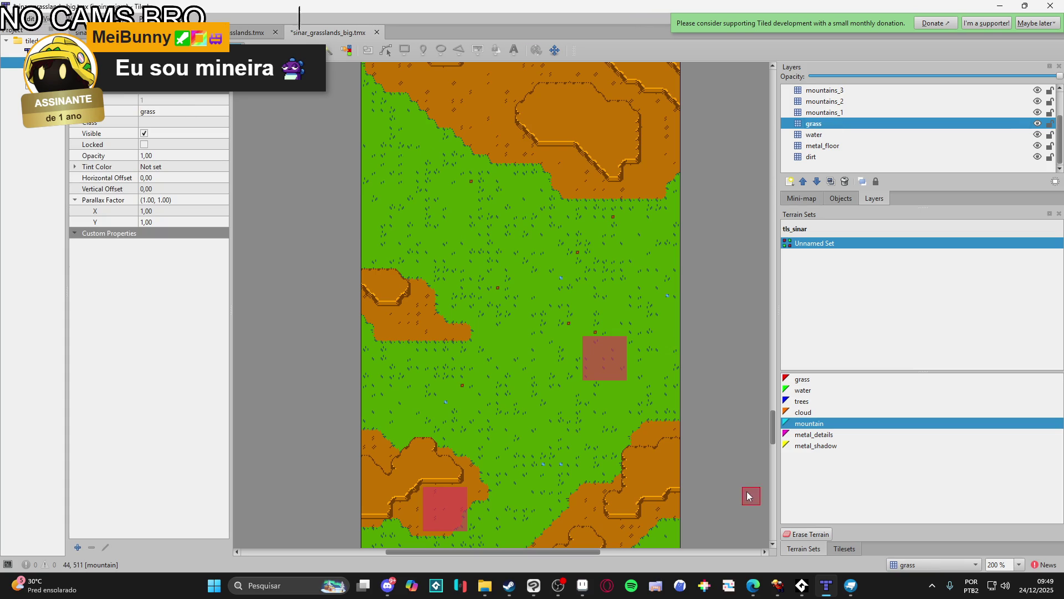
pyautogui.click(809, 381)
pyautogui.click(798, 532)
pyautogui.scroll(3, 587, 408)
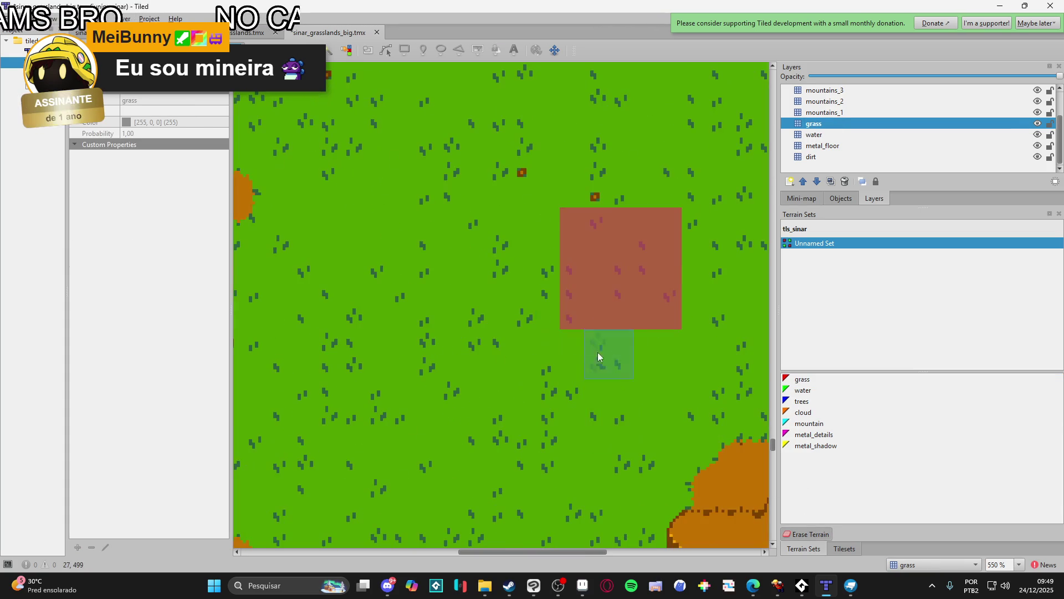
pyautogui.moveTo(563, 213)
pyautogui.mouseDown()
pyautogui.moveTo(674, 216)
pyautogui.moveTo(663, 329)
pyautogui.moveTo(569, 328)
pyautogui.moveTo(582, 229)
pyautogui.mouseUp()
pyautogui.moveTo(655, 300); pyautogui.dragTo(628, 255)
# - Try a water strip along the dirt square's top, undo it, and recentre the view
pyautogui.scroll(-5, 575, 308)
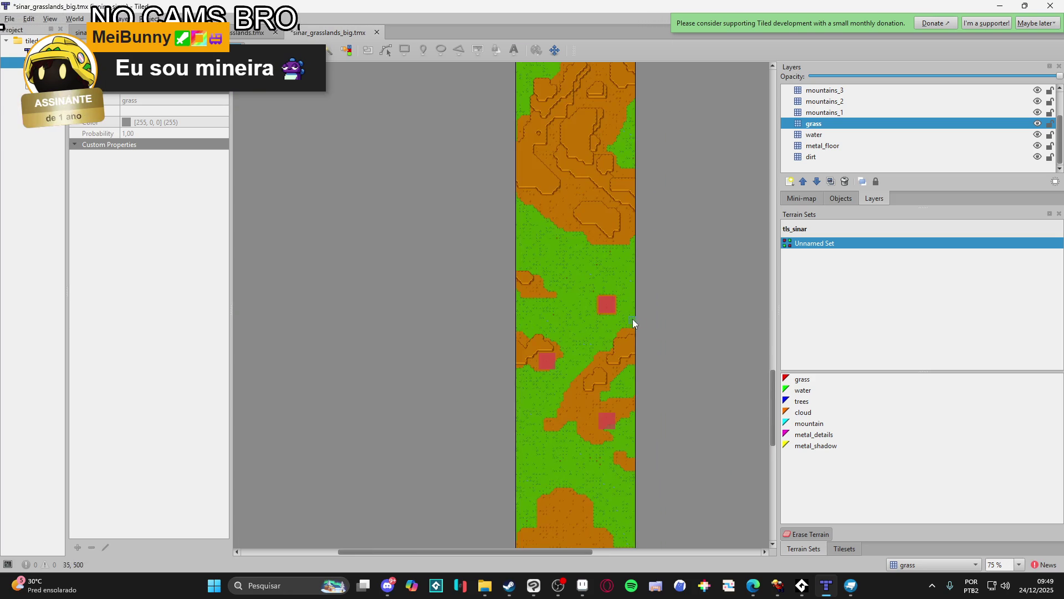
pyautogui.scroll(6, 614, 421)
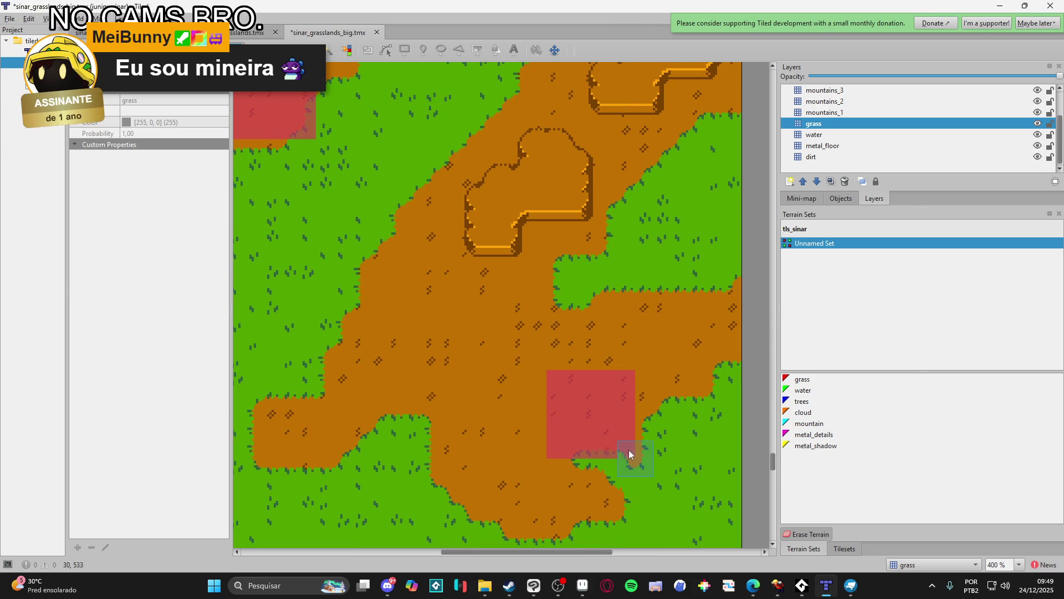
pyautogui.scroll(-3, 610, 431)
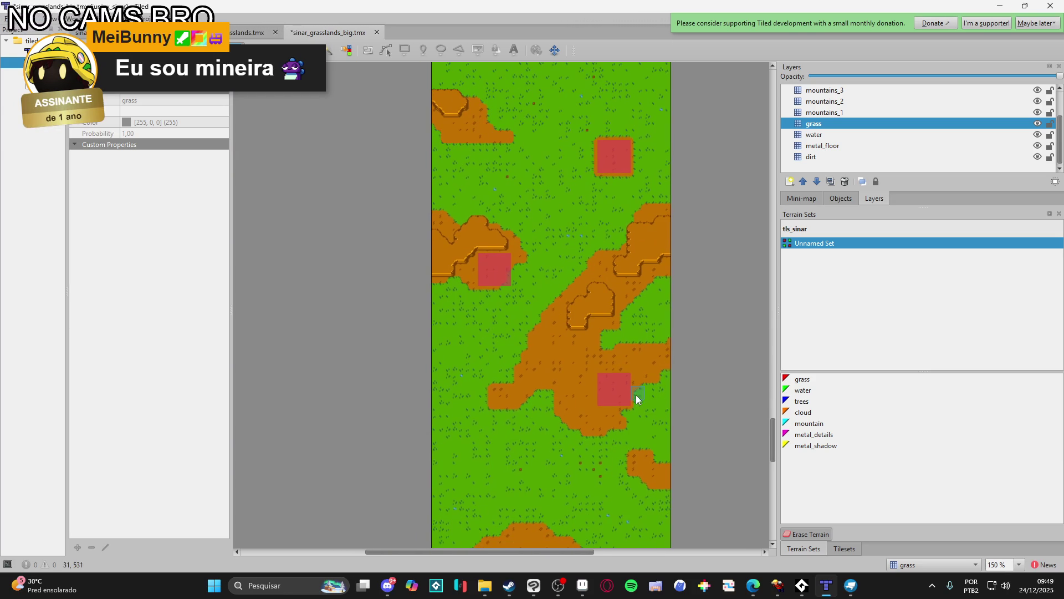
pyautogui.scroll(-10, 598, 404)
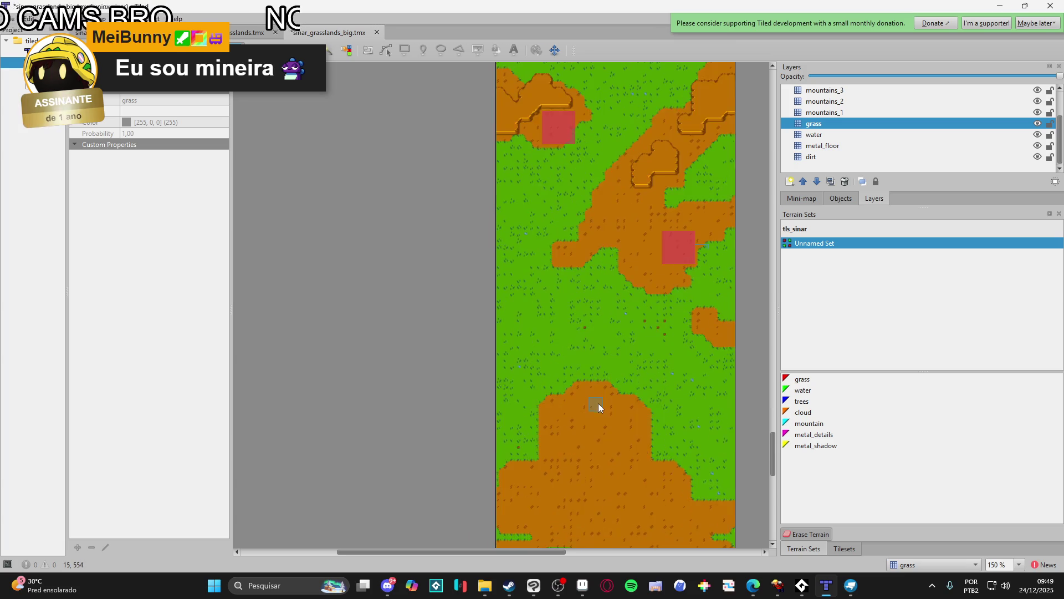
pyautogui.scroll(10, 603, 387)
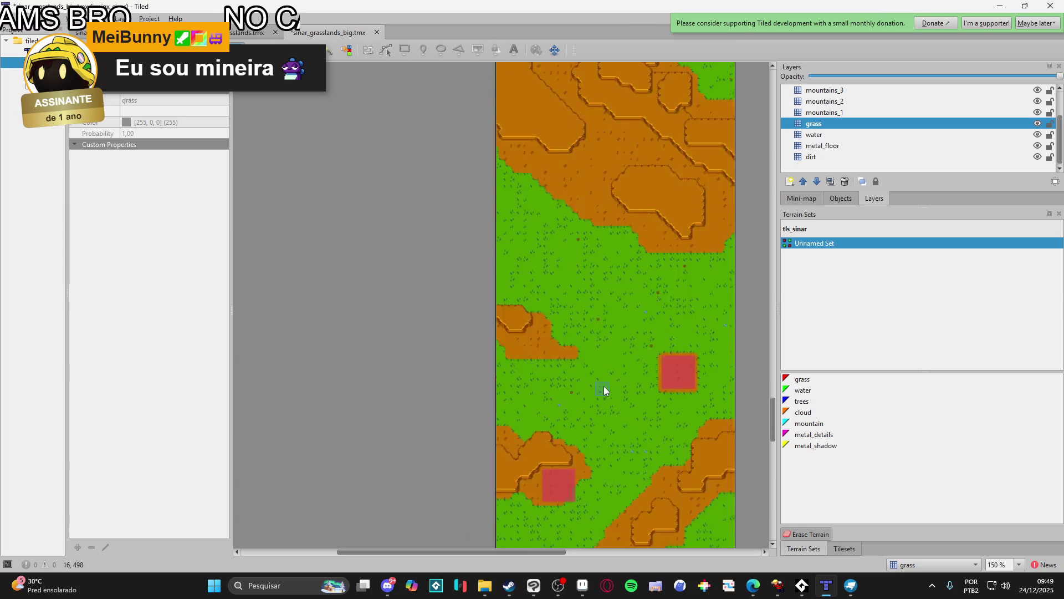
pyautogui.scroll(10, 603, 381)
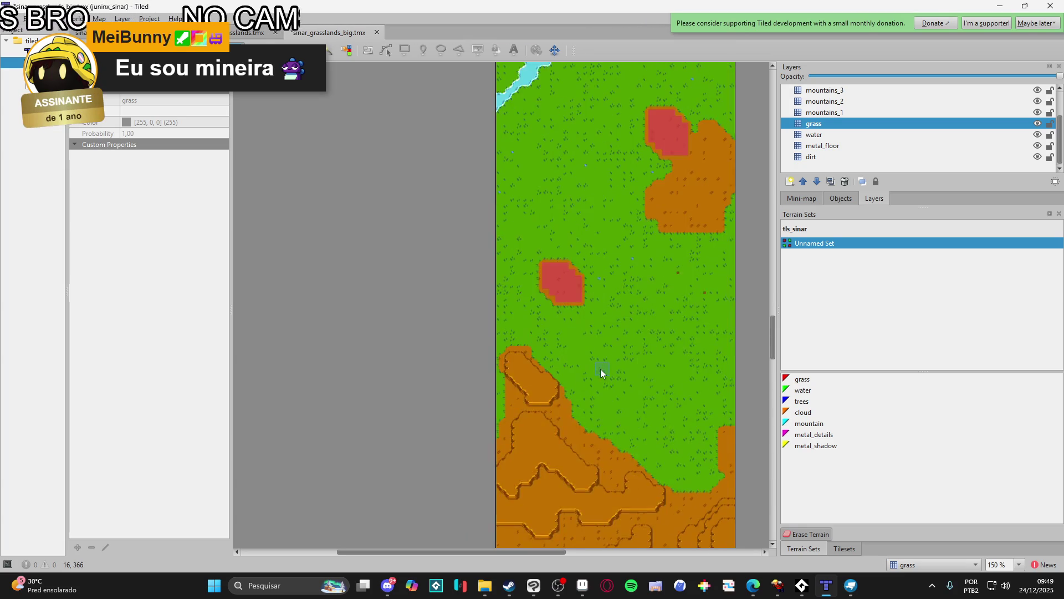
pyautogui.scroll(-2, 597, 365)
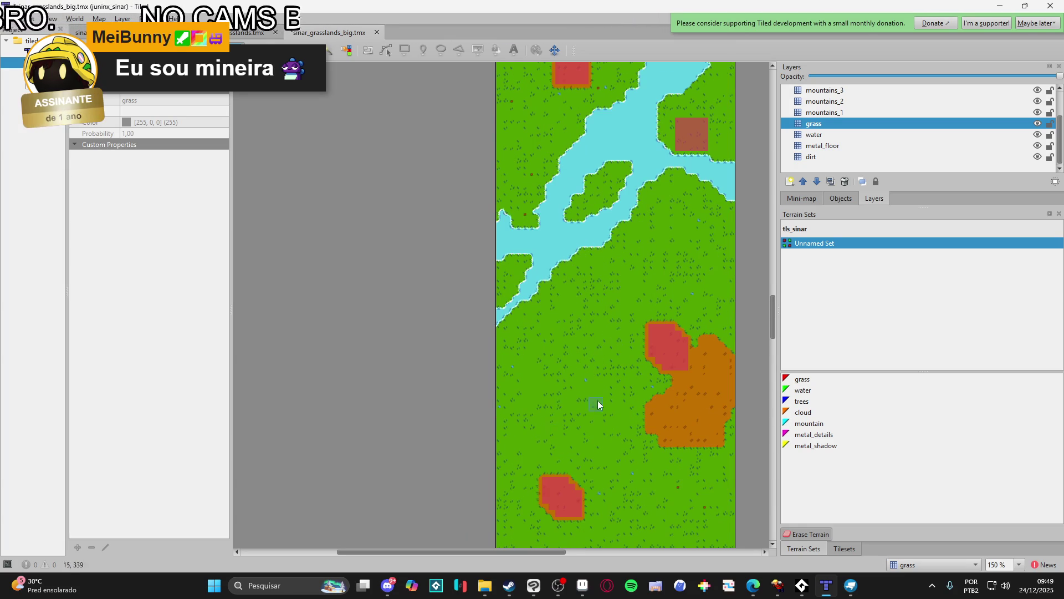
pyautogui.keyDown('ctrl'); pyautogui.scroll(4, 572, 423); pyautogui.keyUp('ctrl')
pyautogui.keyDown('ctrl'); pyautogui.scroll(1, 648, 177); pyautogui.keyUp('ctrl')
pyautogui.moveTo(576, 195)
pyautogui.mouseDown()
pyautogui.moveTo(667, 192)
pyautogui.moveTo(714, 204)
pyautogui.mouseUp()
pyautogui.hotkey('ctrl', 'z')
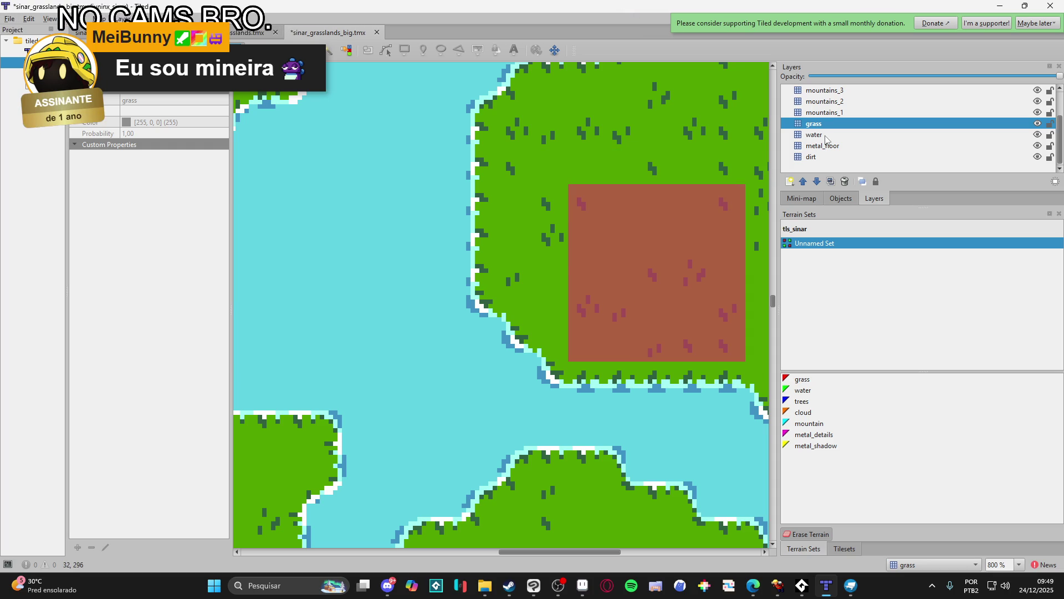
pyautogui.moveTo(643, 262); pyautogui.dragTo(489, 313)
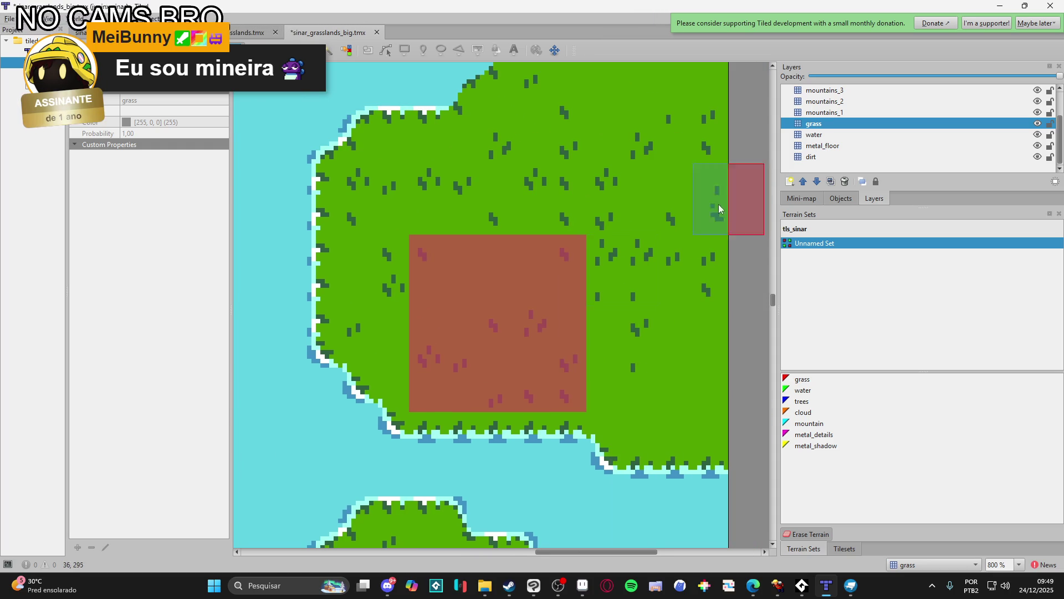
pyautogui.keyDown('ctrl'); pyautogui.scroll(-1, 524, 227); pyautogui.keyUp('ctrl')
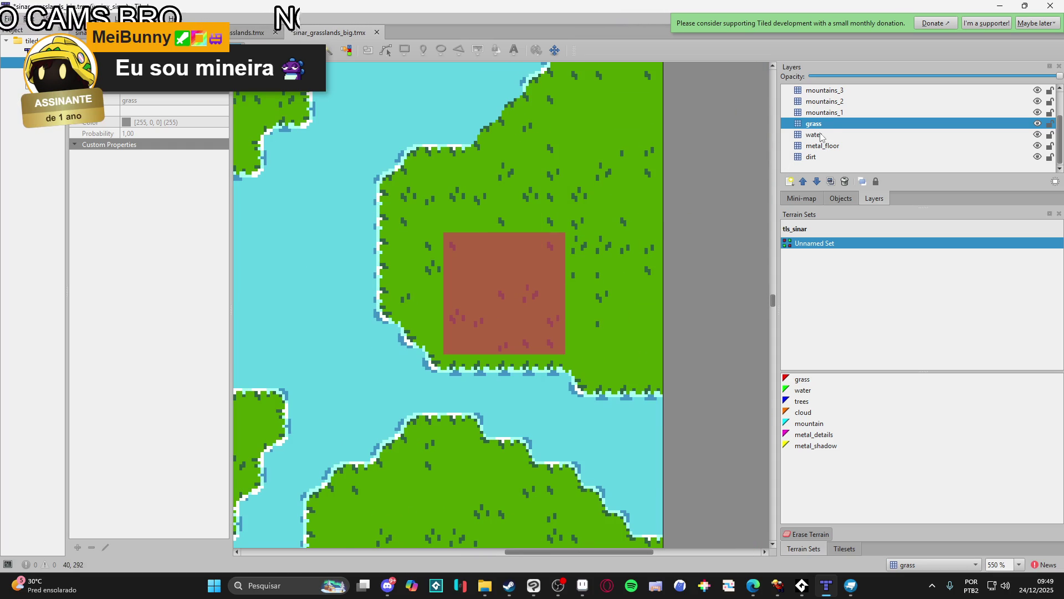
# - Toggle the water and grass layers' visibility to inspect the terrain
pyautogui.click(1014, 134)
pyautogui.doubleClick(1037, 134)
pyautogui.click(869, 126)
pyautogui.click(1037, 124)
pyautogui.click(1037, 123)
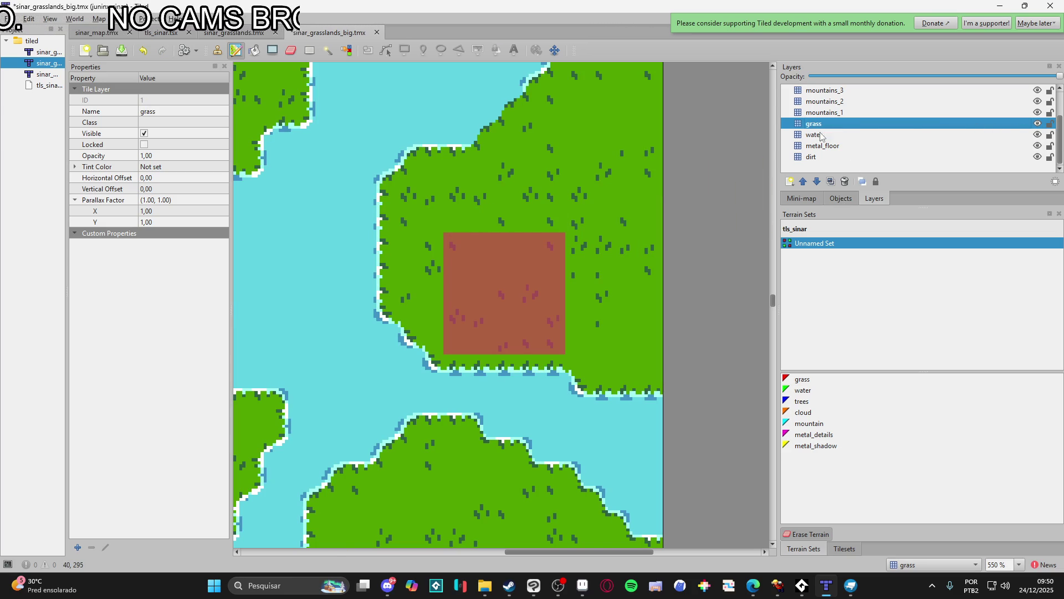
# - Repaint the water-edged rim along the dirt square's top, right, bottom and left sides
pyautogui.moveTo(448, 233)
pyautogui.mouseDown()
pyautogui.moveTo(560, 233)
pyautogui.moveTo(556, 345)
pyautogui.moveTo(496, 344)
pyautogui.mouseUp()
pyautogui.moveTo(457, 244)
pyautogui.mouseDown()
pyautogui.moveTo(515, 313)
pyautogui.moveTo(546, 326)
pyautogui.moveTo(536, 264)
pyautogui.moveTo(484, 322)
pyautogui.mouseUp()
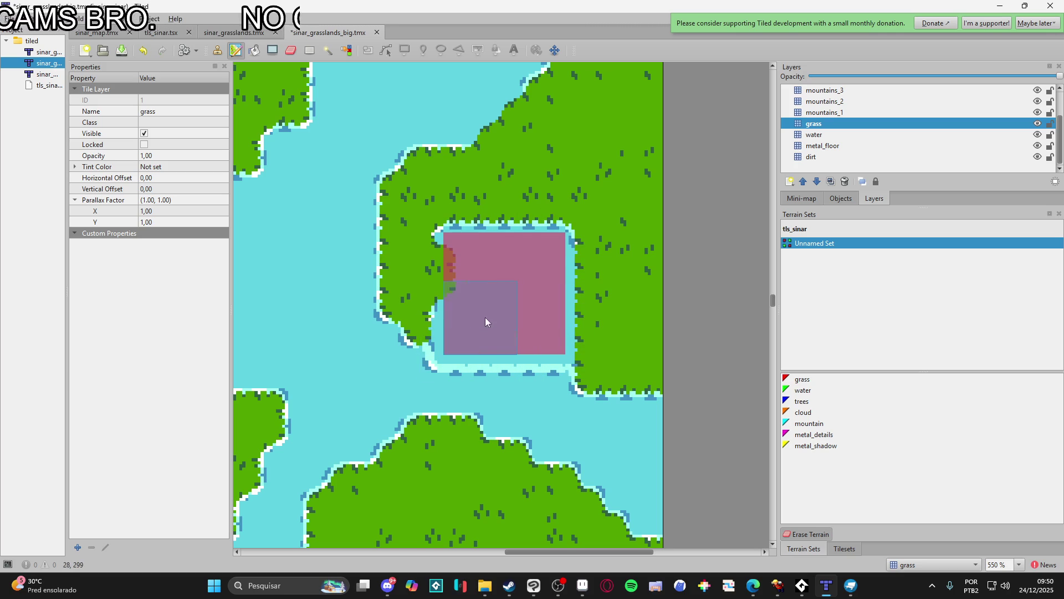
pyautogui.hotkey('ctrl', 'z')
pyautogui.hotkey('ctrl', 'z')
pyautogui.hotkey('ctrl', 'z')
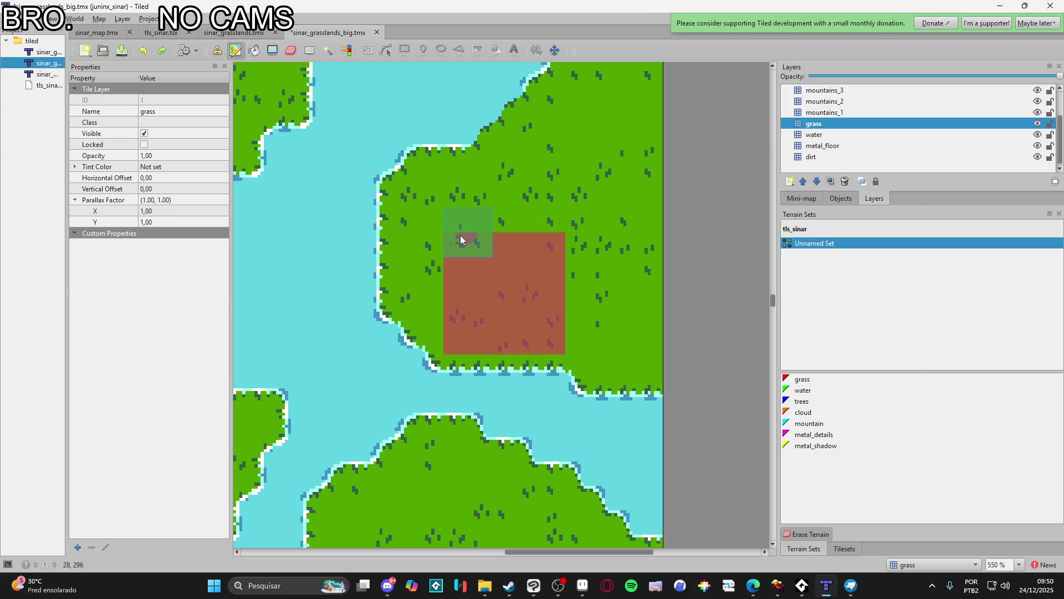
pyautogui.moveTo(460, 240); pyautogui.dragTo(560, 246)
pyautogui.moveTo(549, 316)
pyautogui.mouseDown()
pyautogui.moveTo(558, 317)
pyautogui.moveTo(471, 318)
pyautogui.moveTo(466, 303)
pyautogui.moveTo(449, 305)
pyautogui.moveTo(468, 232)
pyautogui.moveTo(551, 279)
pyautogui.mouseUp()
pyautogui.moveTo(497, 257)
pyautogui.mouseDown()
pyautogui.moveTo(451, 238)
pyautogui.moveTo(554, 238)
pyautogui.mouseUp()
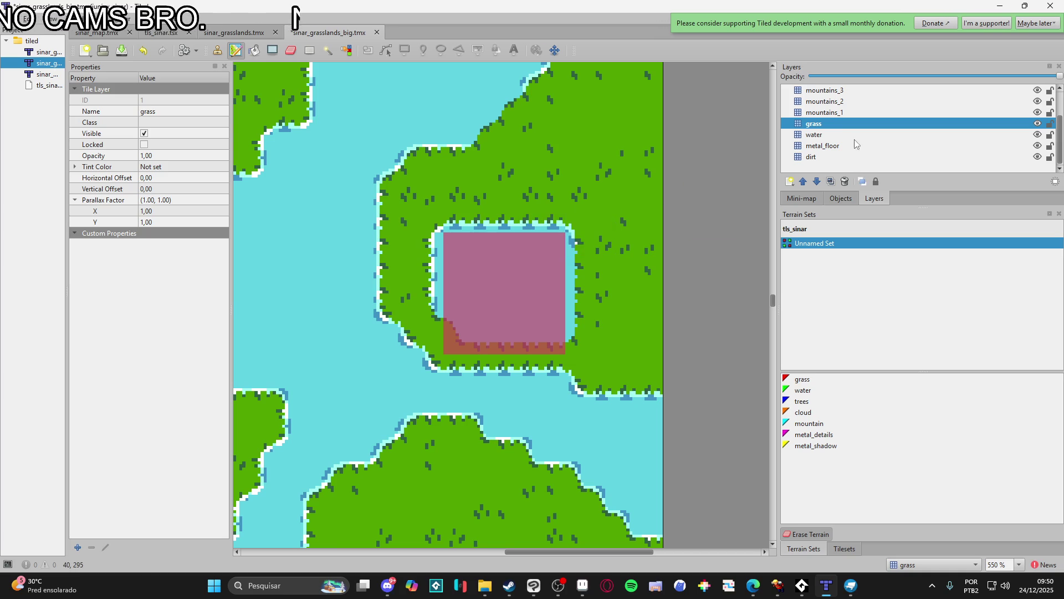
pyautogui.click(840, 157)
# - Shape-fill the square area on the dirt layer with the orange dirt tile
pyautogui.click(841, 547)
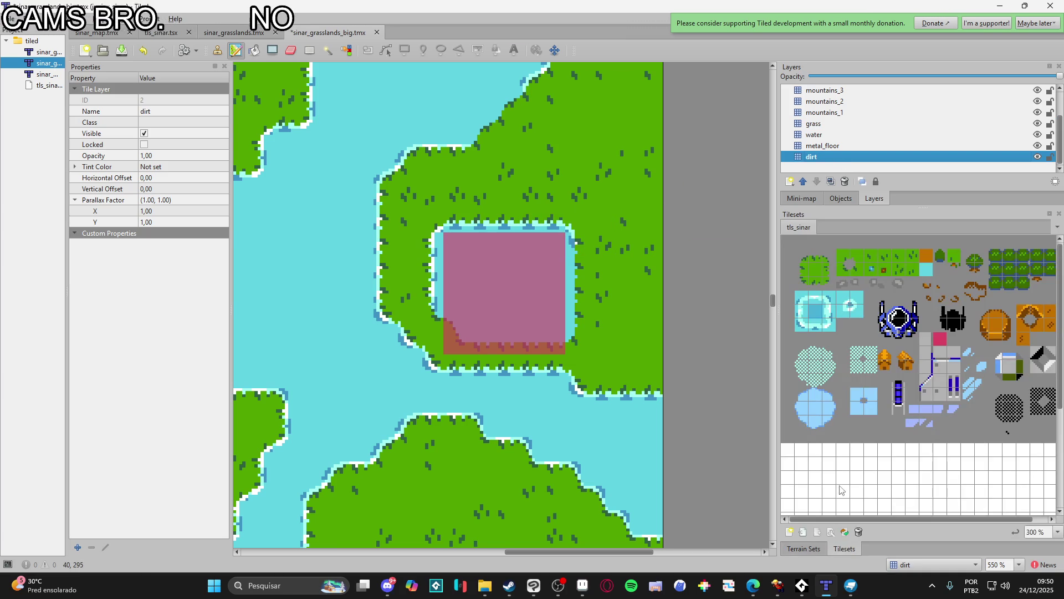
pyautogui.click(924, 256)
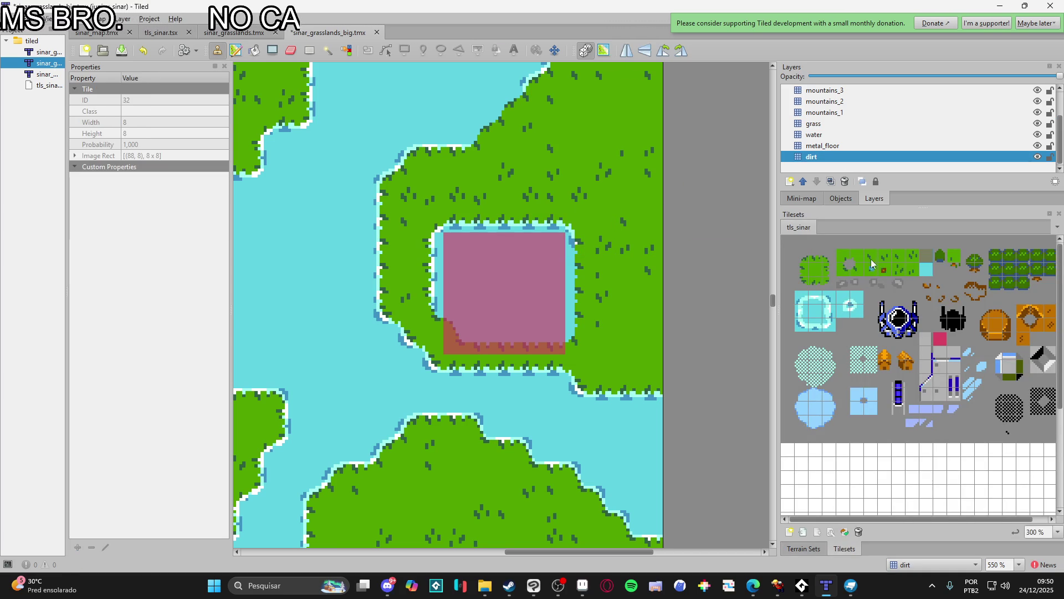
pyautogui.press('p')
pyautogui.moveTo(487, 268); pyautogui.dragTo(532, 242)
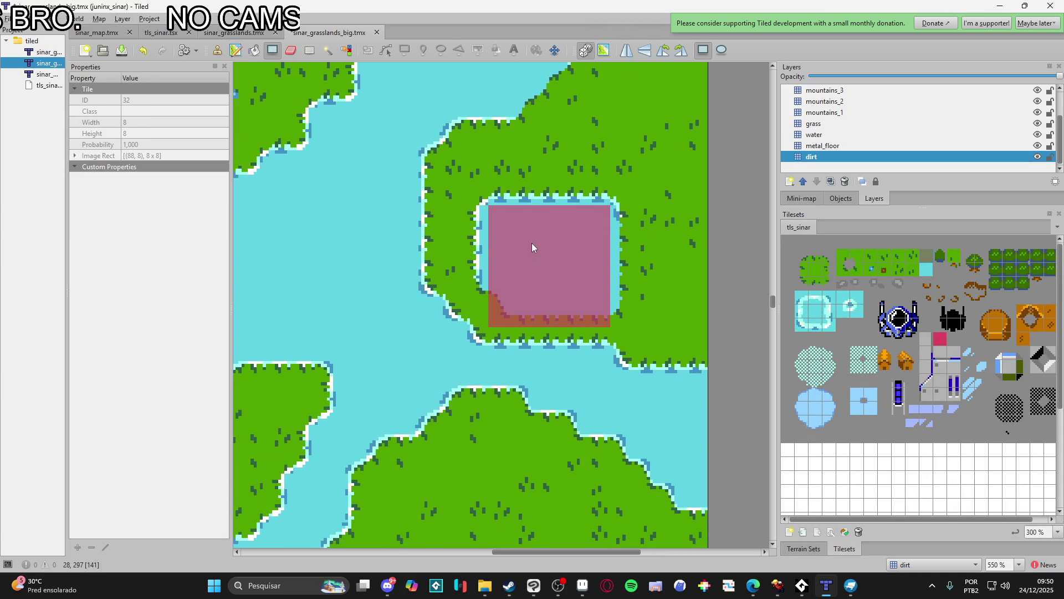
pyautogui.moveTo(482, 203); pyautogui.dragTo(617, 311)
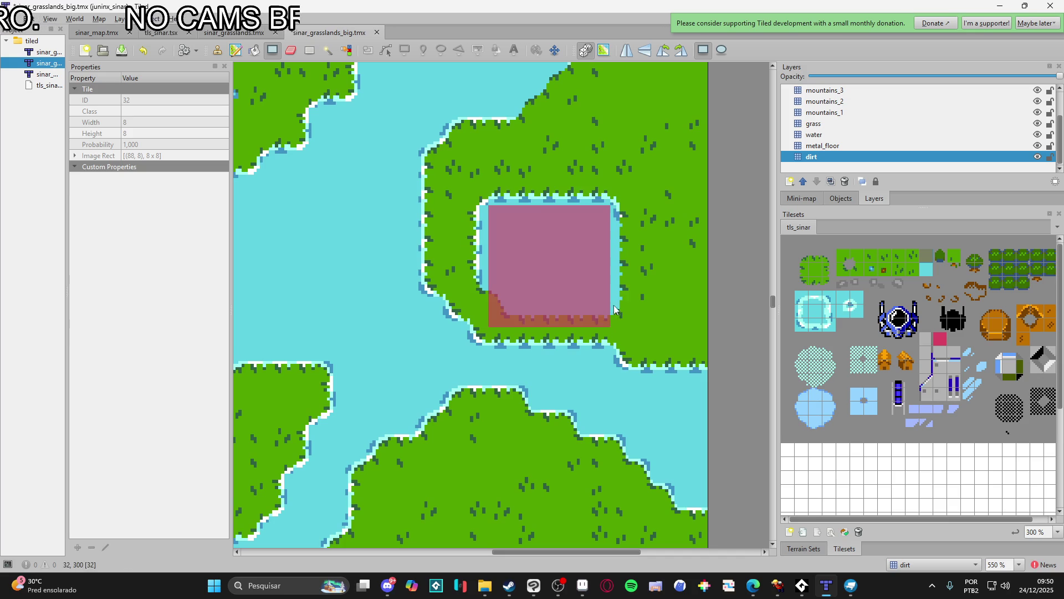
# - Erase the water edge along the square's top and right on the water layer
pyautogui.click(850, 139)
pyautogui.press('e')
pyautogui.moveTo(490, 199); pyautogui.dragTo(615, 205)
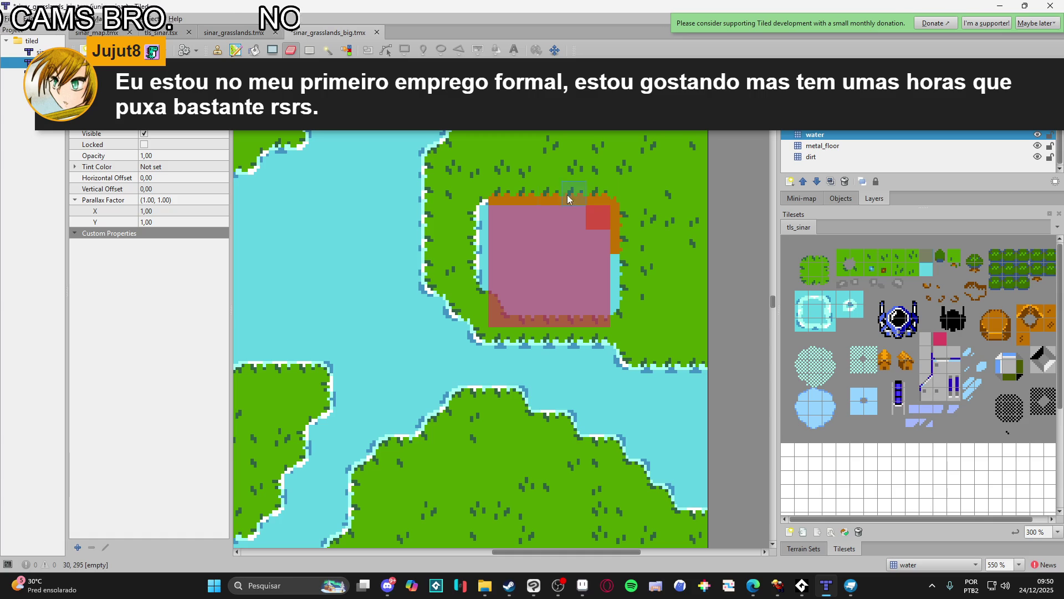
# - Erase the remaining water-edge tiles around the square, starting at the top-left corner
pyautogui.click(482, 206)
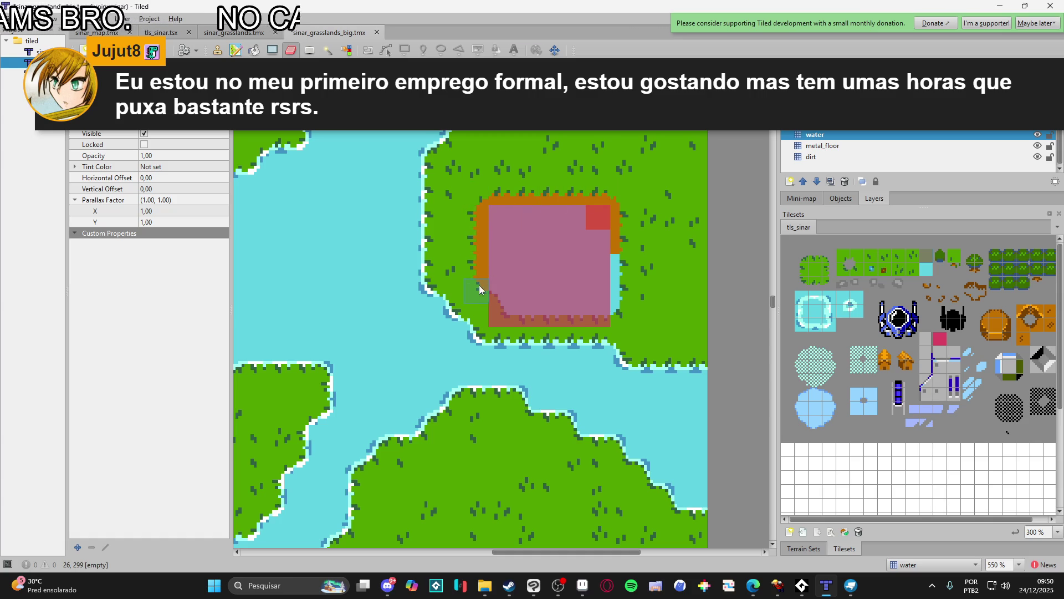
pyautogui.moveTo(600, 253)
pyautogui.mouseDown()
pyautogui.moveTo(608, 290)
pyautogui.moveTo(541, 279)
pyautogui.moveTo(575, 227)
pyautogui.mouseUp()
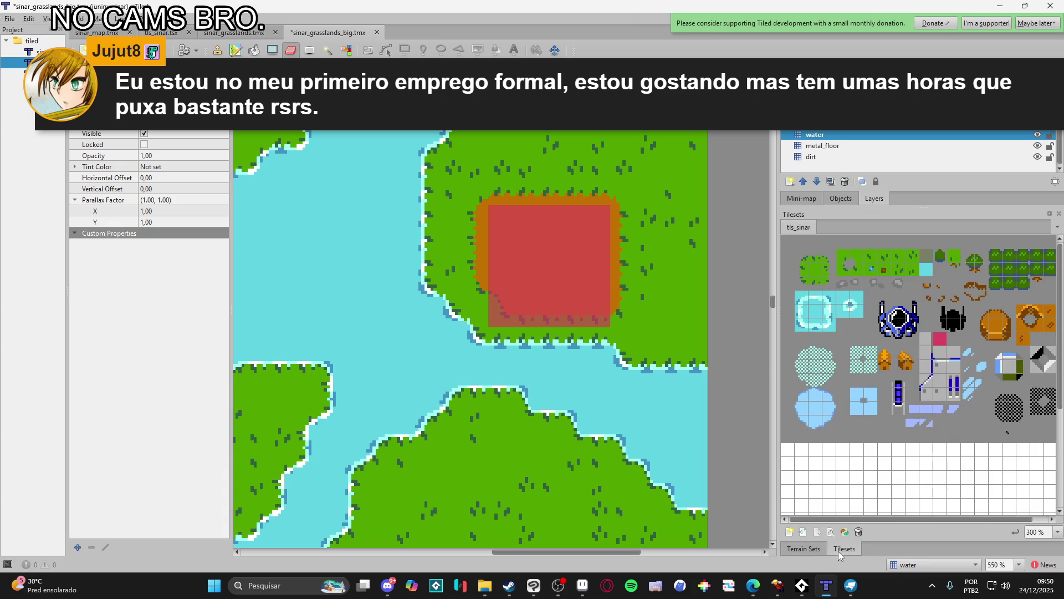
pyautogui.click(927, 262)
pyautogui.click(927, 257)
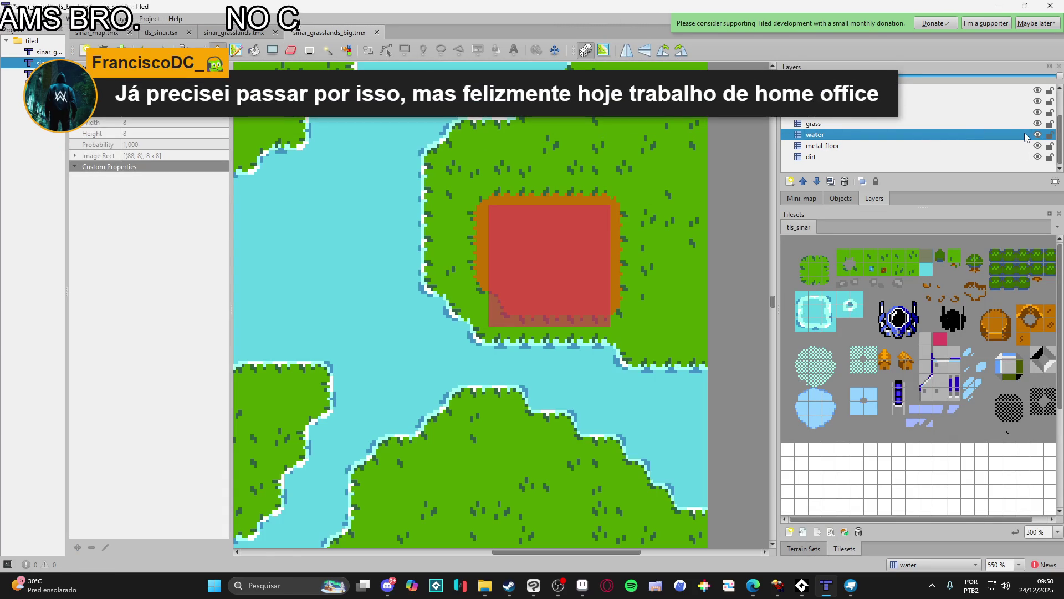
pyautogui.click(840, 147)
pyautogui.click(887, 135)
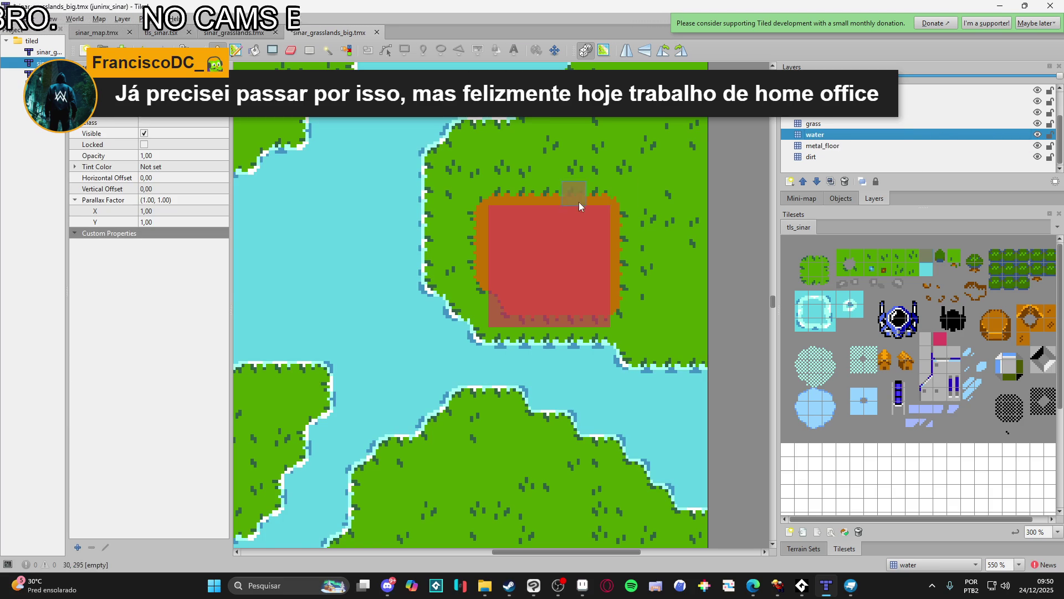
pyautogui.moveTo(537, 266); pyautogui.dragTo(511, 269)
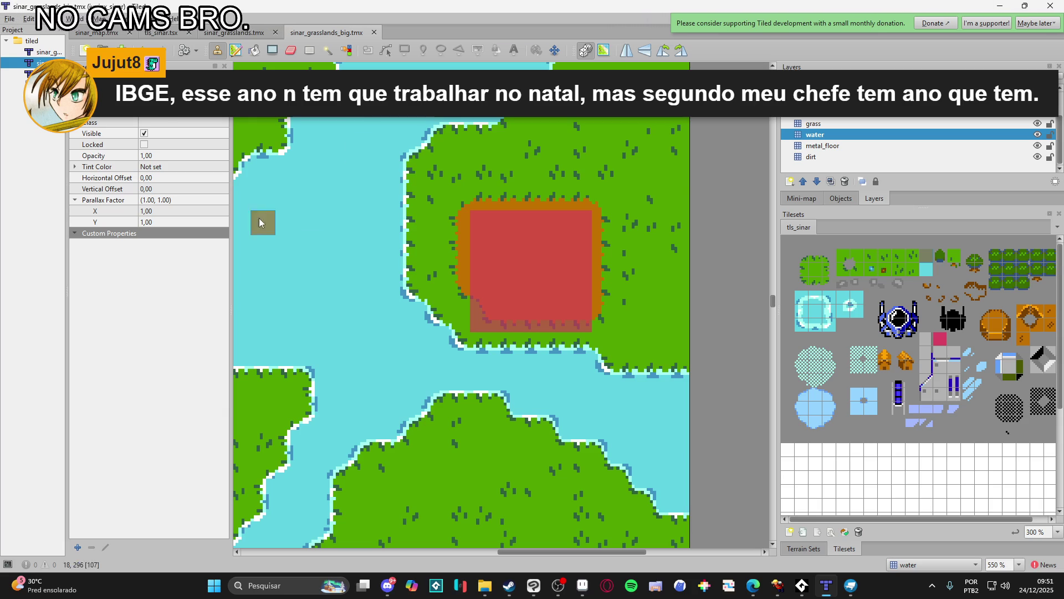
pyautogui.click(753, 585)
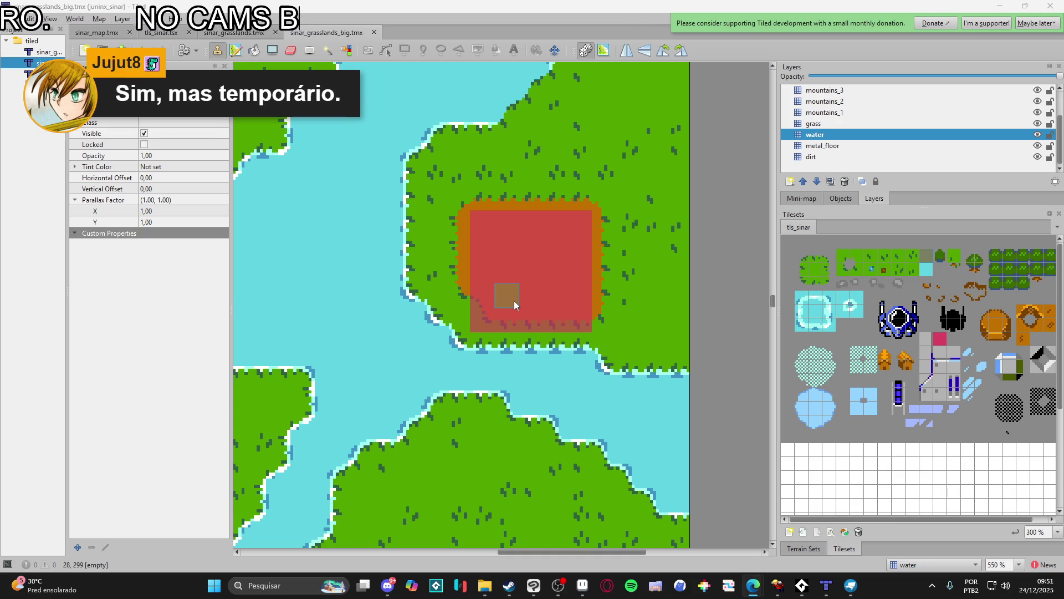
# - Turn on the ref layer and scroll over the whole map
pyautogui.scroll(-5, 514, 301)
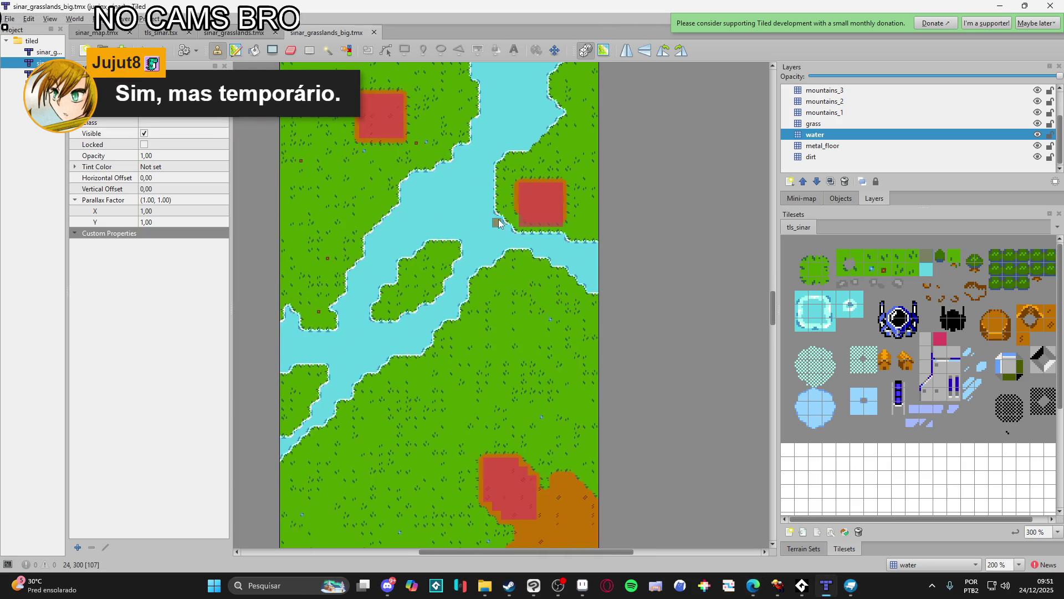
pyautogui.scroll(-5, 497, 243)
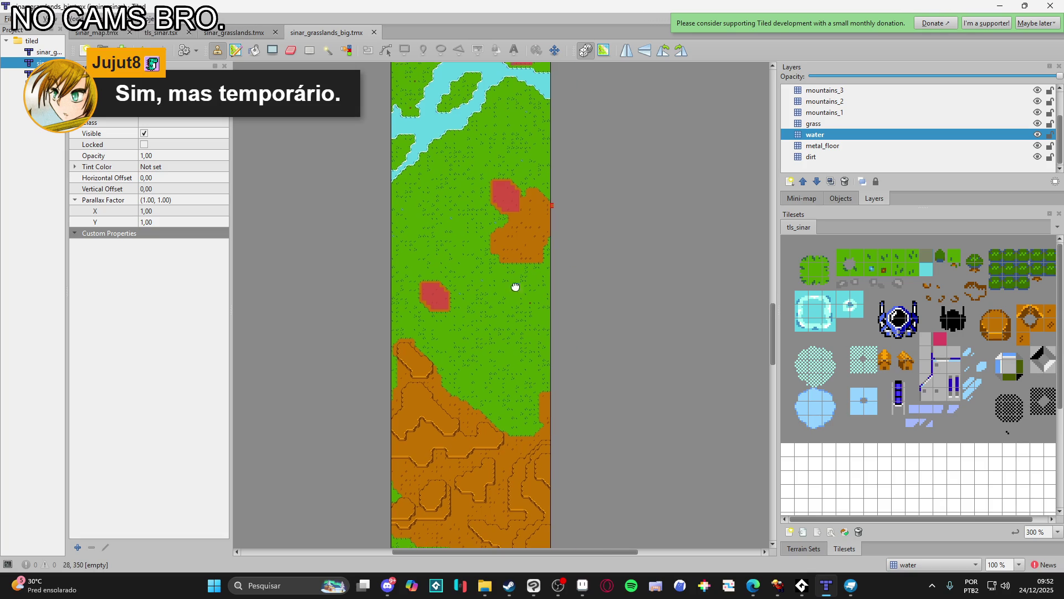
pyautogui.scroll(-3, 521, 282)
pyautogui.scroll(2, 943, 122)
pyautogui.click(1037, 90)
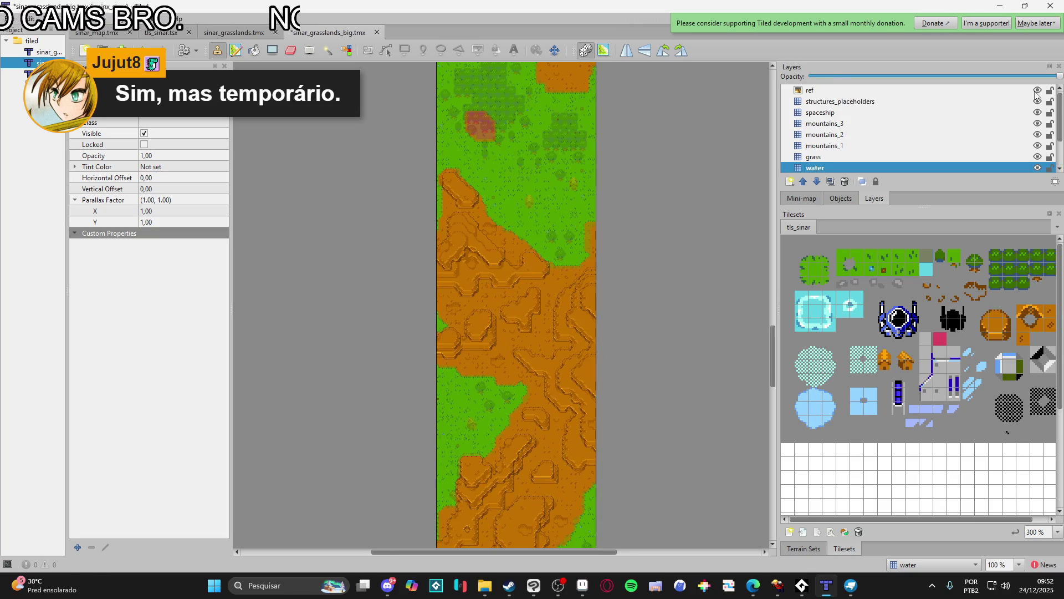
pyautogui.scroll(10, 465, 308)
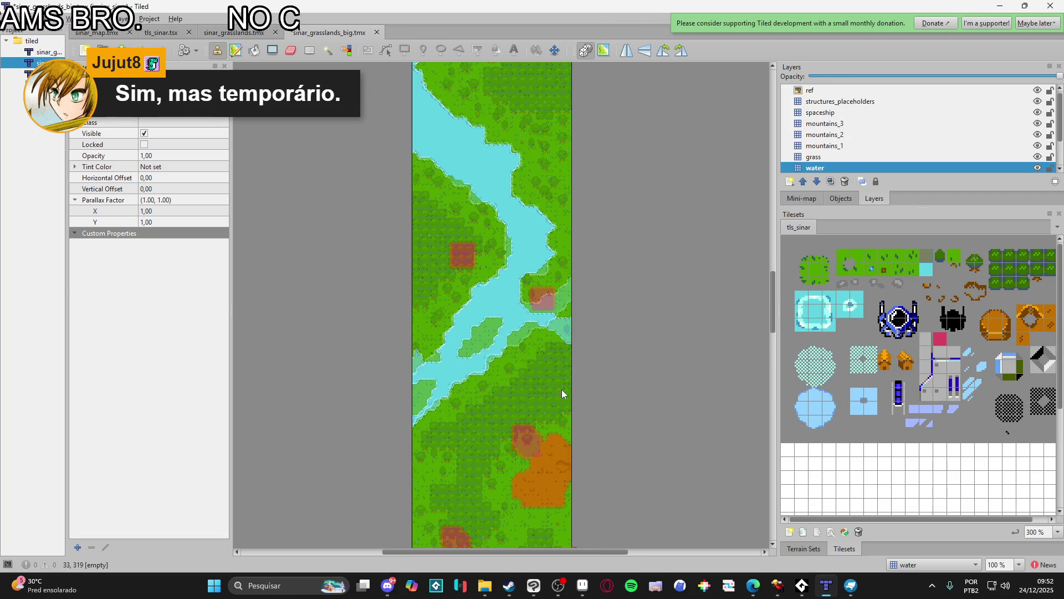
pyautogui.scroll(10, 557, 420)
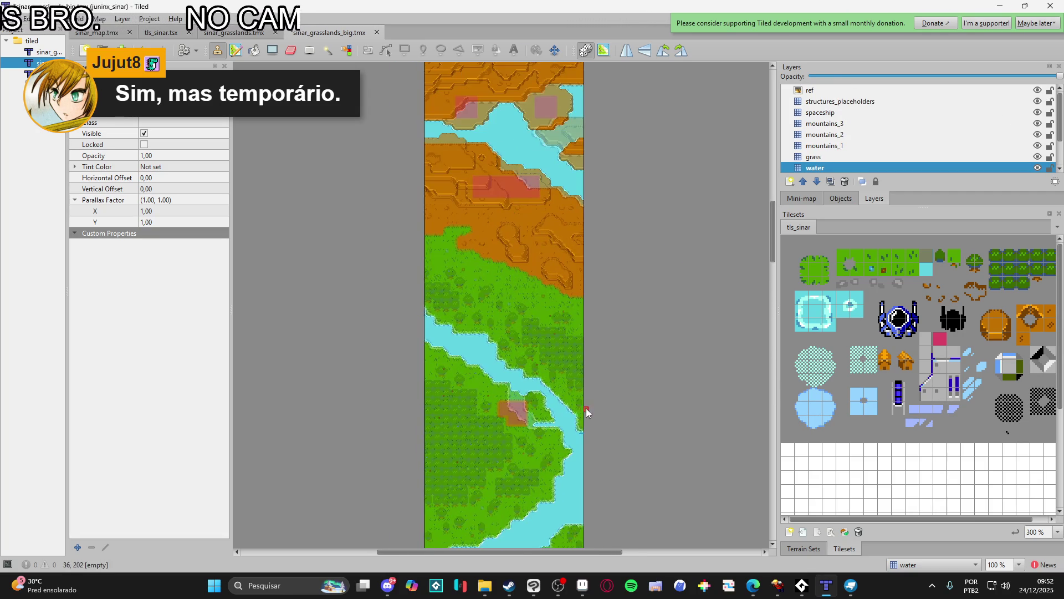
pyautogui.scroll(6, 560, 427)
pyautogui.scroll(2, 543, 288)
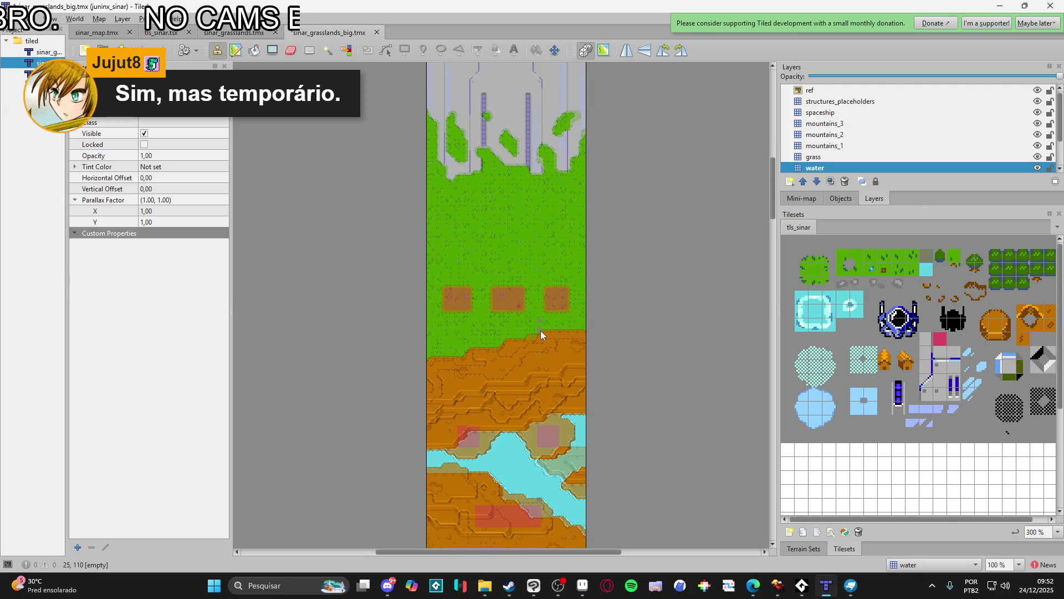
pyautogui.scroll(-15, 540, 331)
pyautogui.scroll(-20, 537, 374)
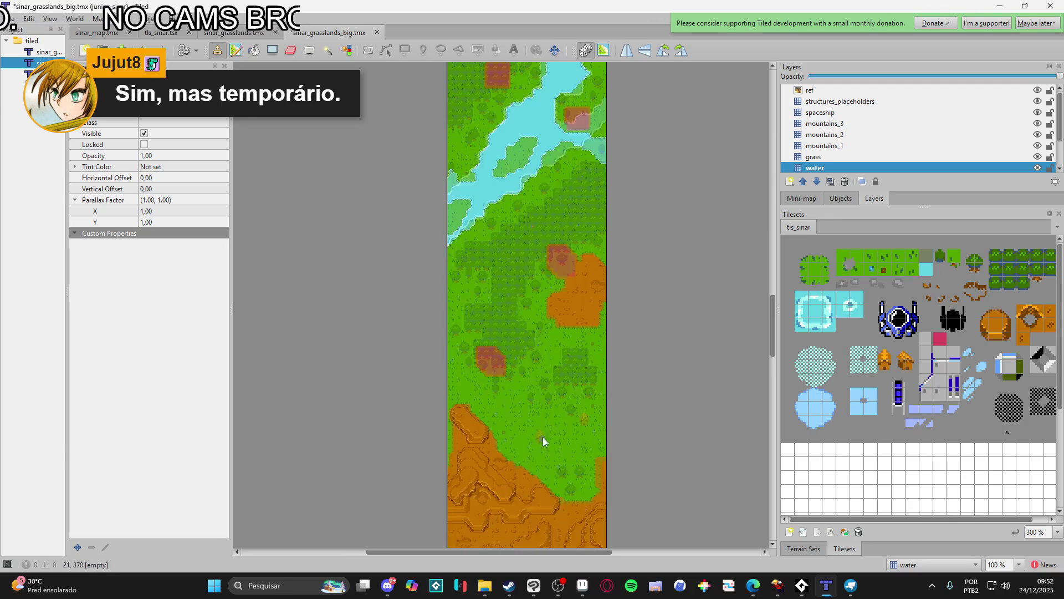
pyautogui.scroll(-2, 518, 413)
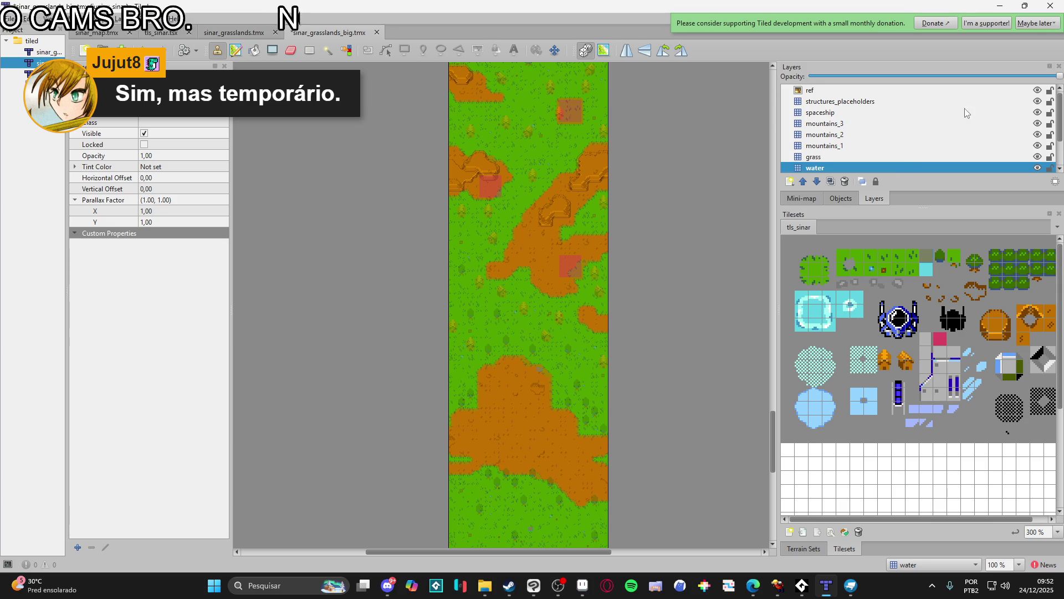
# - Toggle the ref overlay off and on to compare it with the painted terrain
pyautogui.click(1038, 90)
pyautogui.click(1038, 91)
pyautogui.click(1037, 91)
pyautogui.click(1038, 90)
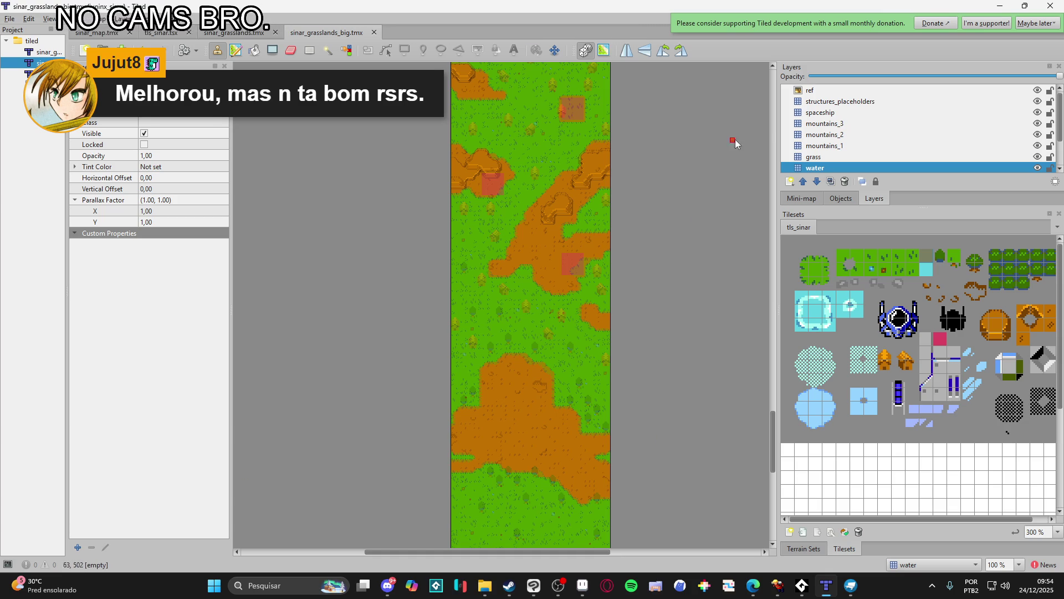
# - Browse the tileset and pick a tile from it
pyautogui.scroll(-1, 830, 165)
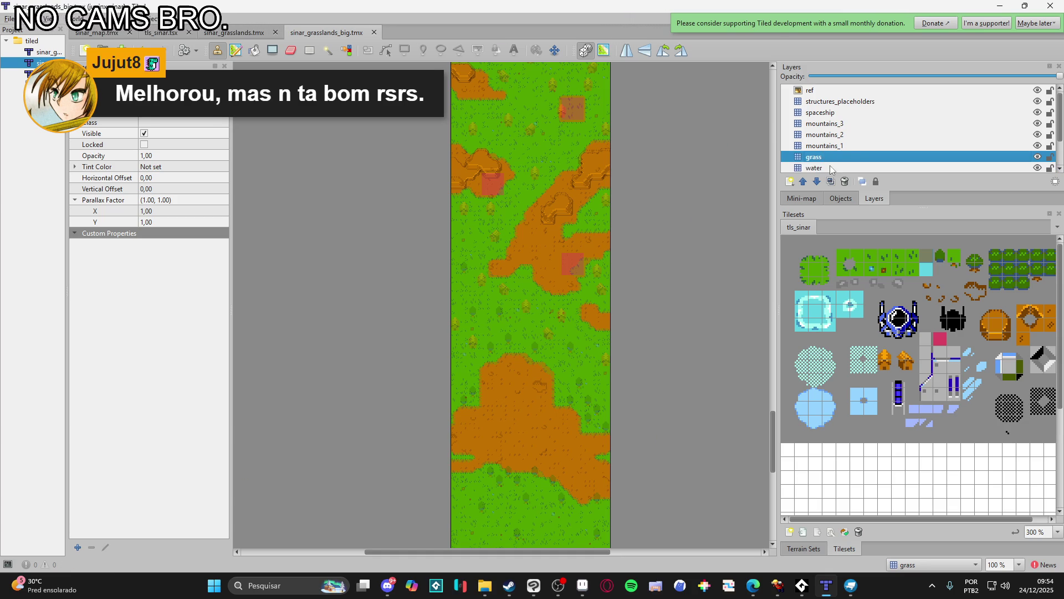
pyautogui.scroll(-6, 698, 326)
pyautogui.scroll(2, 698, 325)
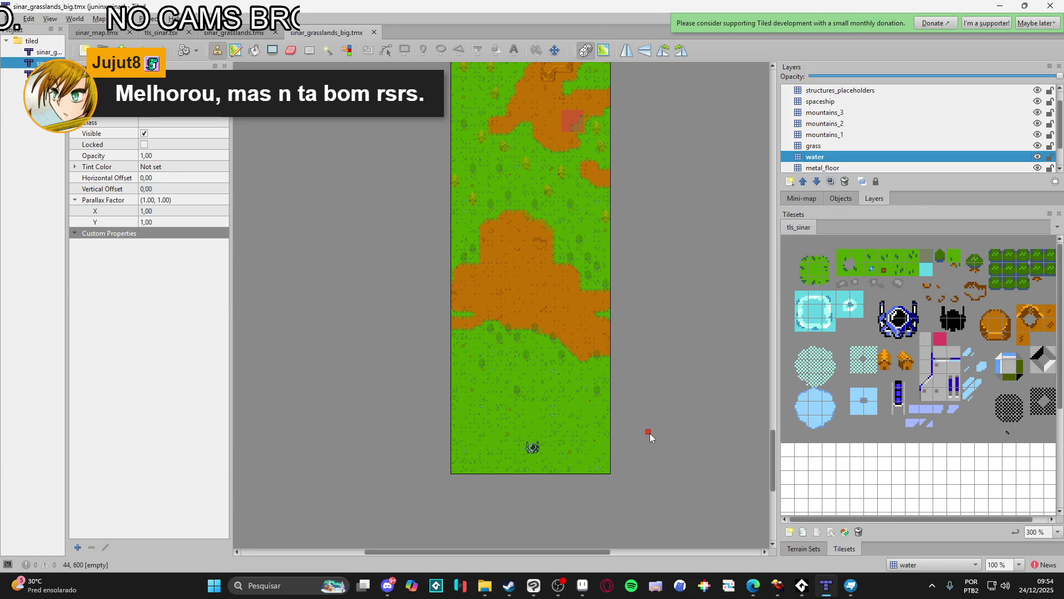
pyautogui.keyDown('ctrl'); pyautogui.scroll(2, 613, 467); pyautogui.keyUp('ctrl')
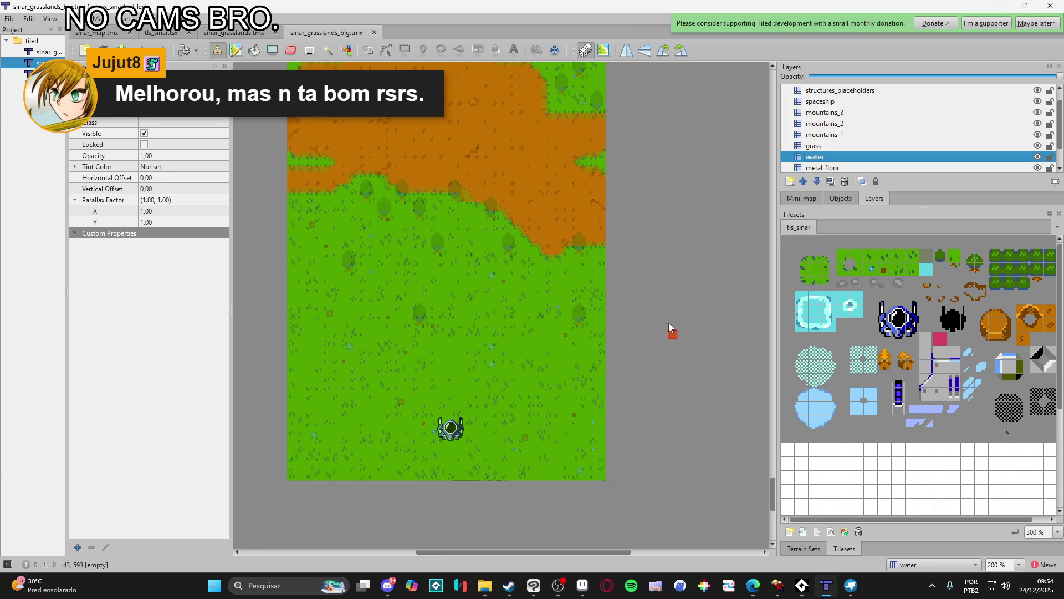
pyautogui.scroll(2, 671, 388)
pyautogui.scroll(2, 673, 412)
pyautogui.scroll(-3, 663, 306)
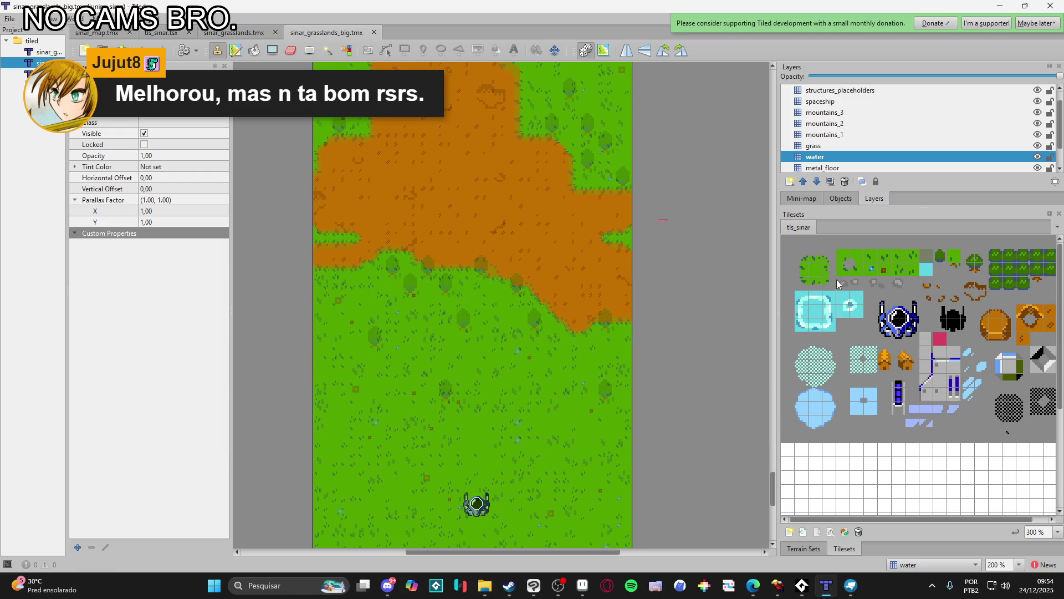
pyautogui.click(948, 267)
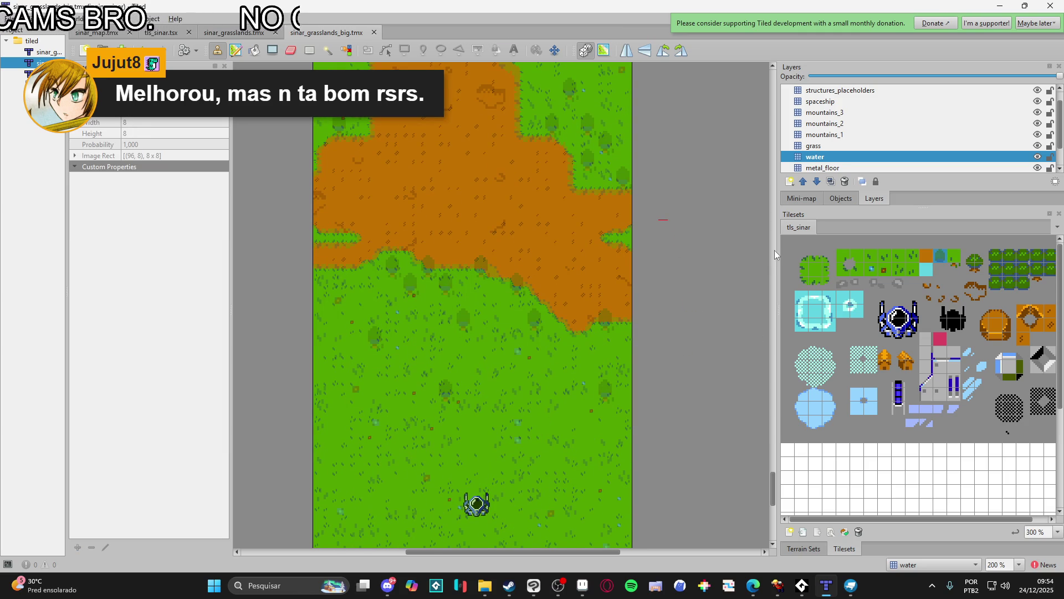
# - Add a new tile layer named 'trees' above mountains_3
pyautogui.click(843, 146)
pyautogui.scroll(1, 842, 147)
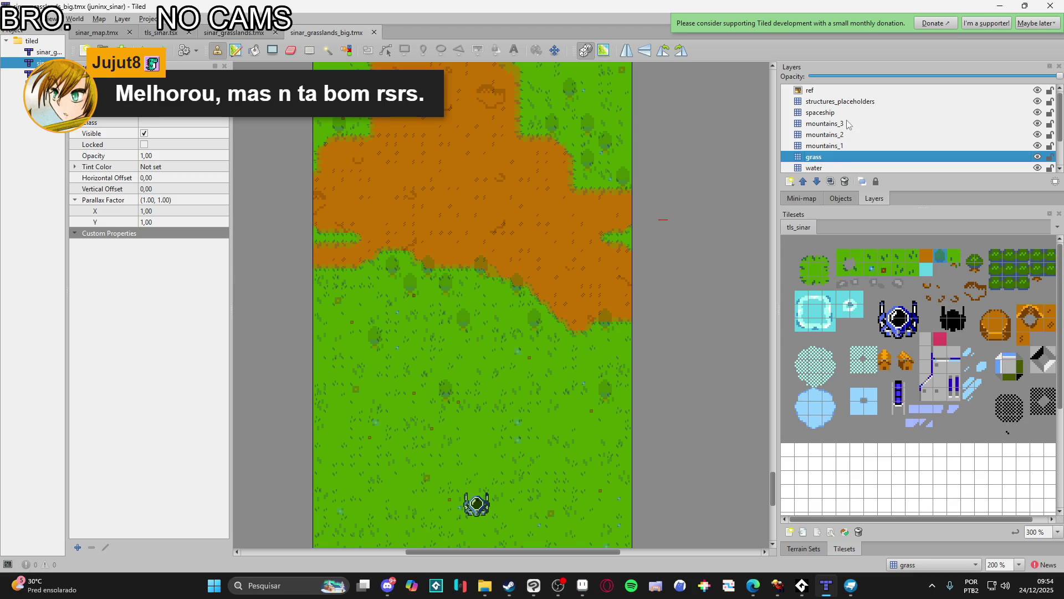
pyautogui.click(847, 123)
pyautogui.click(790, 182)
pyautogui.click(808, 196)
pyautogui.write('trees')
pyautogui.press('Return')
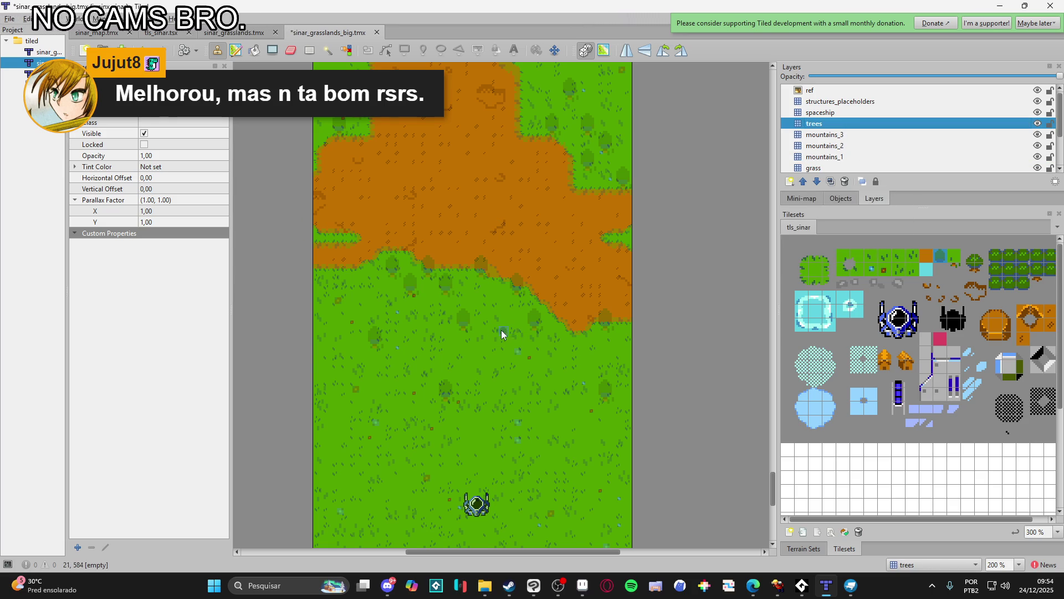
# - Select the two-tile small tree with rectangular selection and switch to the Stamp Brush
pyautogui.scroll(1, 492, 343)
pyautogui.scroll(1, 492, 342)
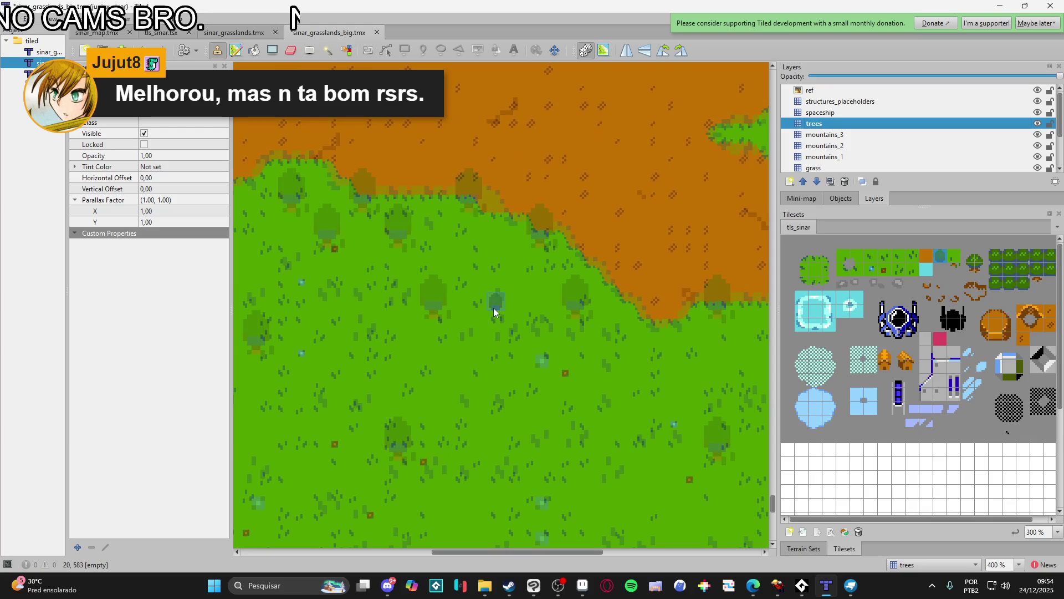
pyautogui.click(955, 268)
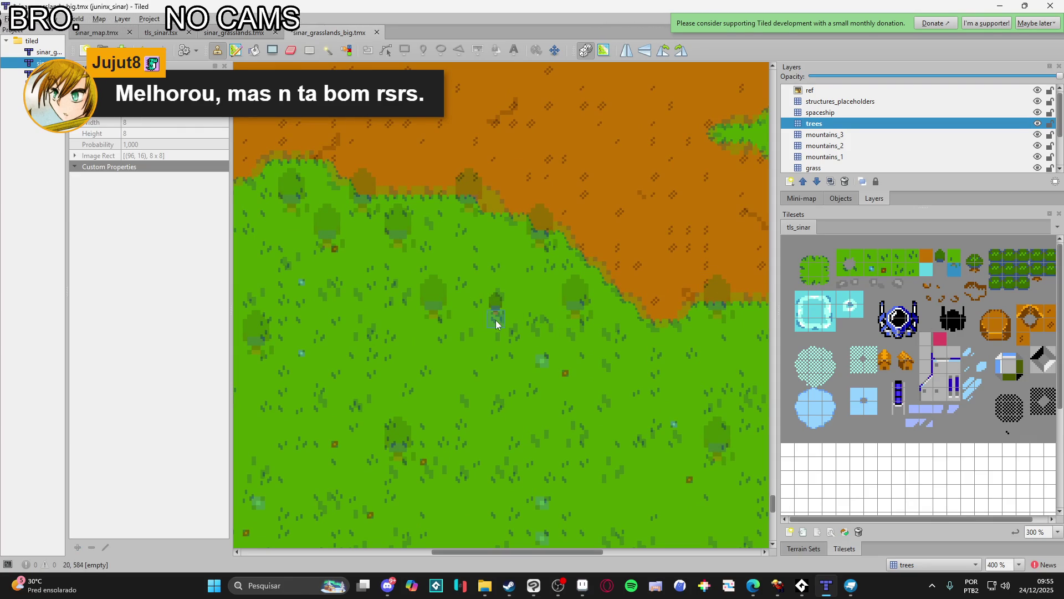
pyautogui.press('s')
pyautogui.click(497, 306)
pyautogui.press('r')
pyautogui.moveTo(486, 301); pyautogui.dragTo(498, 315)
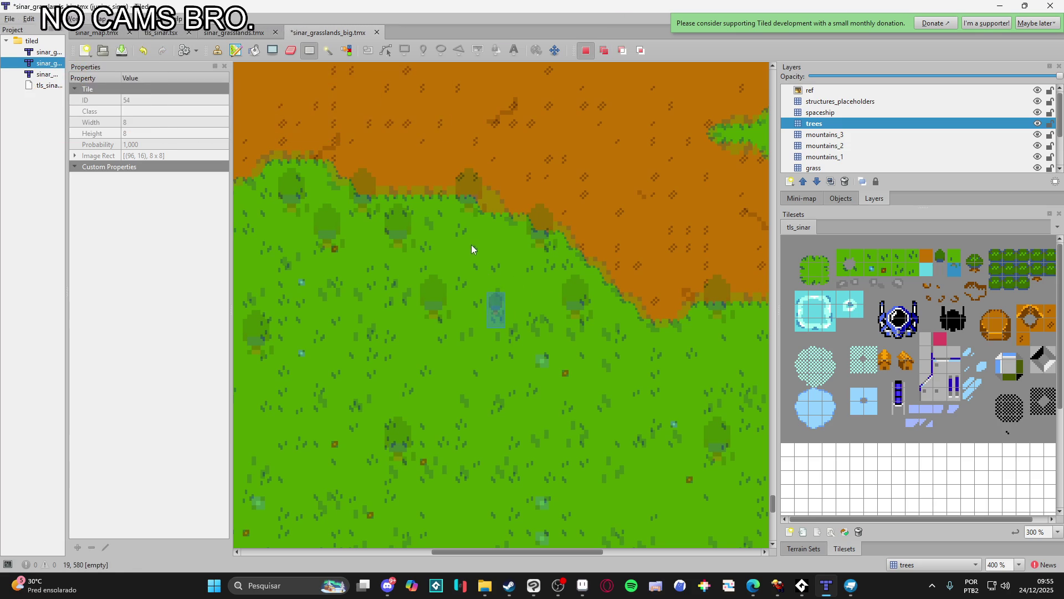
pyautogui.press('b')
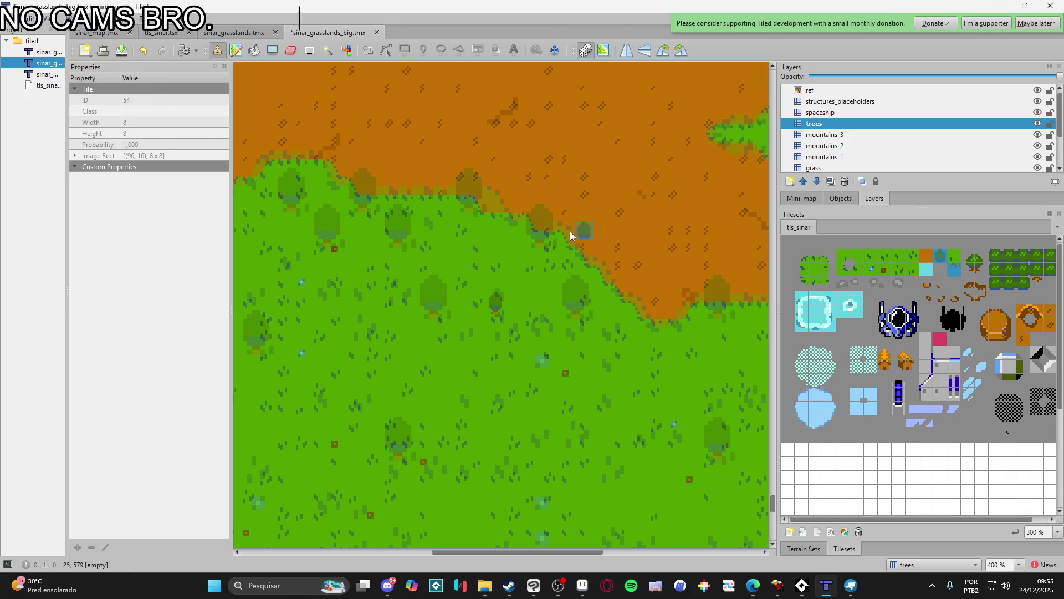
# - Stamp small trees diagonally along the grass below the dirt edge, plus a cluster further left
pyautogui.scroll(-1, 564, 322)
pyautogui.click(571, 320)
pyautogui.click(587, 333)
pyautogui.click(604, 349)
pyautogui.click(571, 363)
pyautogui.click(547, 311)
pyautogui.click(533, 298)
pyautogui.click(480, 308)
pyautogui.click(455, 283)
pyautogui.click(465, 307)
pyautogui.click(433, 297)
pyautogui.scroll(-3, 397, 310)
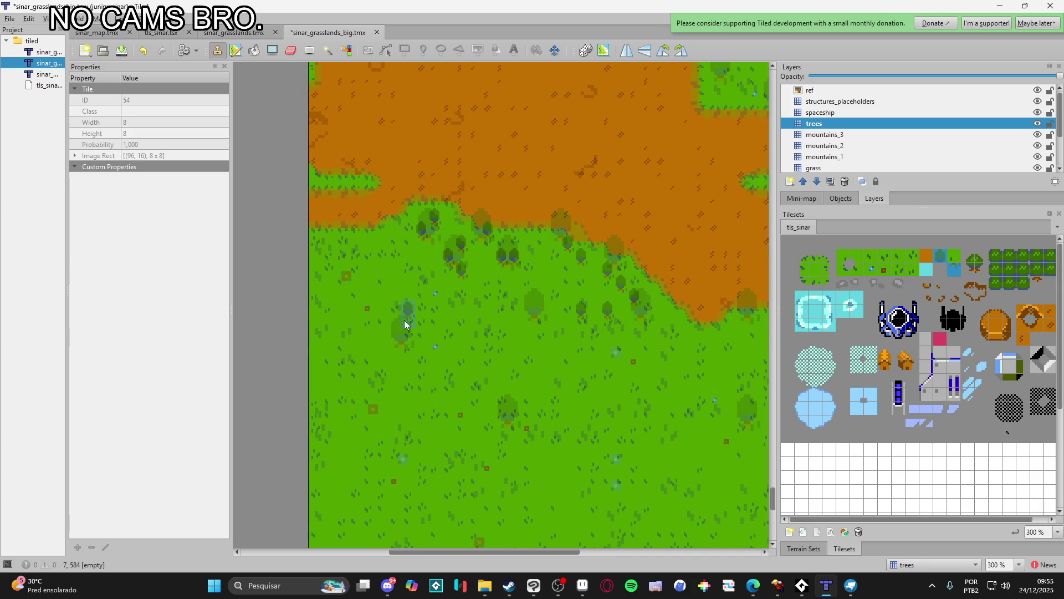
pyautogui.click(392, 337)
# - Stamp another tree in the open grass, then bring the Aseprite window to the front
pyautogui.hscroll(-1, 414, 361)
pyautogui.scroll(-1, 409, 381)
pyautogui.hscroll(-1, 443, 366)
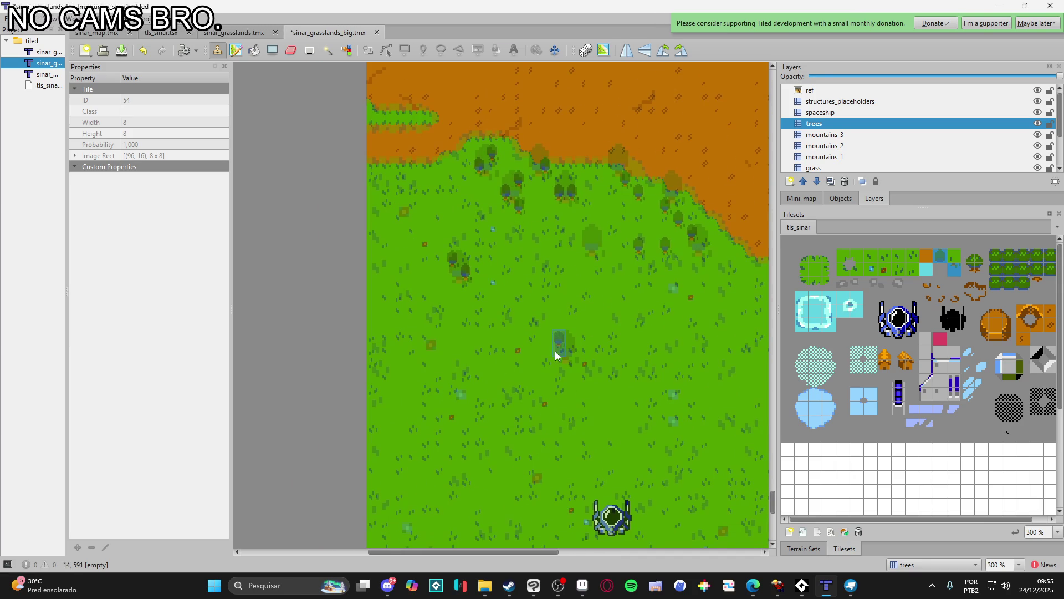
pyautogui.scroll(-1, 577, 366)
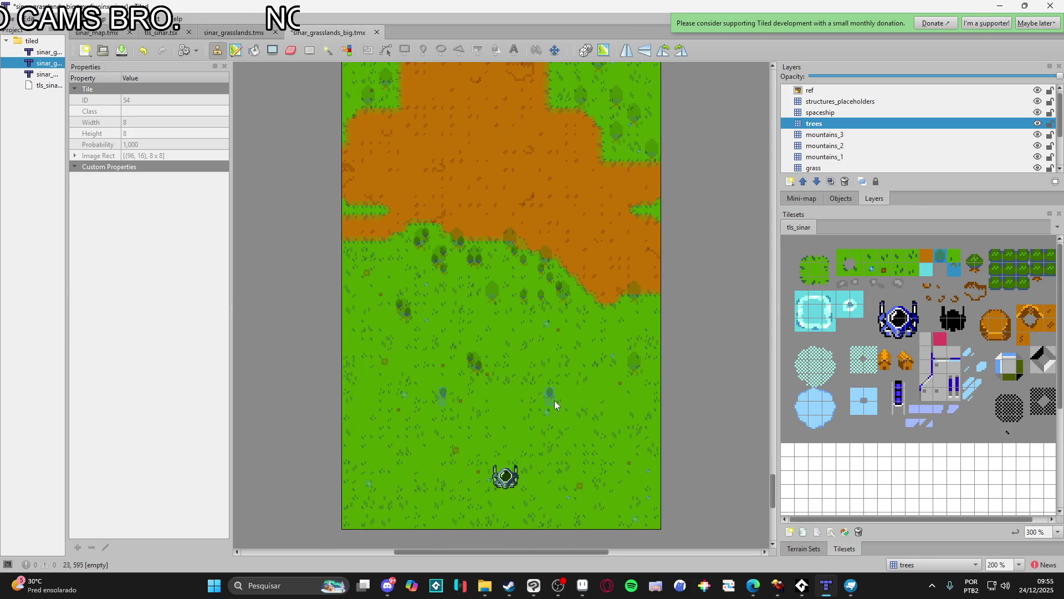
pyautogui.scroll(1, 633, 362)
pyautogui.click(636, 362)
pyautogui.scroll(1, 562, 420)
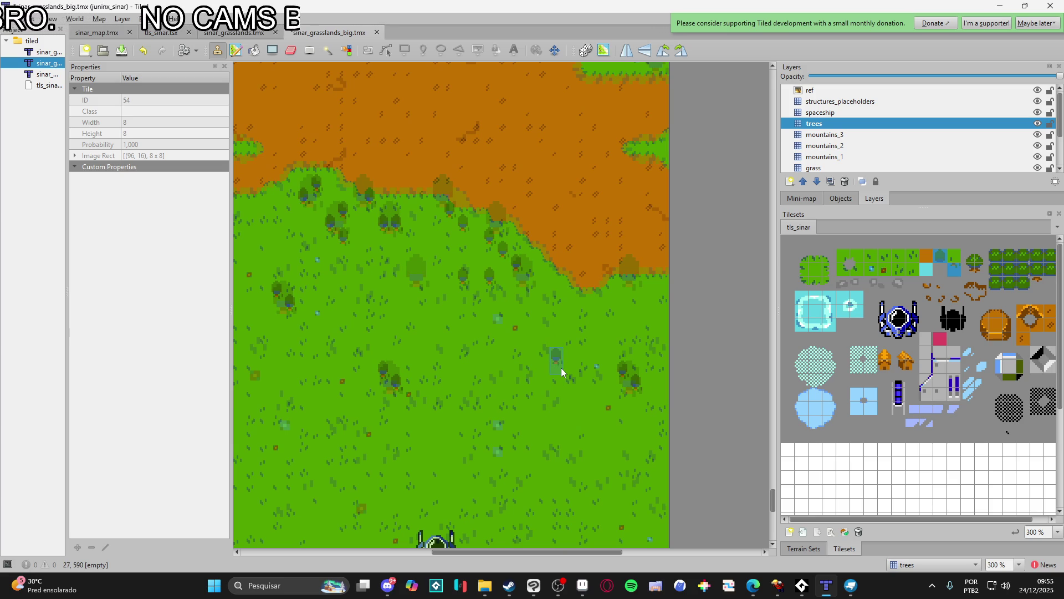
pyautogui.click(582, 585)
# - Bring up the grasslands reference sprite in Aseprite and zoom around to locate a tree
pyautogui.click(307, 33)
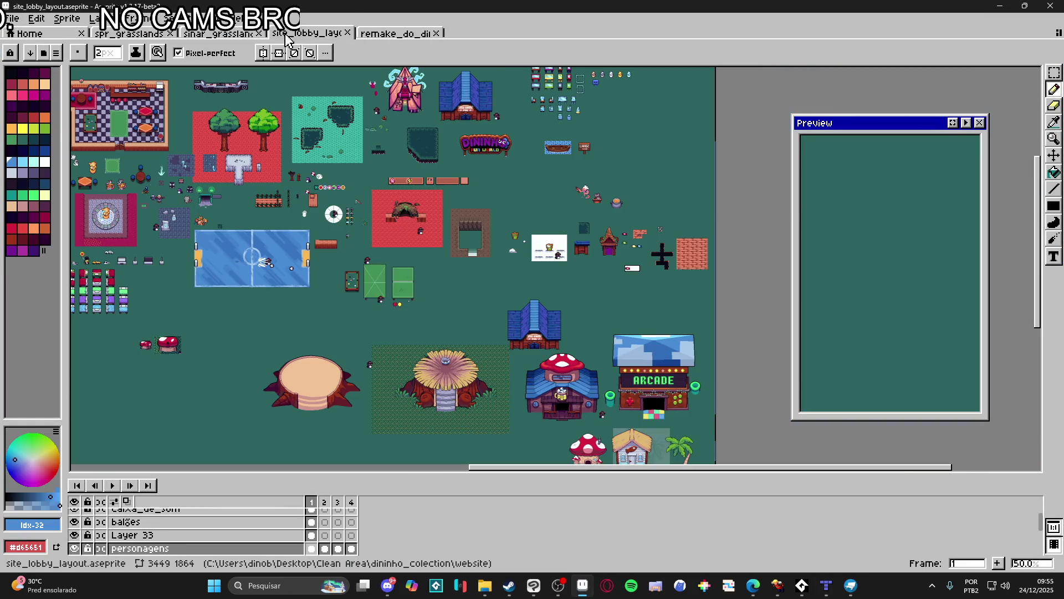
pyautogui.click(218, 33)
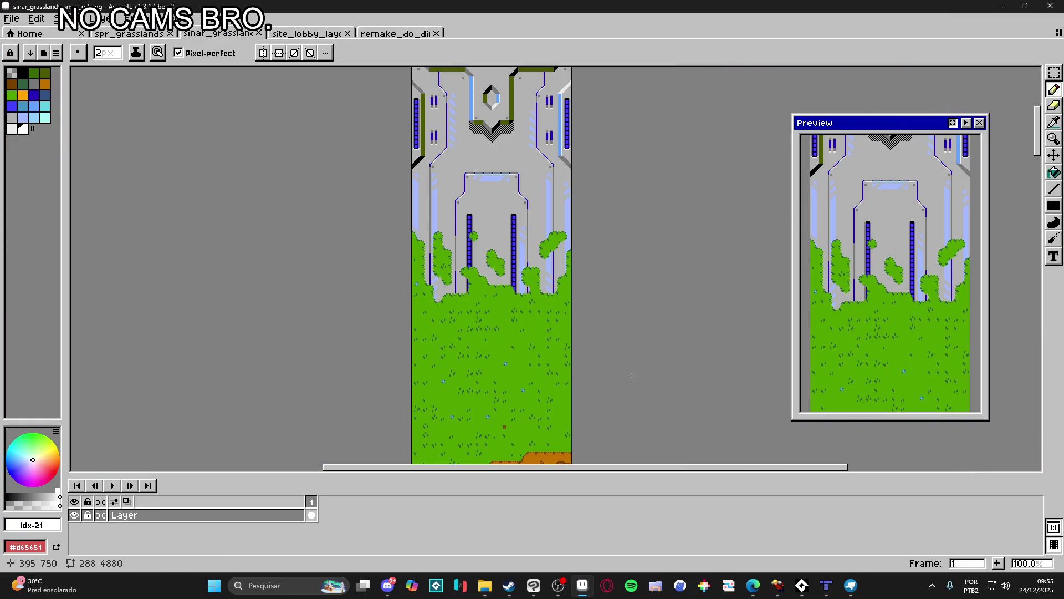
pyautogui.scroll(-5, 442, 429)
pyautogui.scroll(3, 507, 310)
pyautogui.scroll(-4, 462, 307)
pyautogui.scroll(-5, 443, 333)
pyautogui.scroll(2, 444, 355)
pyautogui.scroll(-2, 441, 372)
pyautogui.scroll(-5, 441, 372)
pyautogui.scroll(4, 550, 314)
pyautogui.scroll(-1, 551, 314)
pyautogui.scroll(4, 549, 297)
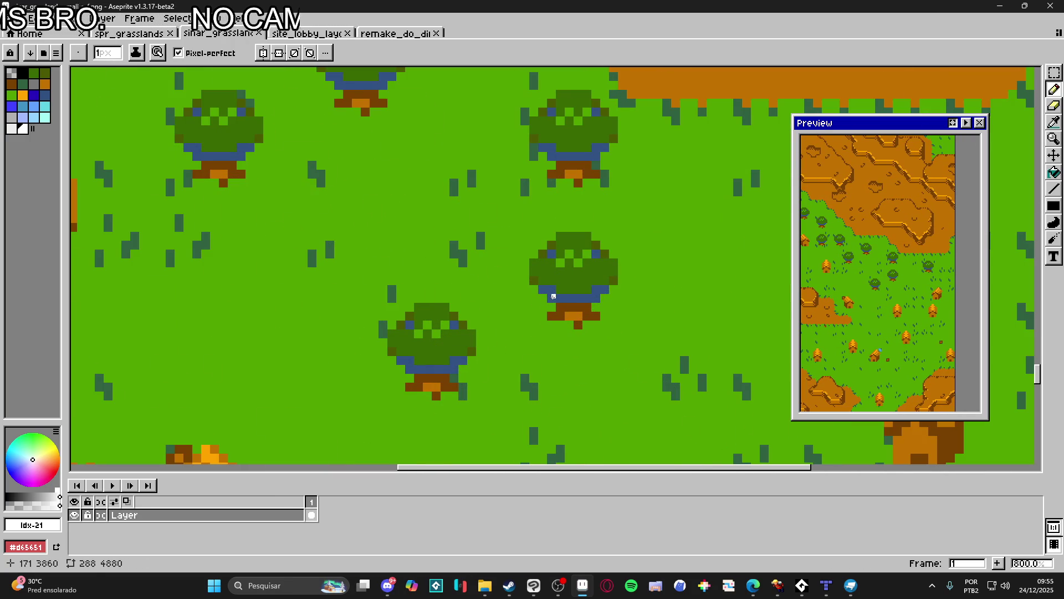
pyautogui.scroll(-7, 553, 297)
pyautogui.scroll(-4, 552, 302)
pyautogui.scroll(6, 549, 311)
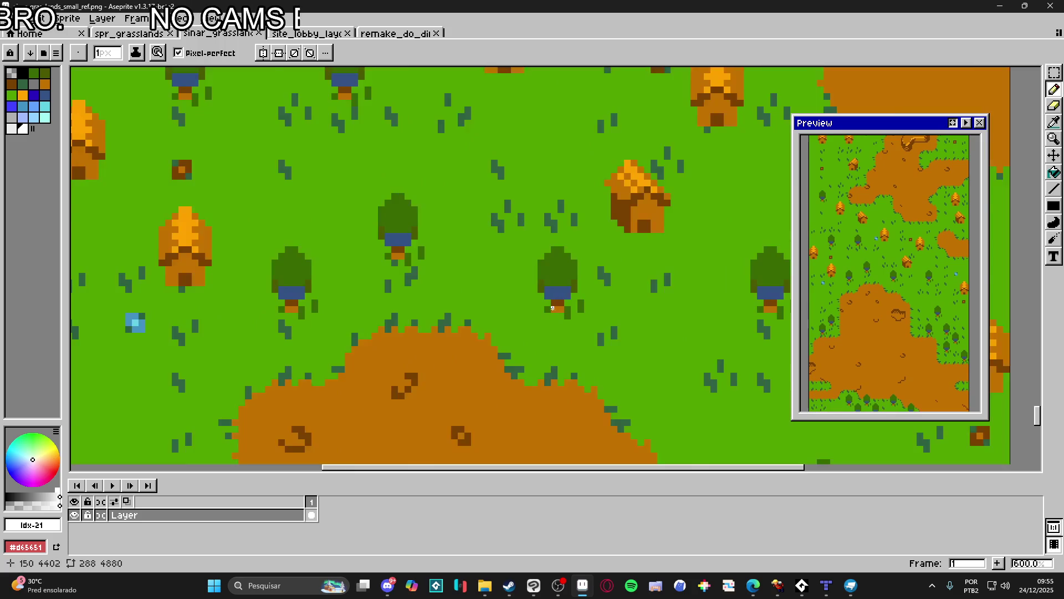
pyautogui.scroll(7, 549, 311)
pyautogui.press('v')
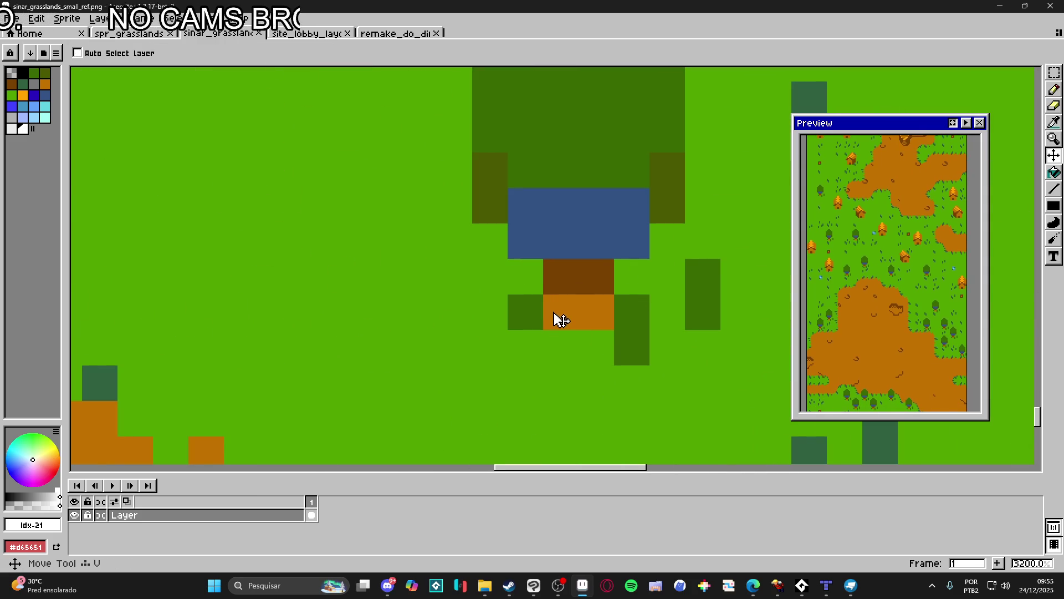
pyautogui.scroll(-1, 561, 320)
pyautogui.scroll(-8, 561, 325)
pyautogui.press('b')
pyautogui.scroll(6, 445, 135)
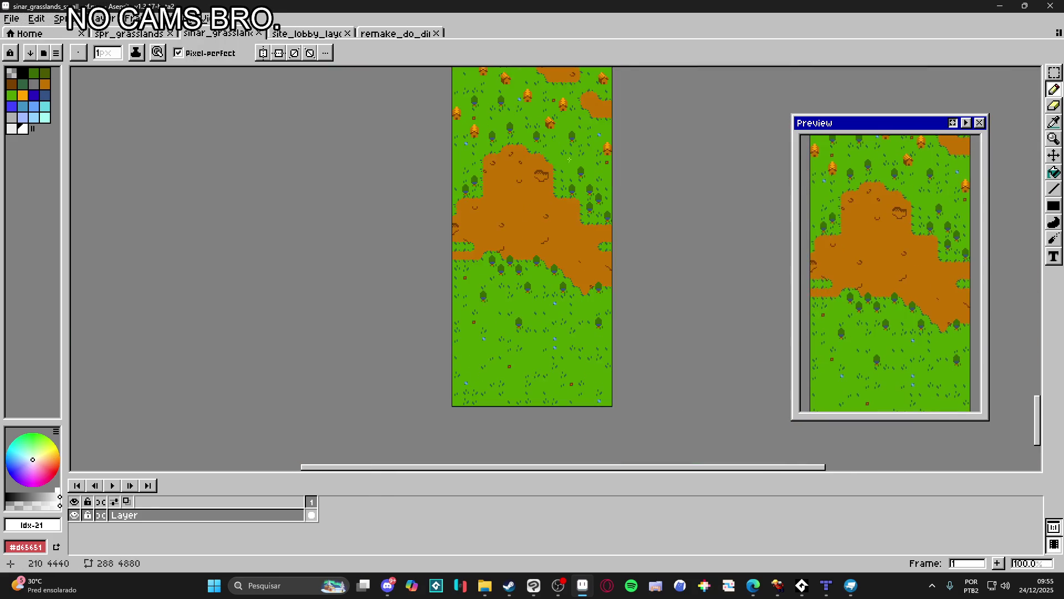
pyautogui.scroll(-1, 493, 404)
pyautogui.scroll(5, 452, 231)
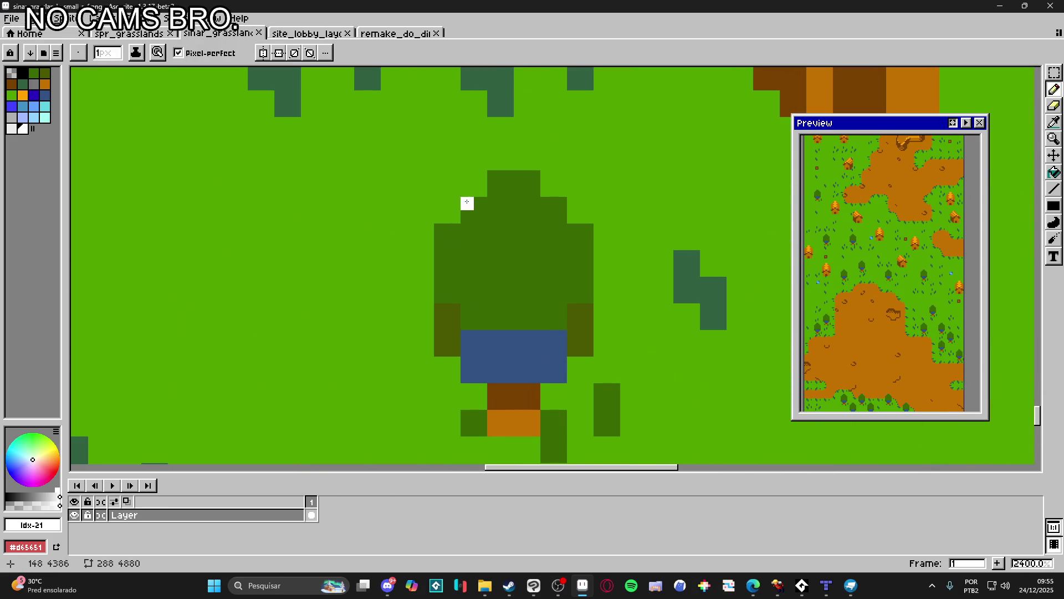
pyautogui.scroll(-6, 478, 209)
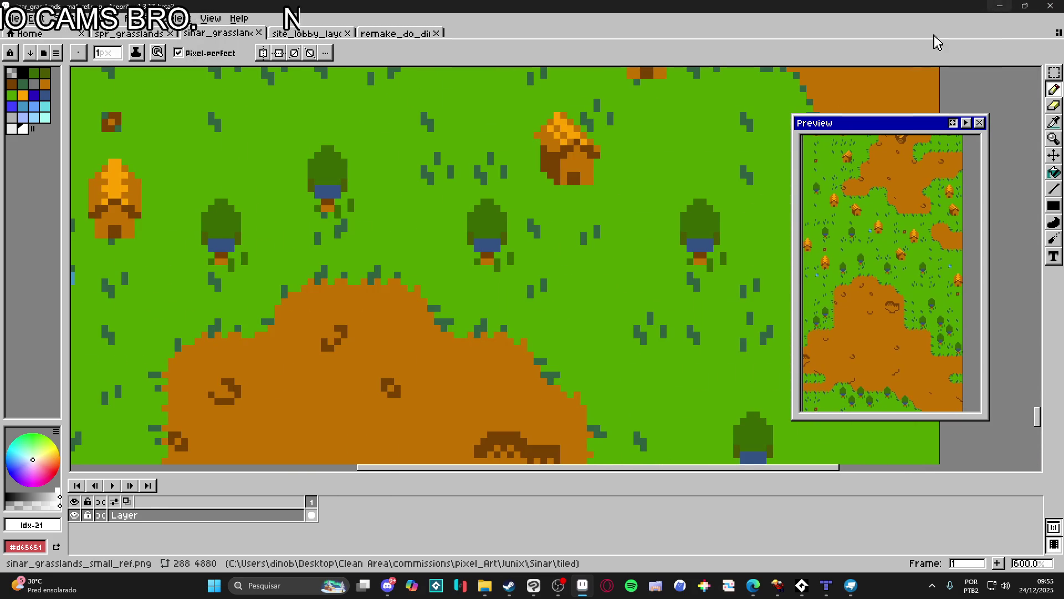
pyautogui.scroll(1, 476, 216)
pyautogui.press('v')
# - Copy a reference tree into a new blank 12×20 sprite
pyautogui.press('m')
pyautogui.scroll(1, 486, 233)
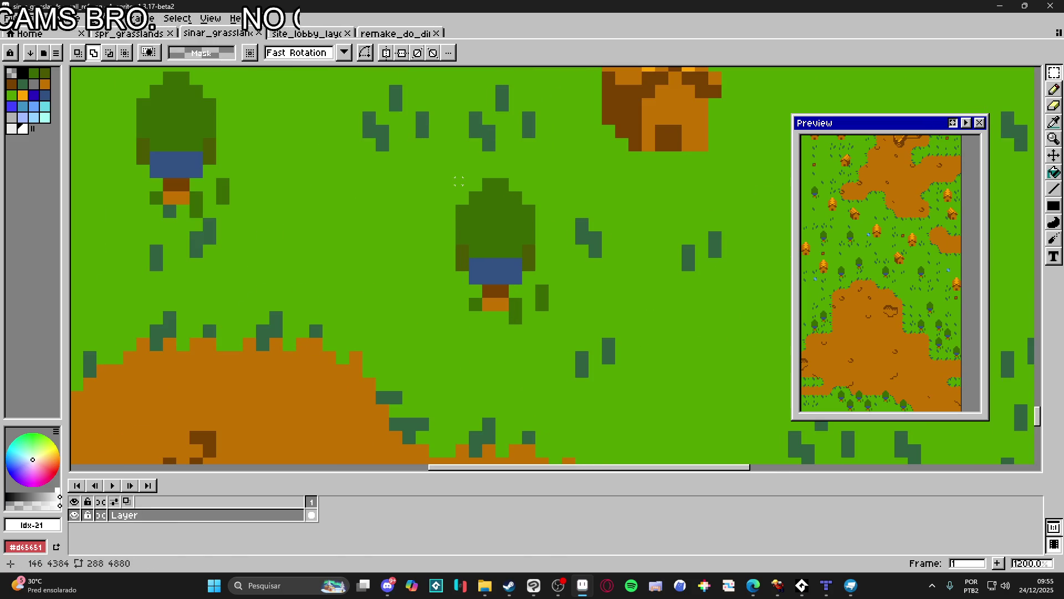
pyautogui.moveTo(457, 179); pyautogui.dragTo(541, 264)
pyautogui.moveTo(539, 322); pyautogui.dragTo(536, 314)
pyautogui.hotkey('ctrl', 'c')
pyautogui.click(10, 18)
pyautogui.click(16, 31)
pyautogui.click(496, 414)
pyautogui.hotkey('ctrl', 'v')
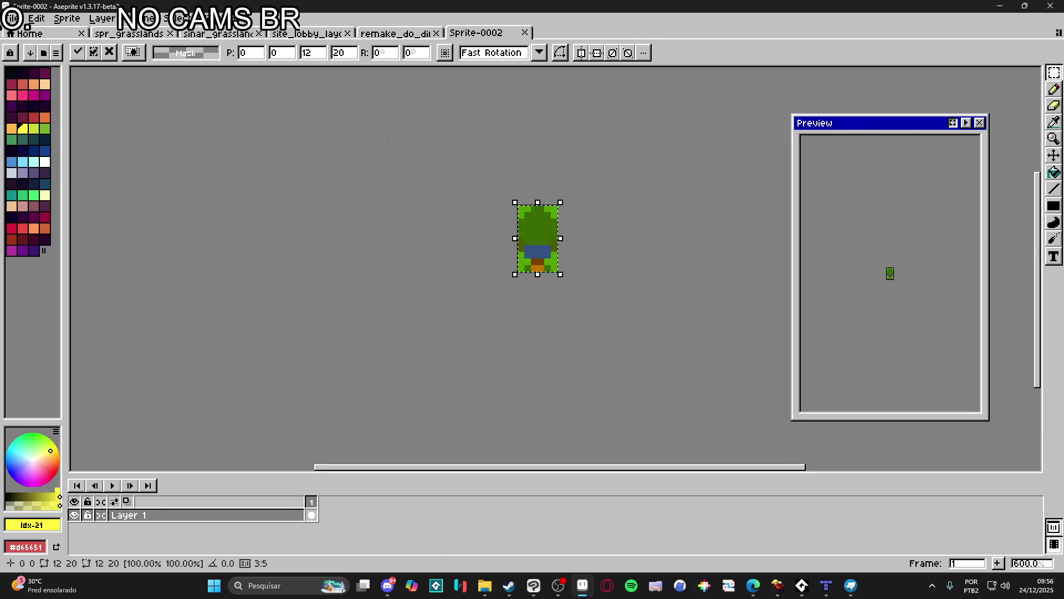
pyautogui.hotkey('ctrl', 'd')
# - Resize the new tree sprite to 50% with Sprite Size
pyautogui.click(67, 18)
pyautogui.click(90, 79)
pyautogui.doubleClick(607, 226)
pyautogui.write('50')
pyautogui.press('Return')
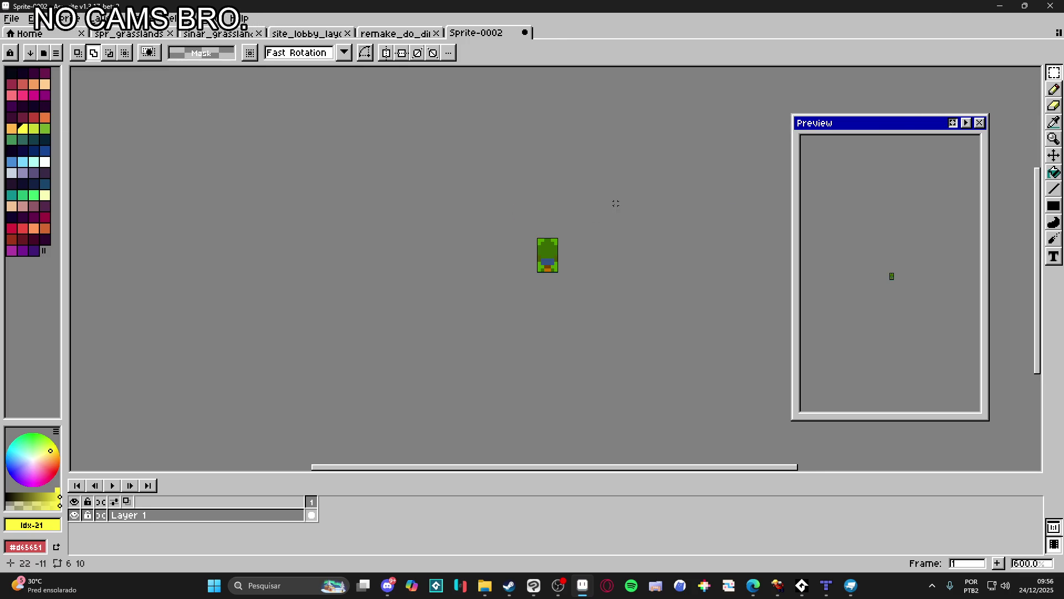
pyautogui.press('b')
# - Position the half-size tree on the grasslands reference beside the full-size trees, then return to Tiled
pyautogui.click(419, 35)
pyautogui.click(308, 33)
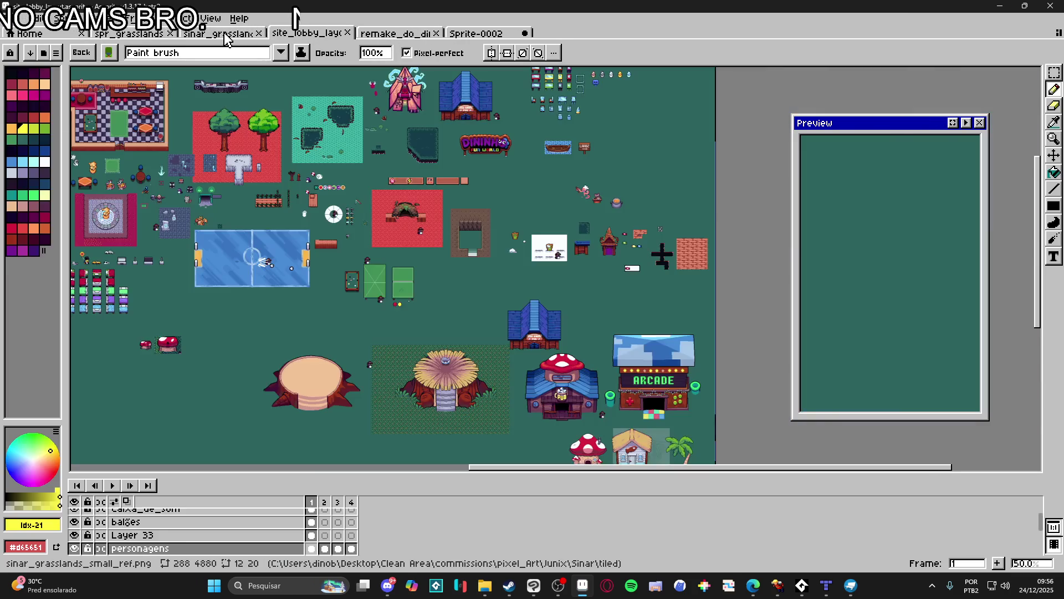
pyautogui.click(219, 33)
pyautogui.moveTo(573, 285); pyautogui.dragTo(580, 284)
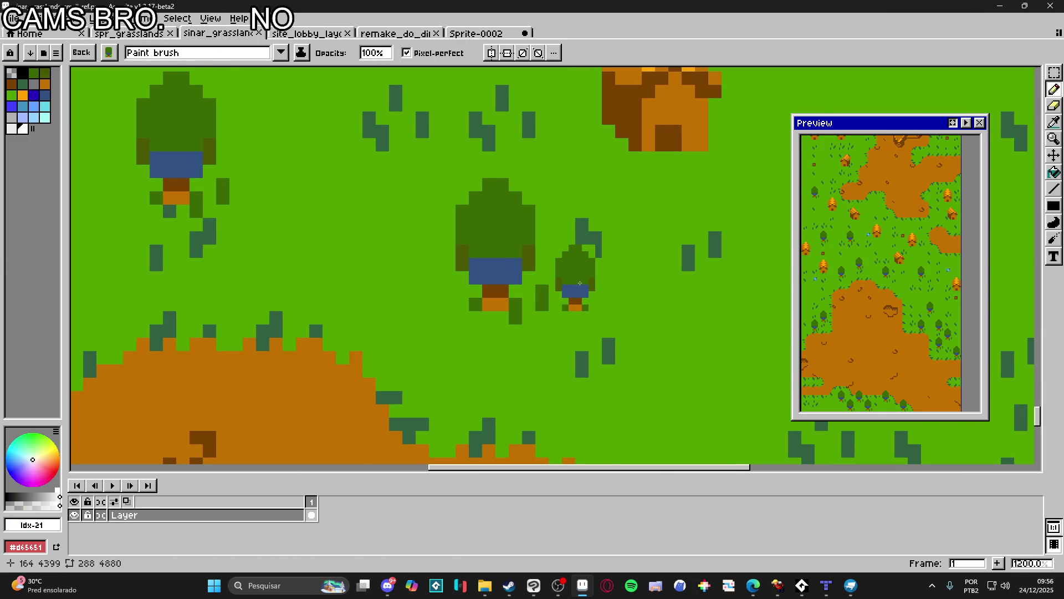
pyautogui.scroll(-7, 580, 283)
pyautogui.scroll(2, 685, 363)
pyautogui.moveTo(646, 337); pyautogui.dragTo(646, 338)
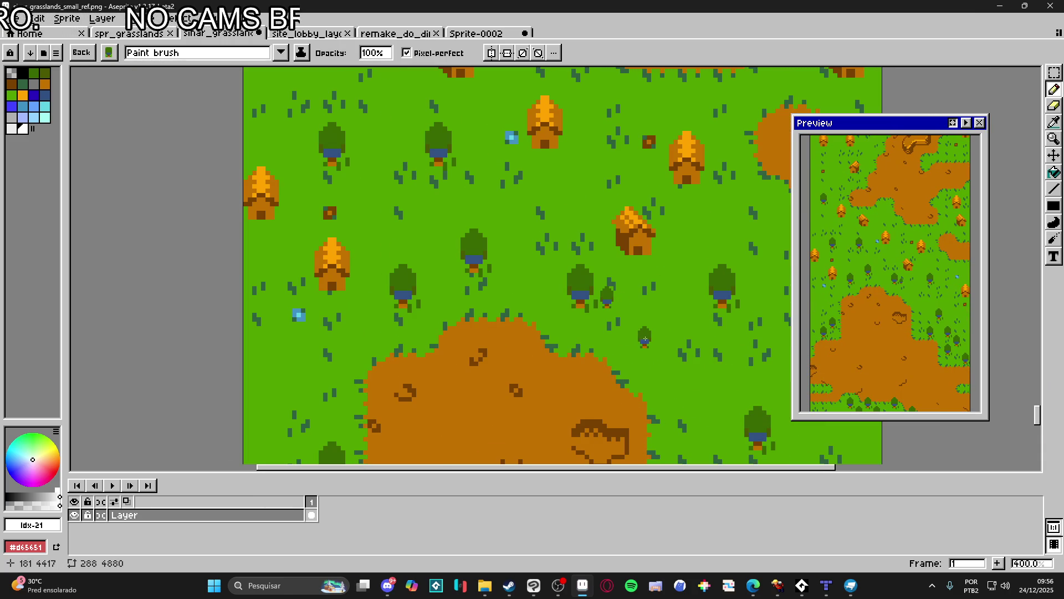
pyautogui.click(826, 585)
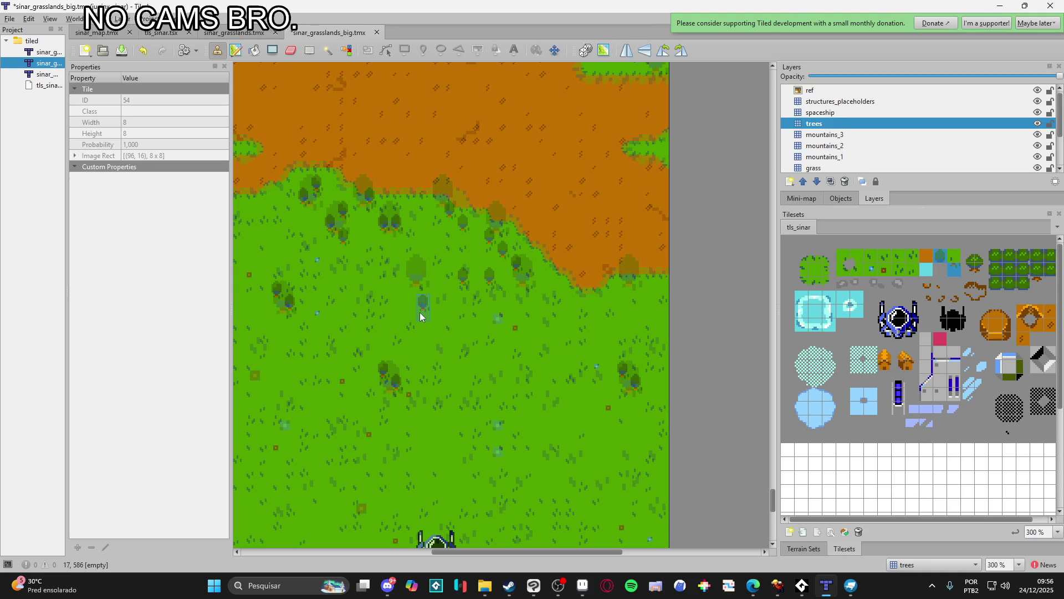
# - Zoom and pan around the sinar_grasslands_big map to review the placed trees
pyautogui.scroll(2, 390, 293)
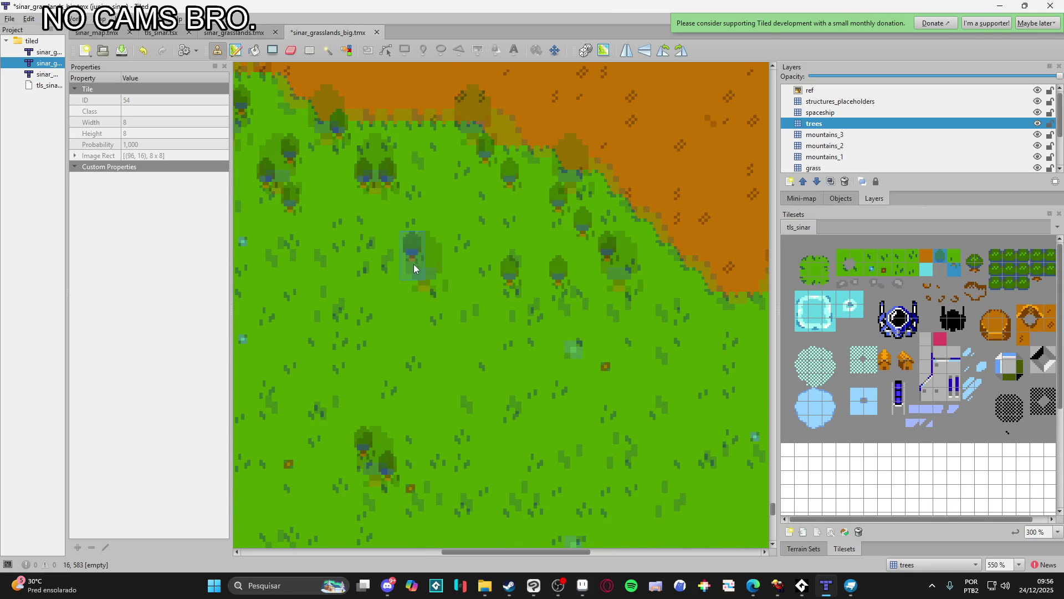
pyautogui.scroll(3, 389, 301)
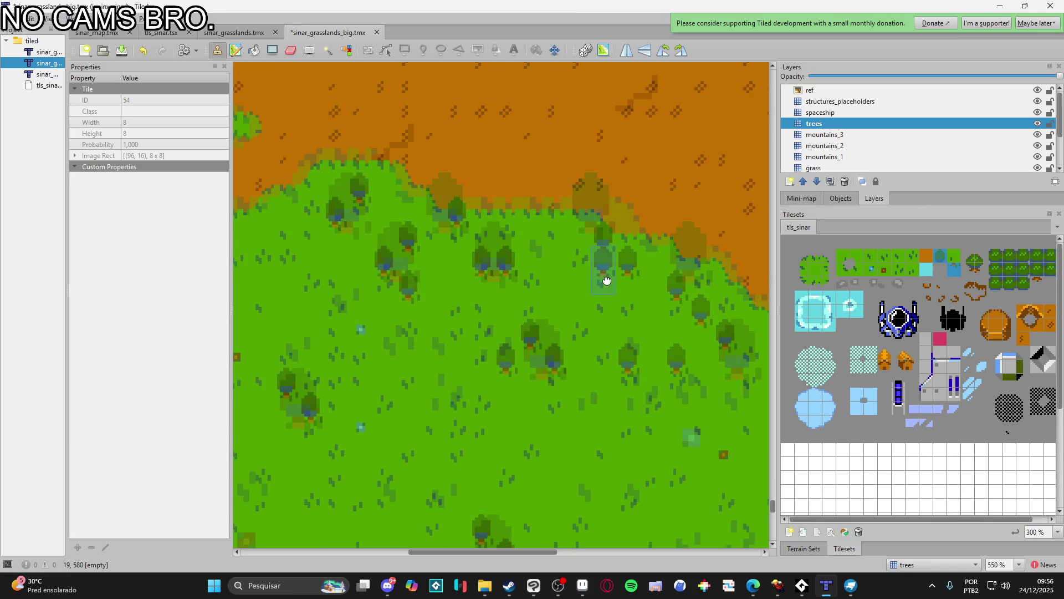
pyautogui.hscroll(-5, 555, 238)
pyautogui.scroll(-5, 532, 286)
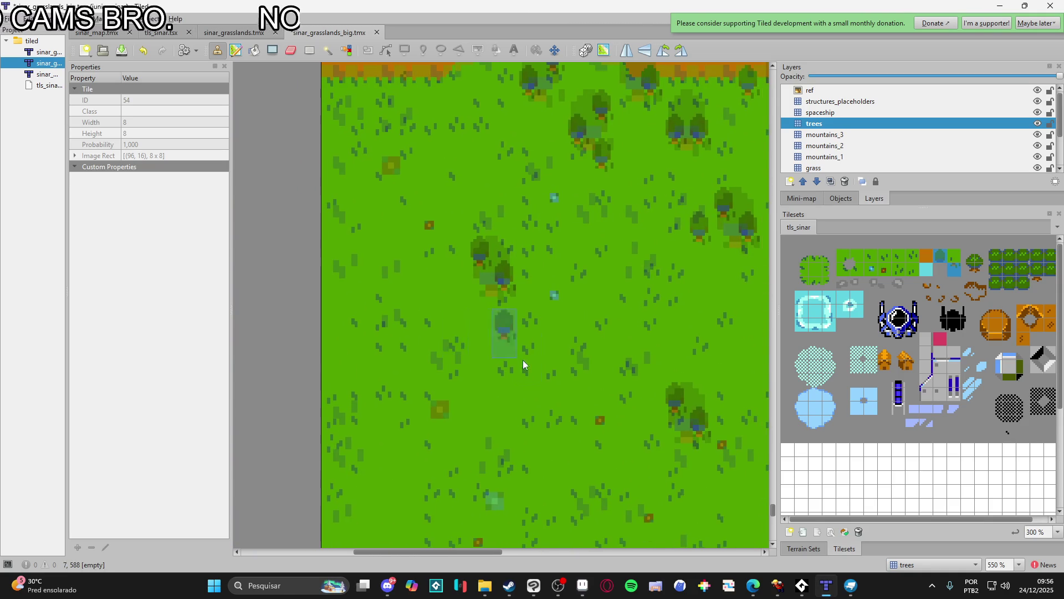
pyautogui.hscroll(3, 485, 355)
pyautogui.scroll(3, 391, 394)
pyautogui.hscroll(3, 557, 421)
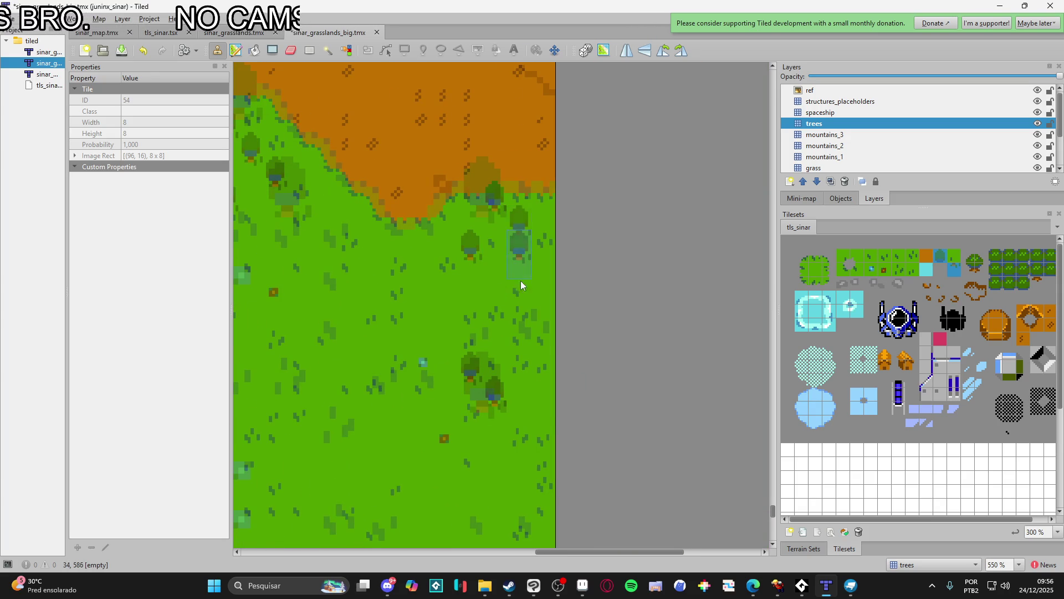
pyautogui.scroll(-2, 571, 381)
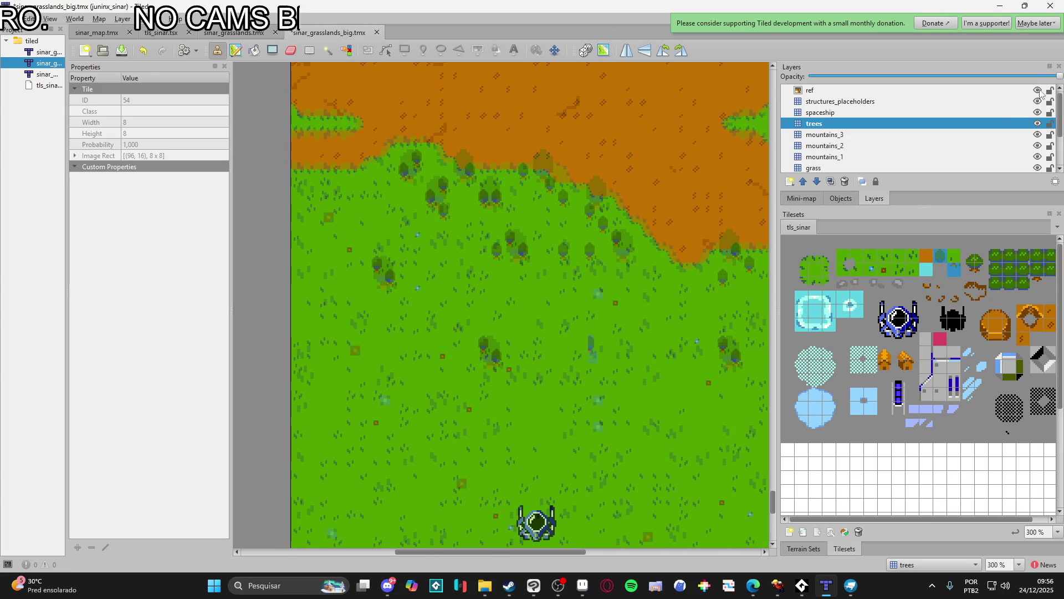
# - Compare the map against the ref overlay by toggling it, then save the map
pyautogui.click(1037, 90)
pyautogui.click(1037, 90)
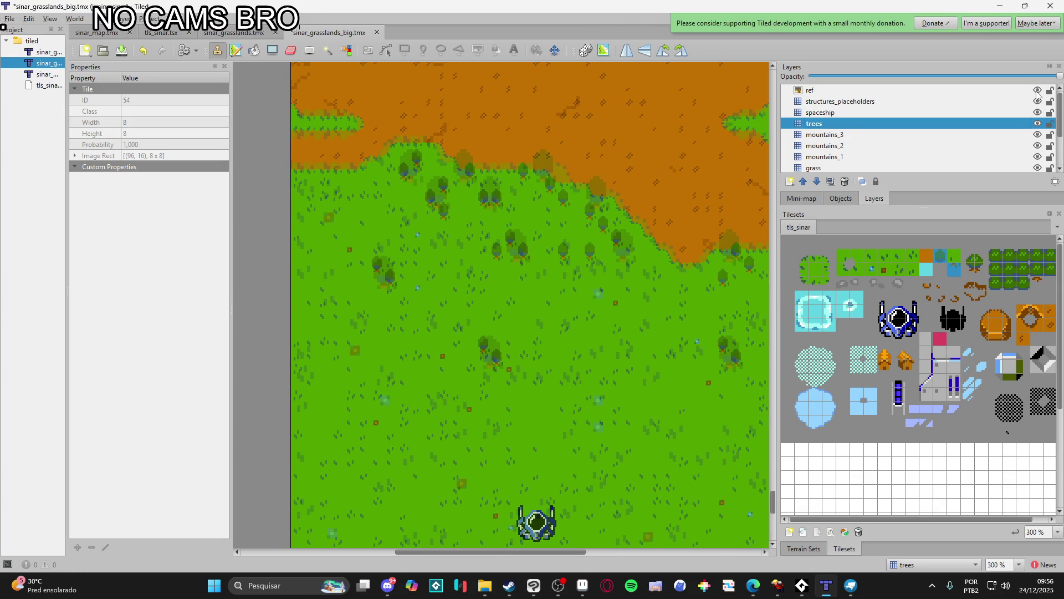
pyautogui.click(1037, 91)
pyautogui.click(1037, 91)
pyautogui.click(1038, 91)
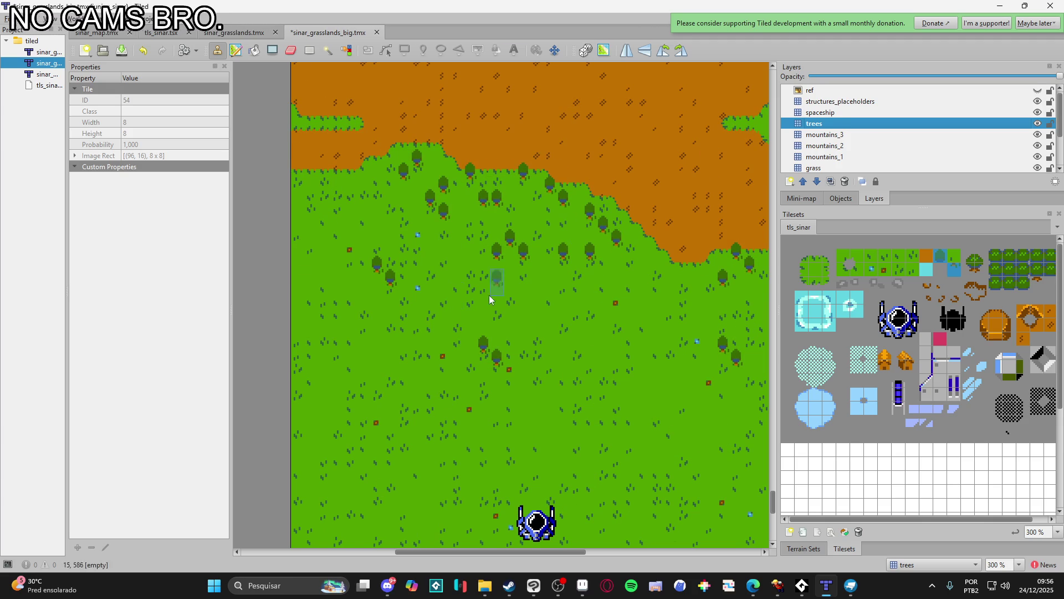
pyautogui.hotkey('ctrl', 's')
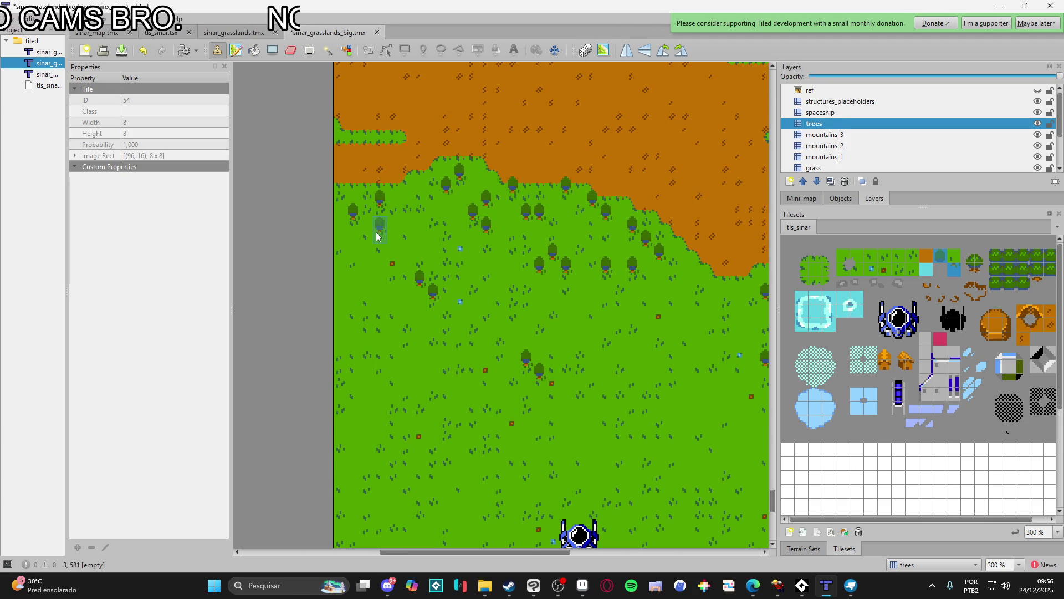
# - Stamp several trees on the grass along the dirt patch's edges
pyautogui.hscroll(3, 514, 287)
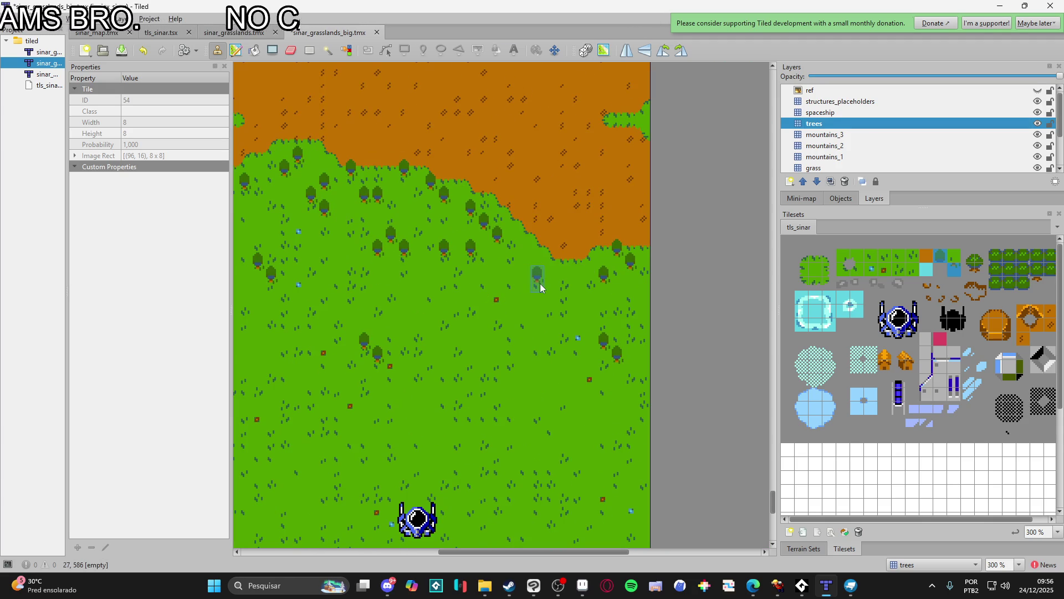
pyautogui.moveTo(492, 332)
pyautogui.mouseDown()
pyautogui.moveTo(580, 285)
pyautogui.moveTo(536, 378)
pyautogui.mouseUp()
pyautogui.keyDown('ctrl'); pyautogui.scroll(-1, 536, 378); pyautogui.keyUp('ctrl')
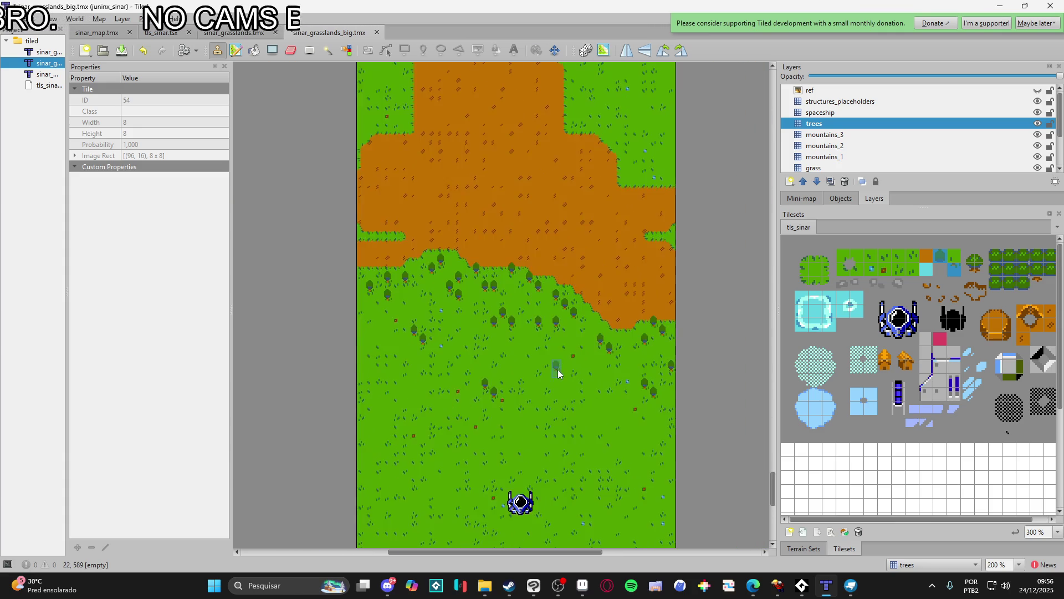
pyautogui.scroll(3, 558, 370)
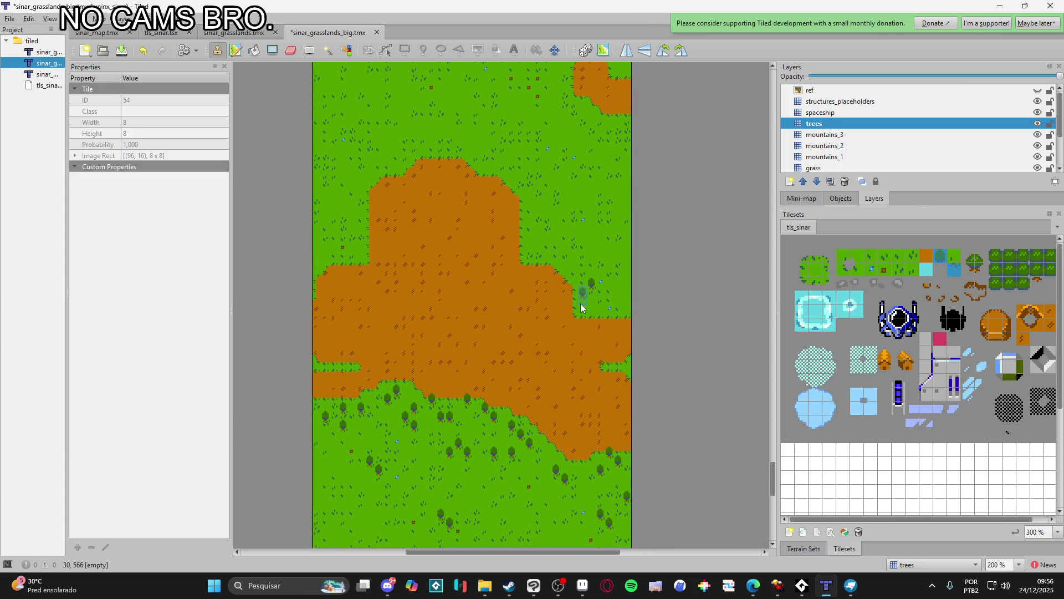
pyautogui.click(613, 308)
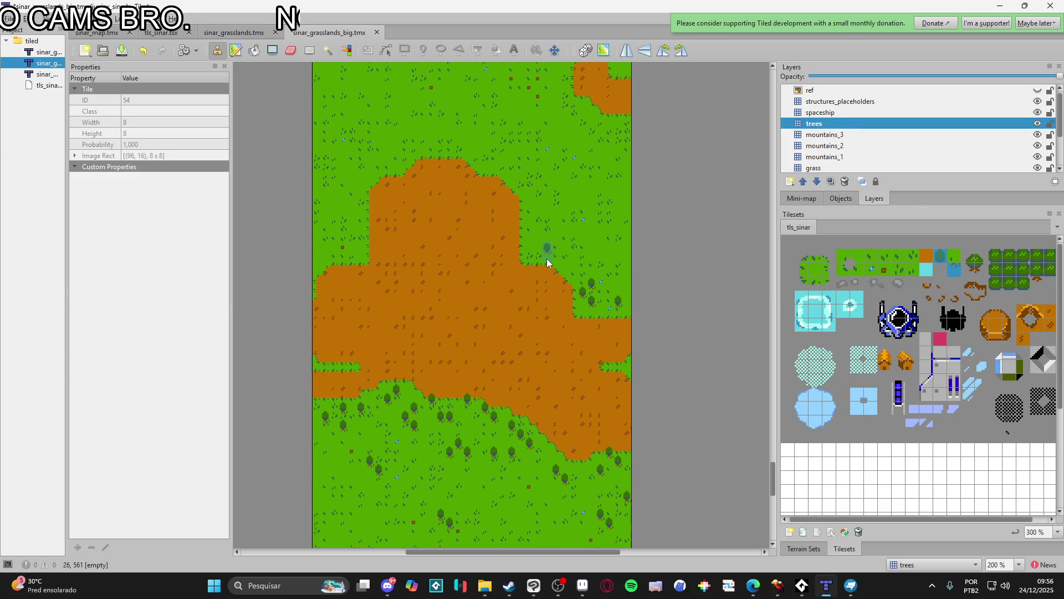
pyautogui.click(530, 262)
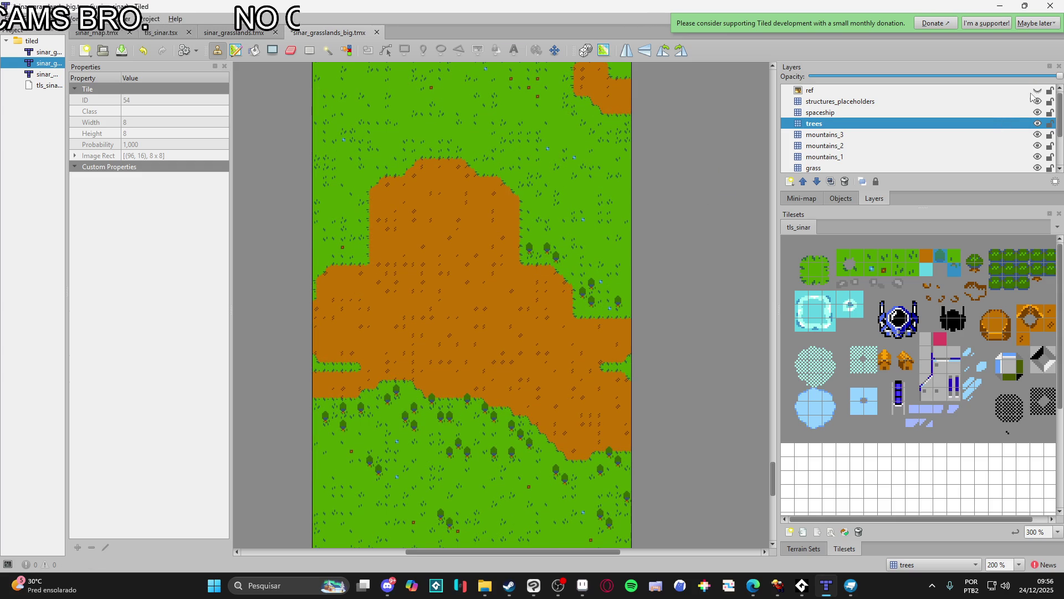
pyautogui.click(564, 238)
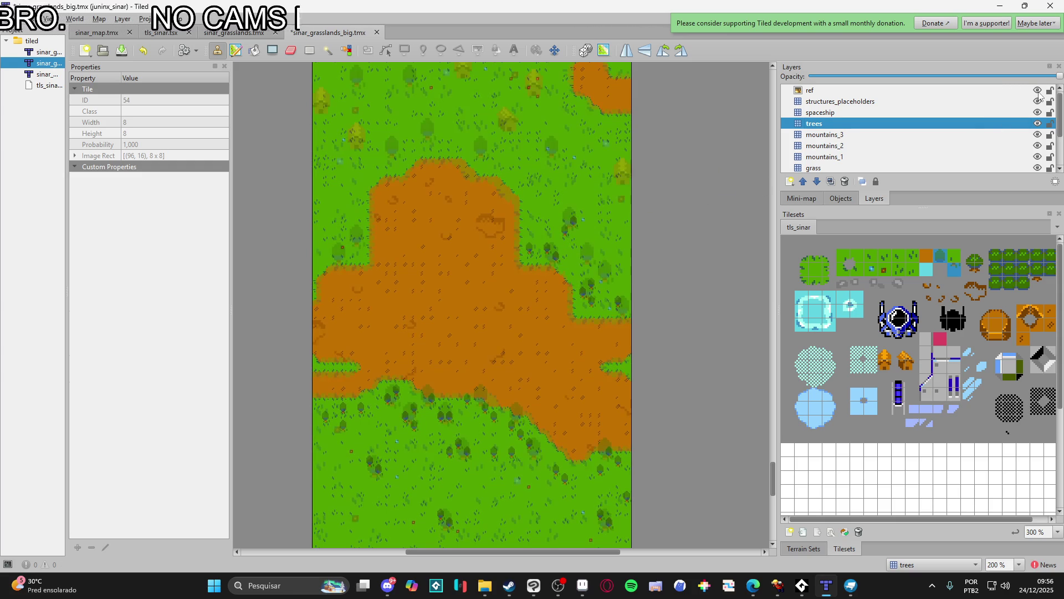
pyautogui.click(598, 256)
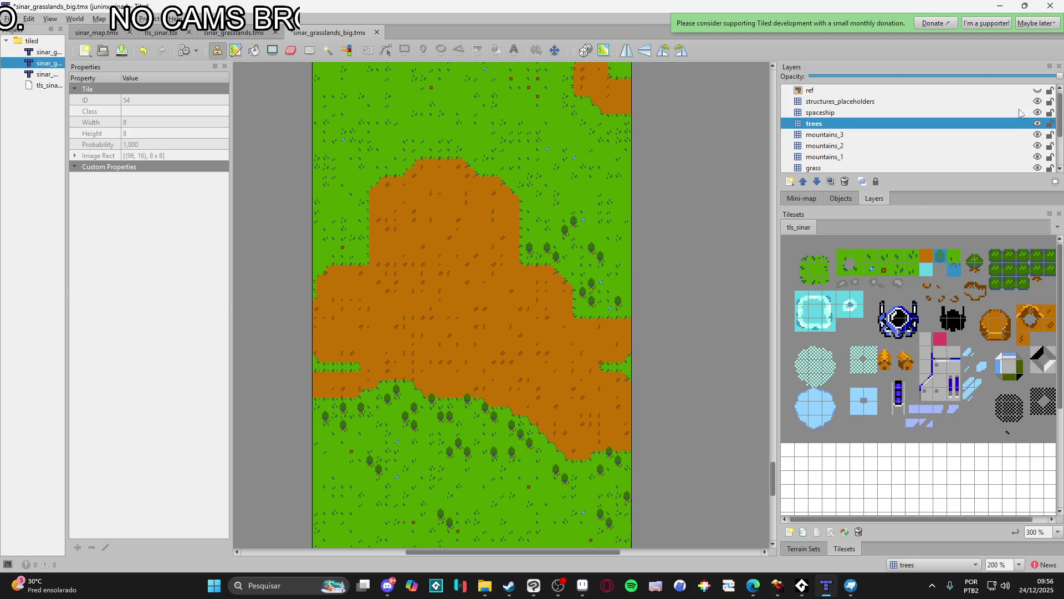
pyautogui.click(620, 277)
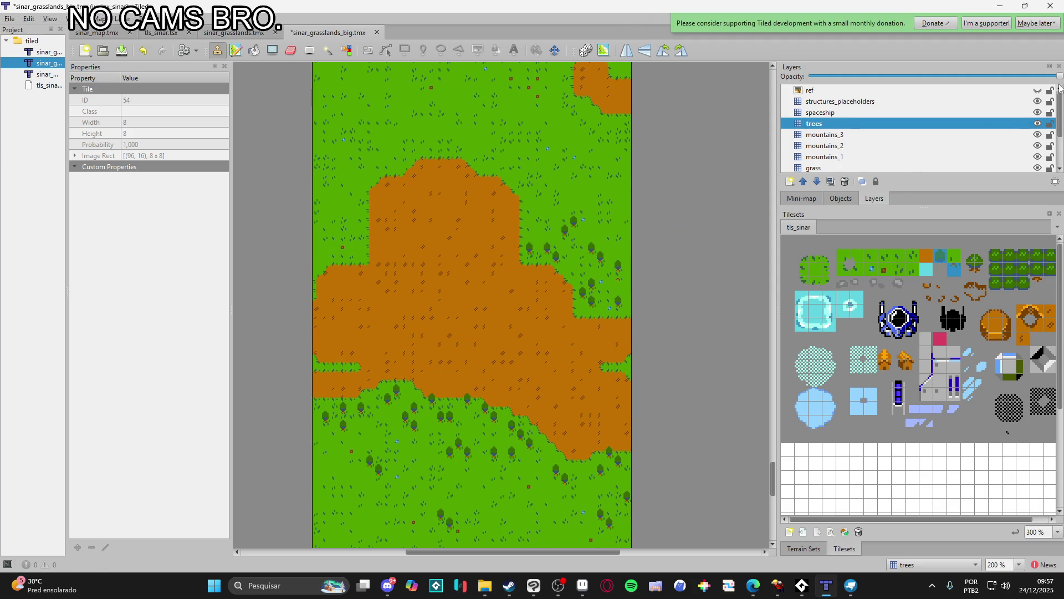
# - Add trees above the dirt patch and near its upper left, checking against the reference
pyautogui.click(1037, 90)
pyautogui.click(1037, 90)
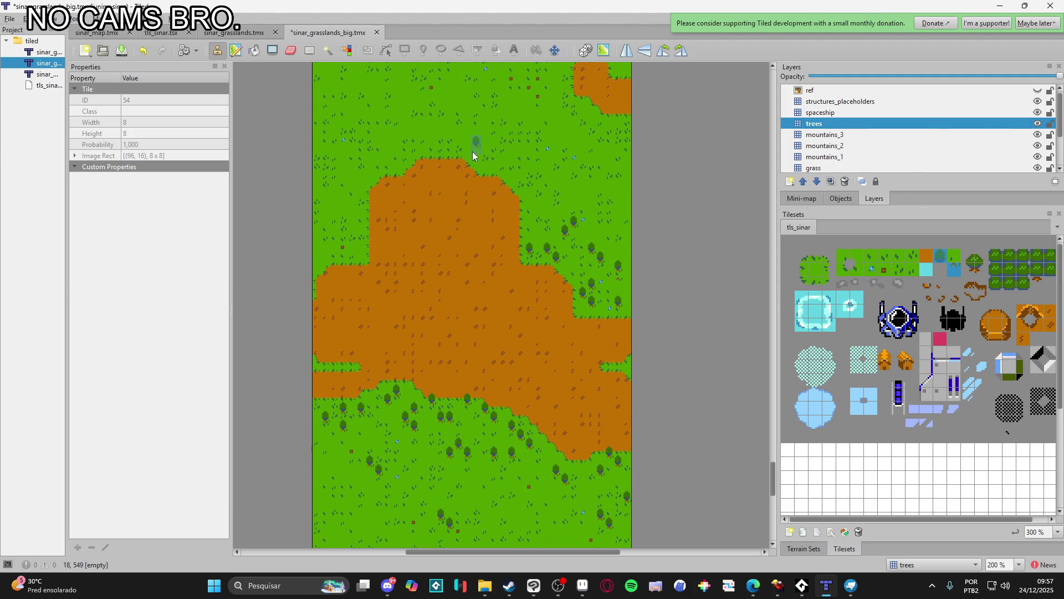
pyautogui.moveTo(490, 158); pyautogui.dragTo(499, 159)
pyautogui.click(1037, 90)
pyautogui.click(1037, 90)
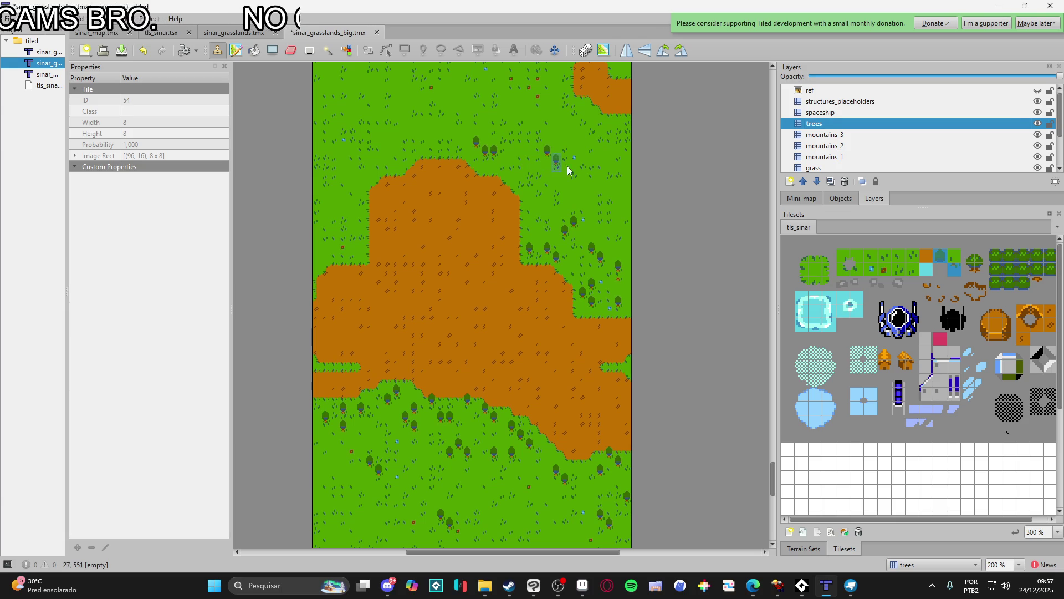
pyautogui.click(1038, 91)
pyautogui.click(1037, 90)
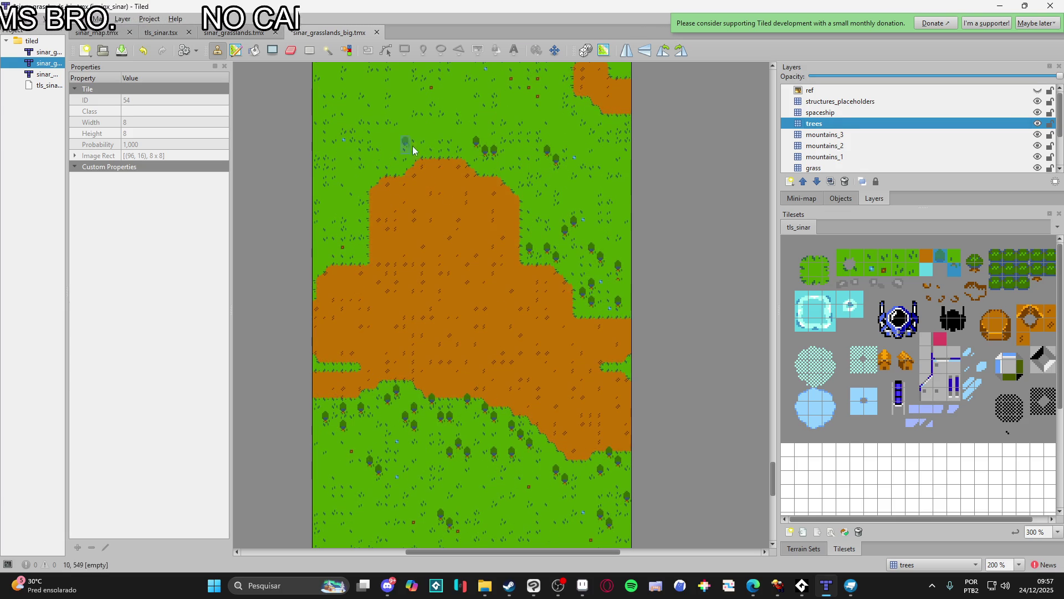
pyautogui.click(446, 153)
pyautogui.click(1037, 90)
pyautogui.click(1037, 90)
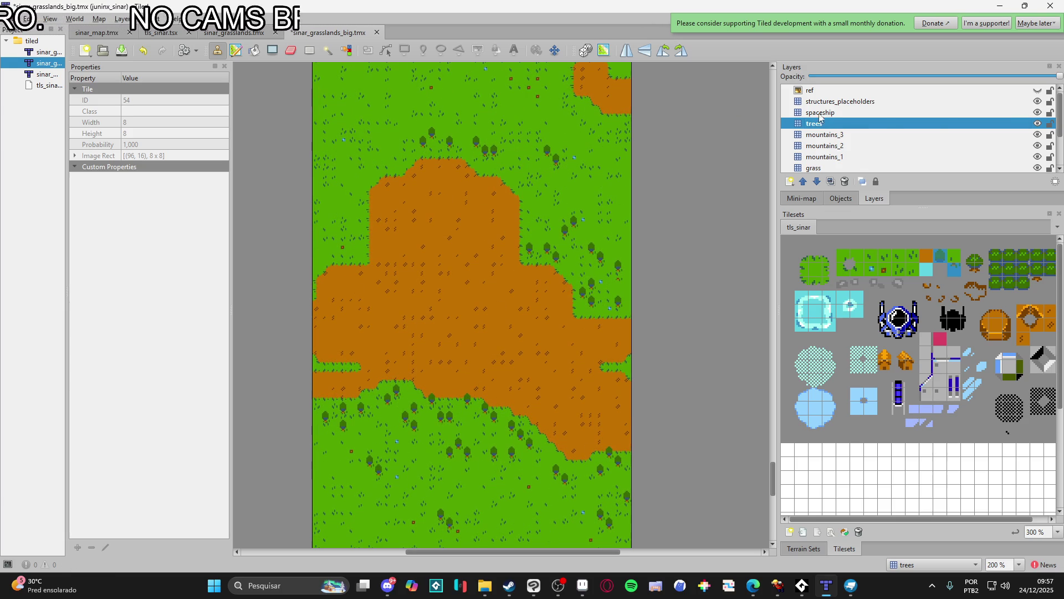
pyautogui.click(1037, 91)
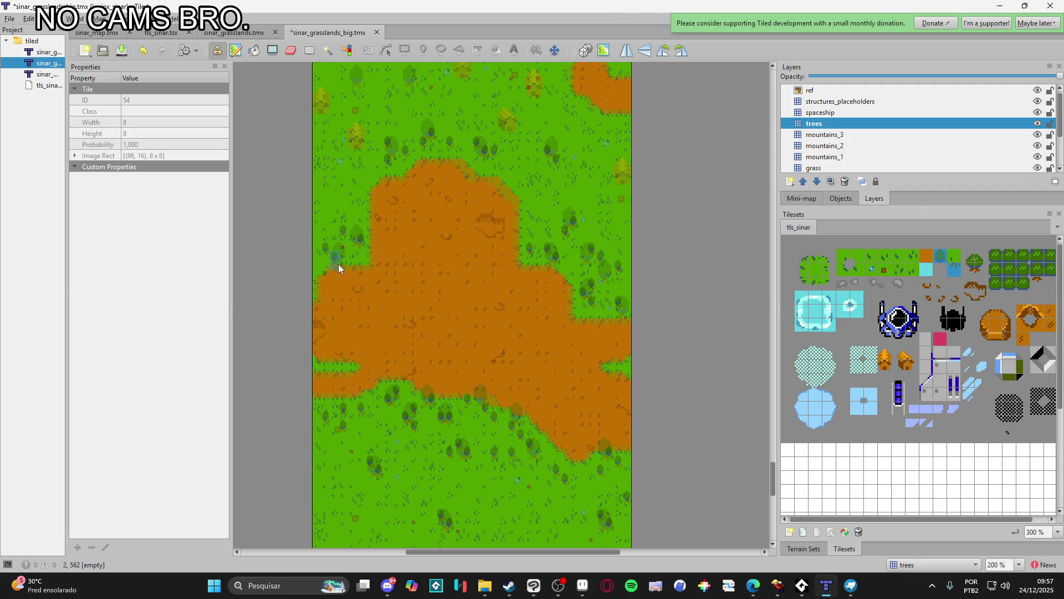
pyautogui.scroll(3, 347, 255)
pyautogui.hscroll(-1, 347, 255)
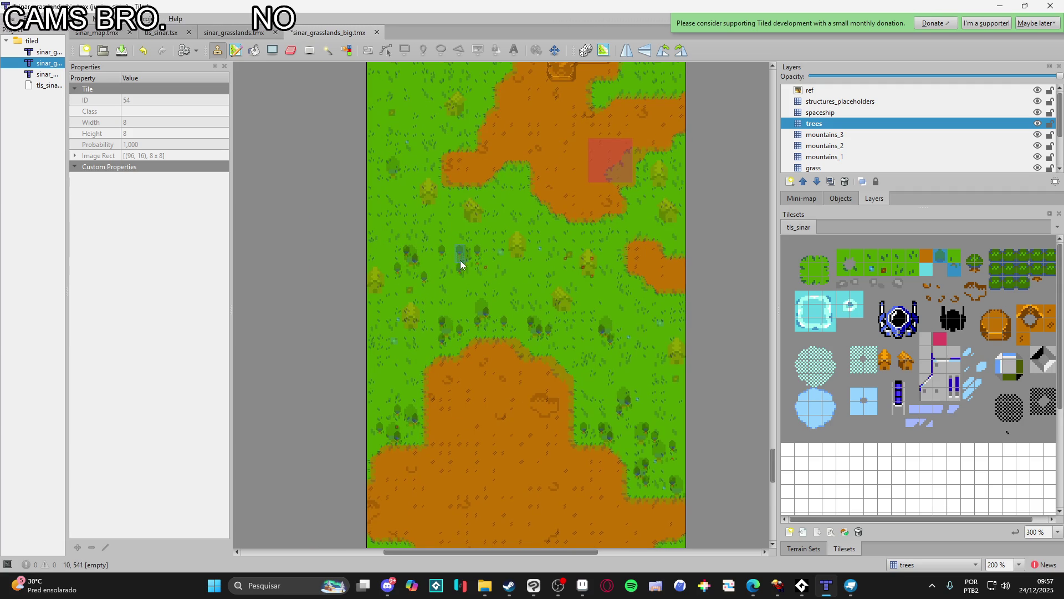
pyautogui.scroll(-1, 481, 275)
pyautogui.hscroll(1, 482, 275)
pyautogui.scroll(1, 531, 272)
pyautogui.hscroll(1, 531, 272)
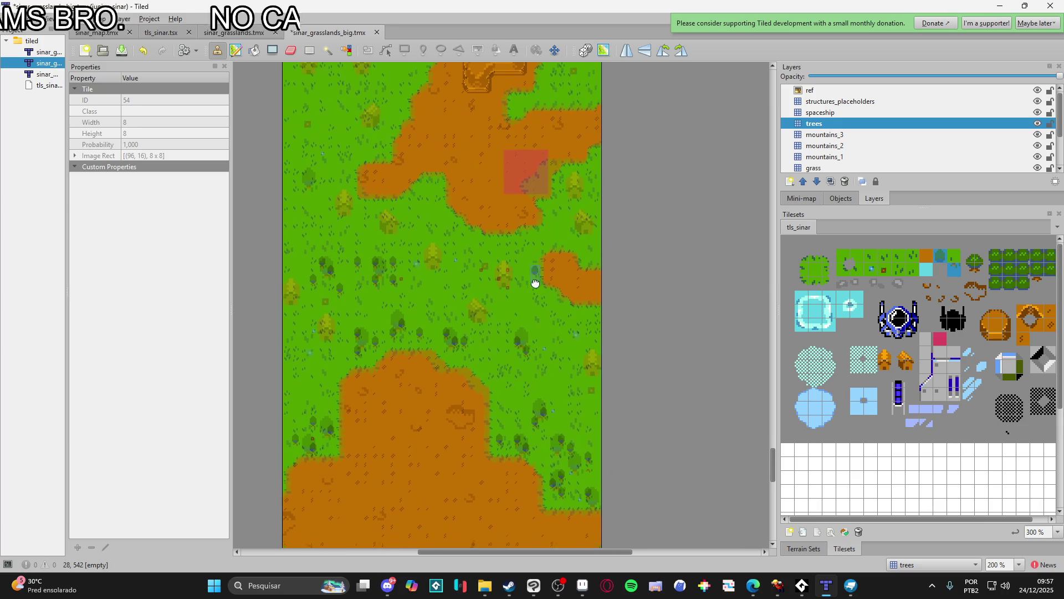
pyautogui.moveTo(559, 224)
pyautogui.mouseDown()
pyautogui.moveTo(558, 280)
pyautogui.moveTo(577, 282)
pyautogui.mouseUp()
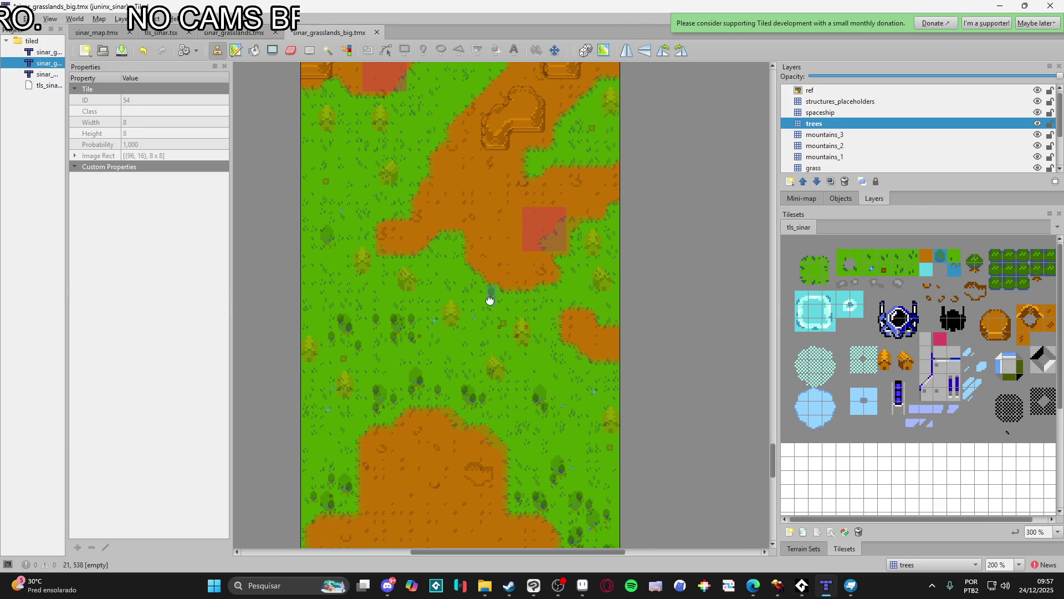
pyautogui.hscroll(-2, 434, 268)
pyautogui.scroll(1, 434, 268)
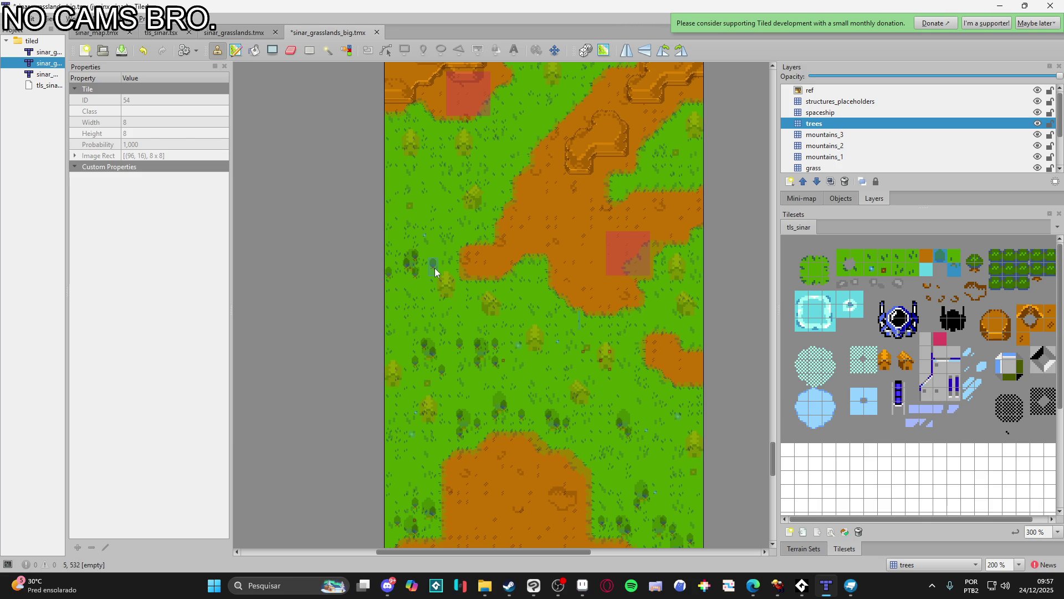
pyautogui.scroll(4, 434, 365)
pyautogui.hscroll(1, 435, 366)
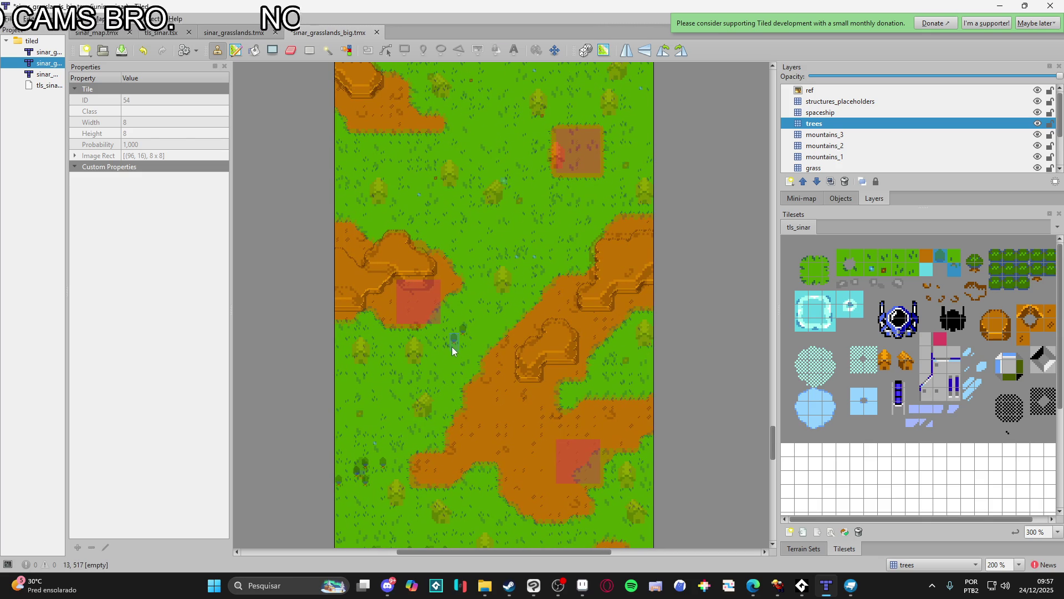
pyautogui.scroll(5, 533, 289)
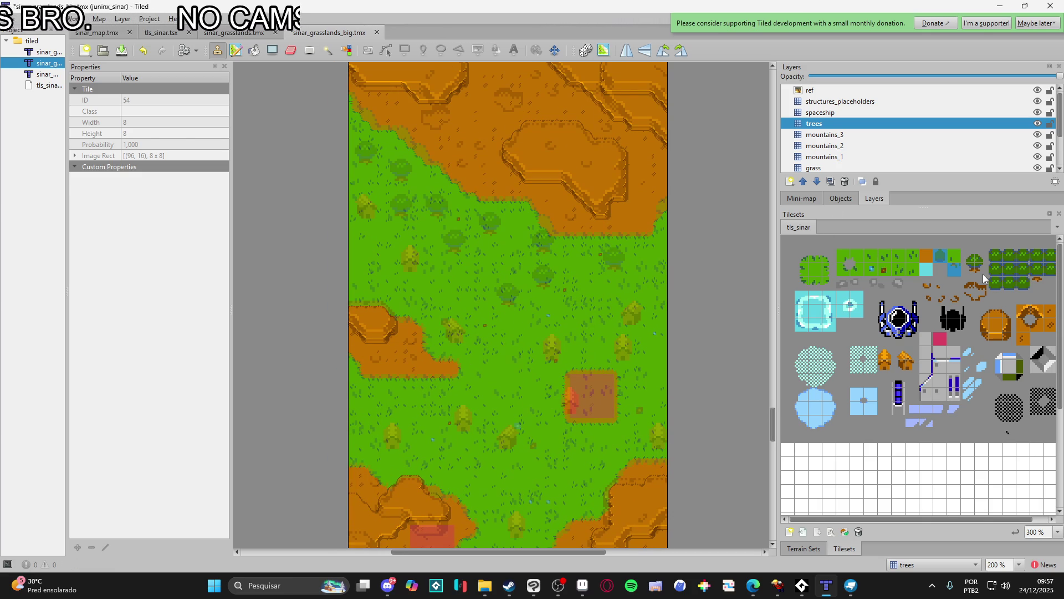
# - Stamp a 2×2 tree from the tls_sinar tileset on the grass below the mountains
pyautogui.moveTo(968, 263); pyautogui.dragTo(980, 270)
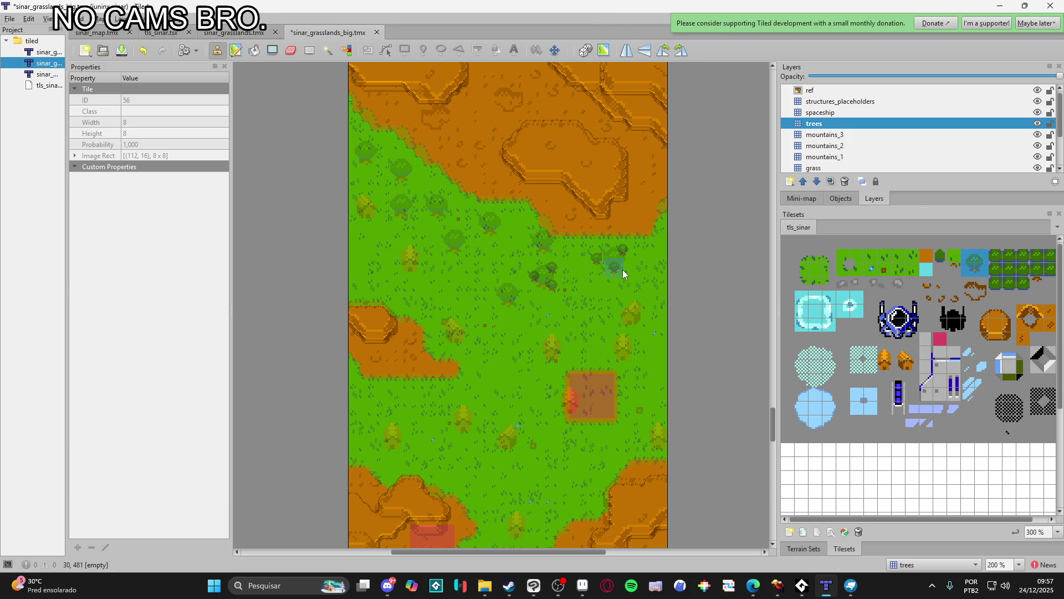
pyautogui.click(620, 272)
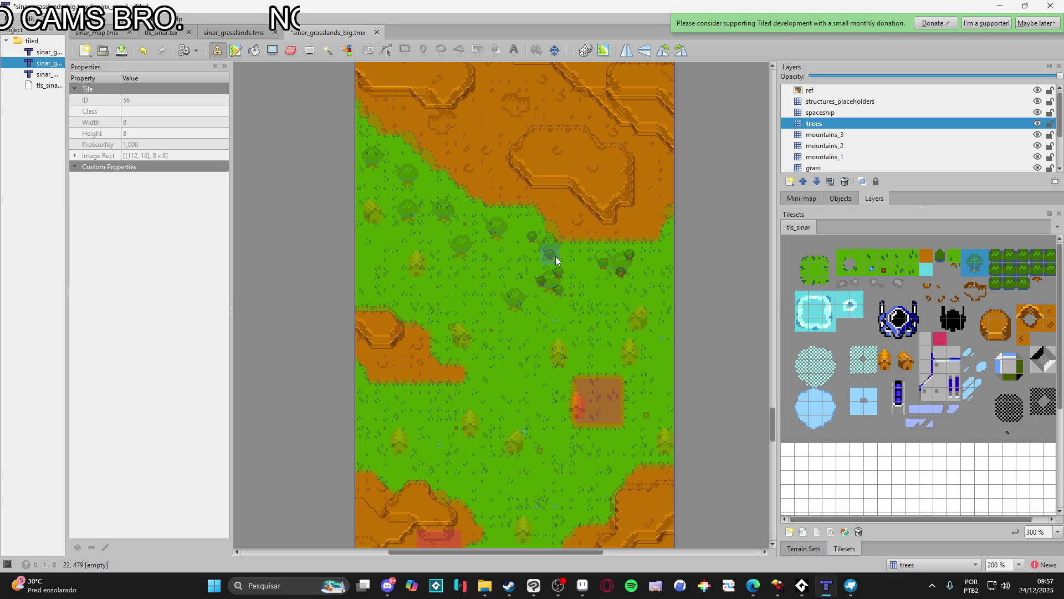
pyautogui.hscroll(-3, 555, 256)
pyautogui.scroll(2, 555, 256)
pyautogui.hscroll(-2, 565, 288)
pyautogui.scroll(1, 565, 288)
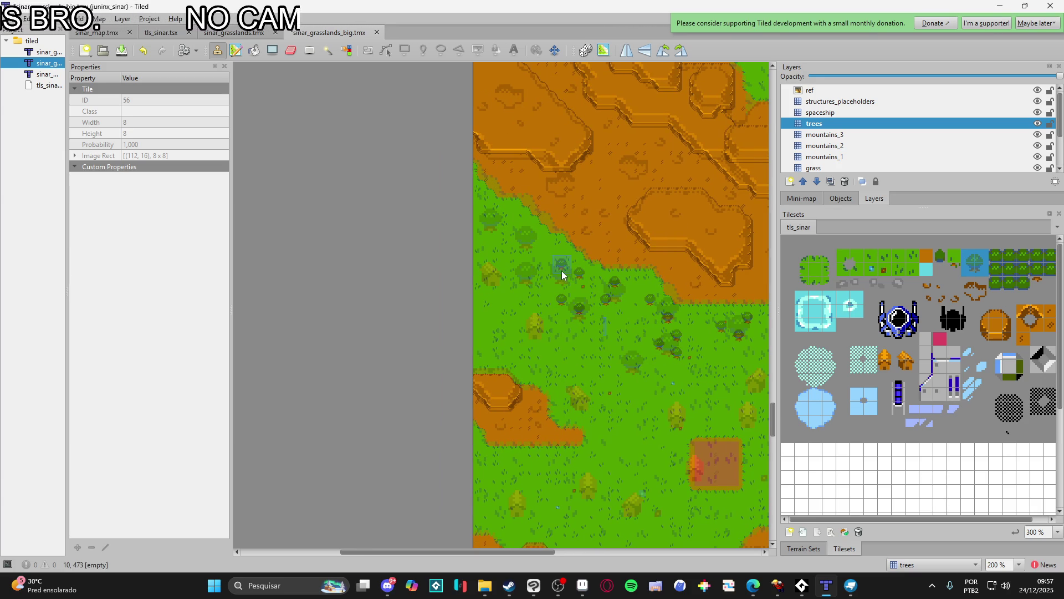
pyautogui.hscroll(-2, 557, 288)
pyautogui.scroll(1, 557, 289)
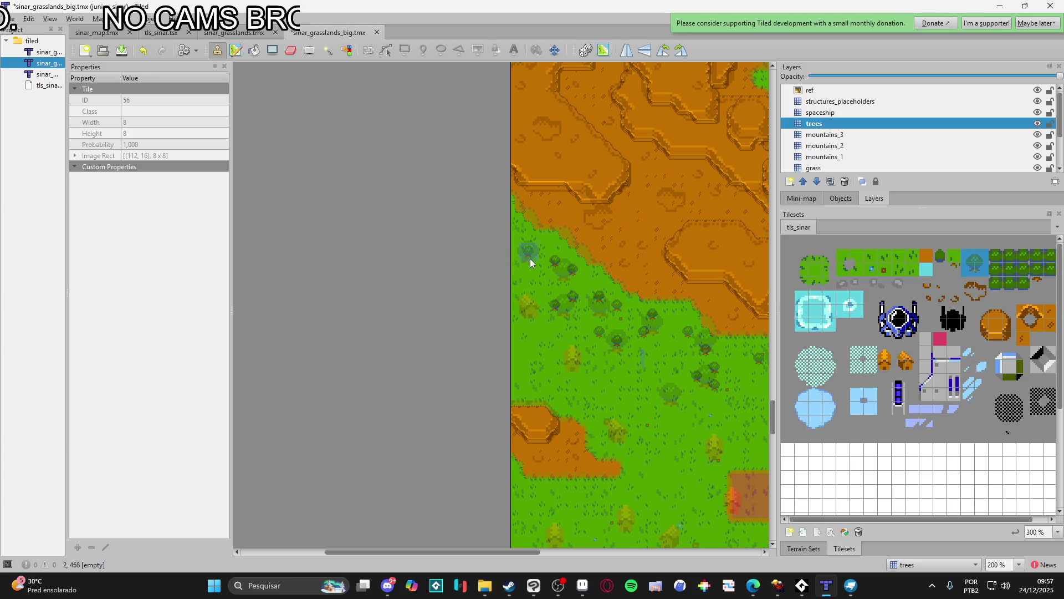
pyautogui.scroll(-5, 520, 234)
pyautogui.hscroll(5, 520, 234)
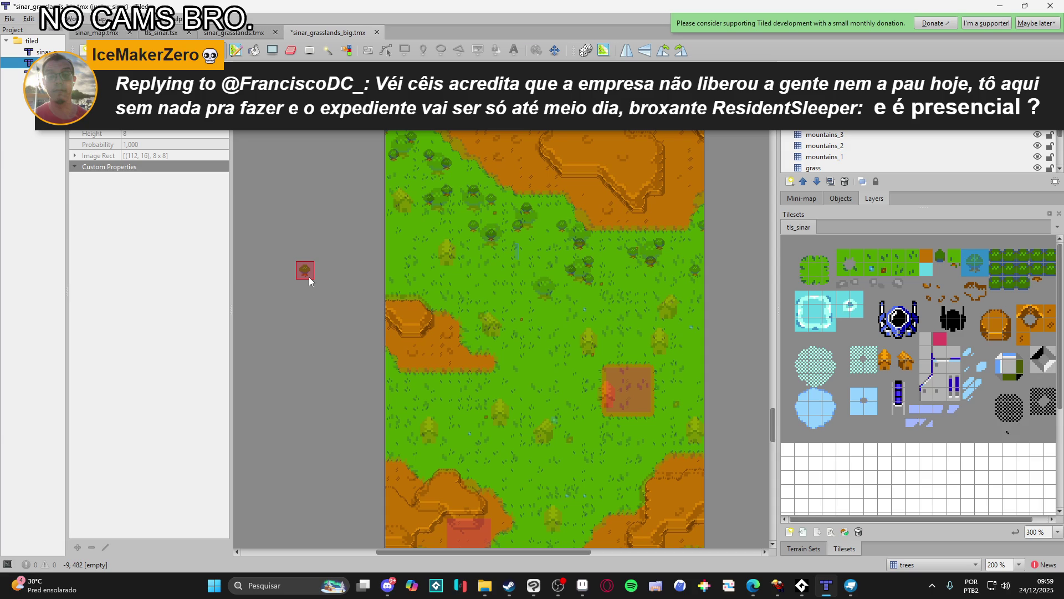
# - Save the map, hide the ref overlay, and select the ref layer to view its properties
pyautogui.hotkey('ctrl', 's')
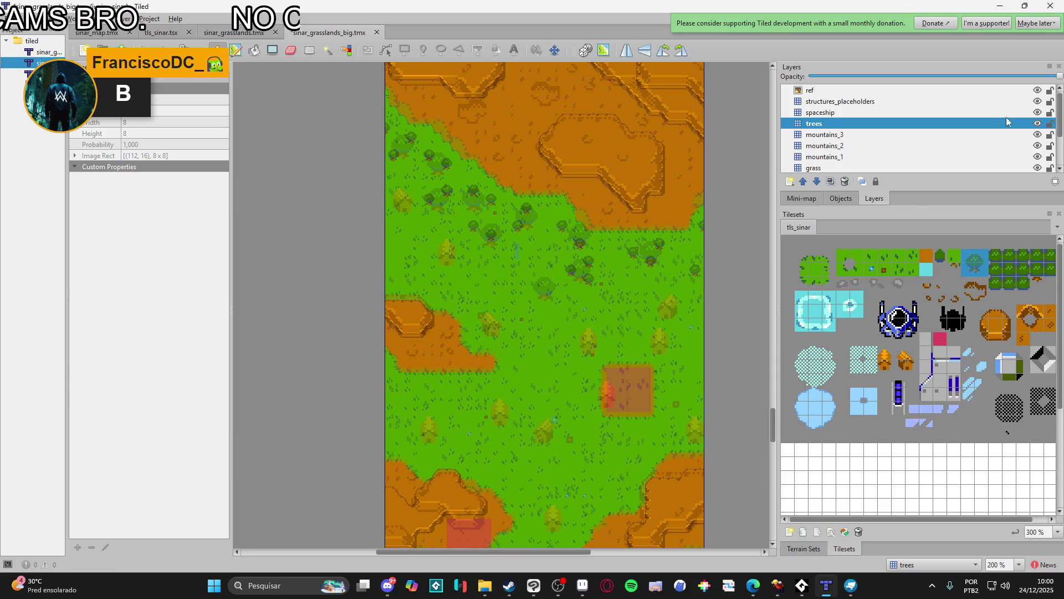
pyautogui.click(1038, 90)
pyautogui.click(1029, 93)
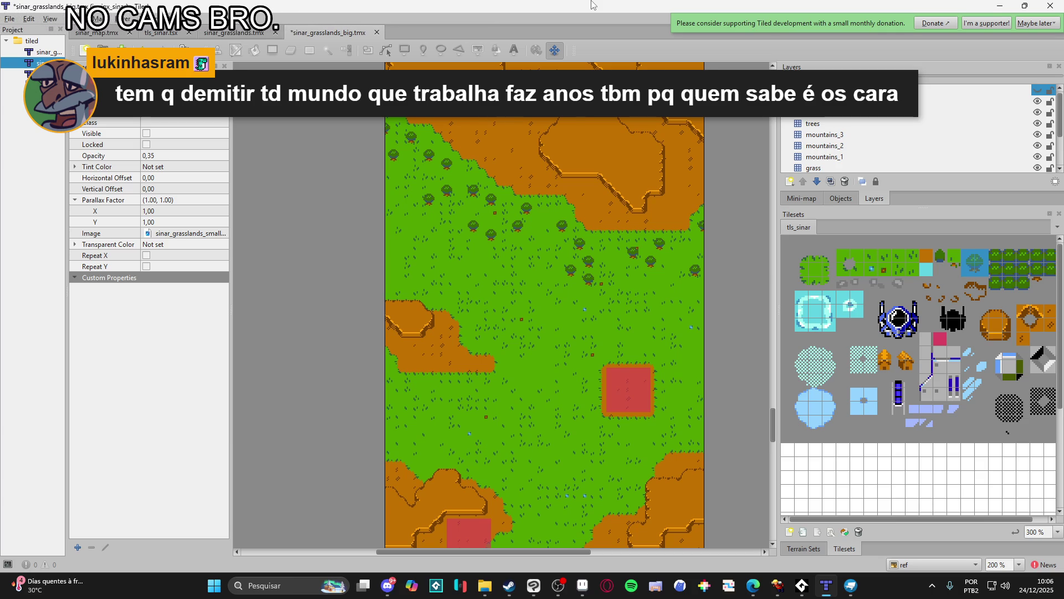
# - Select the ref layer and save sinar_grasslands_big.tmx with Ctrl+S
pyautogui.click(887, 112)
pyautogui.click(943, 89)
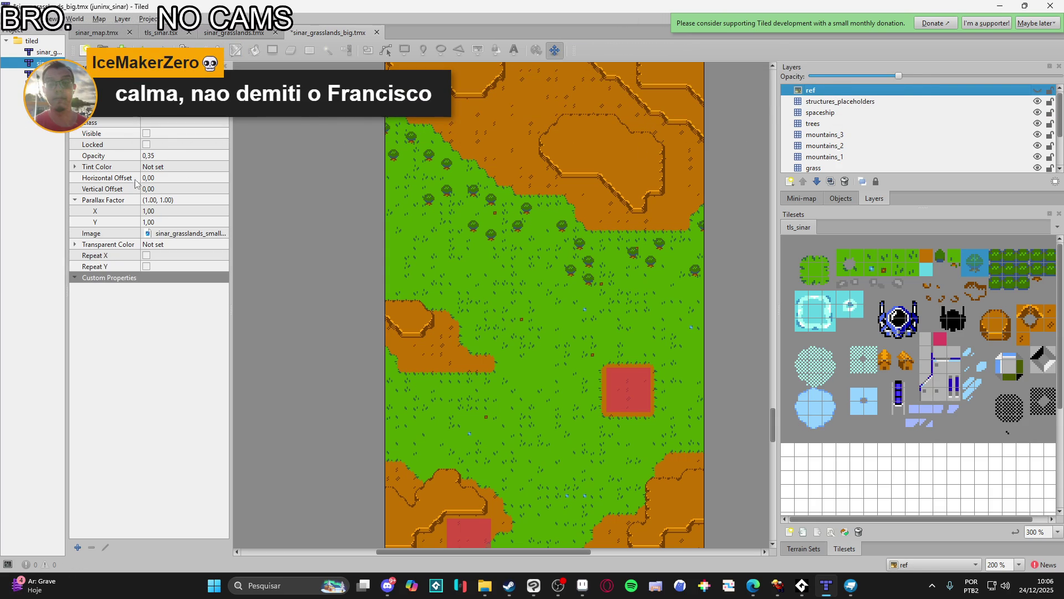
pyautogui.hotkey('alt', 'Tab')
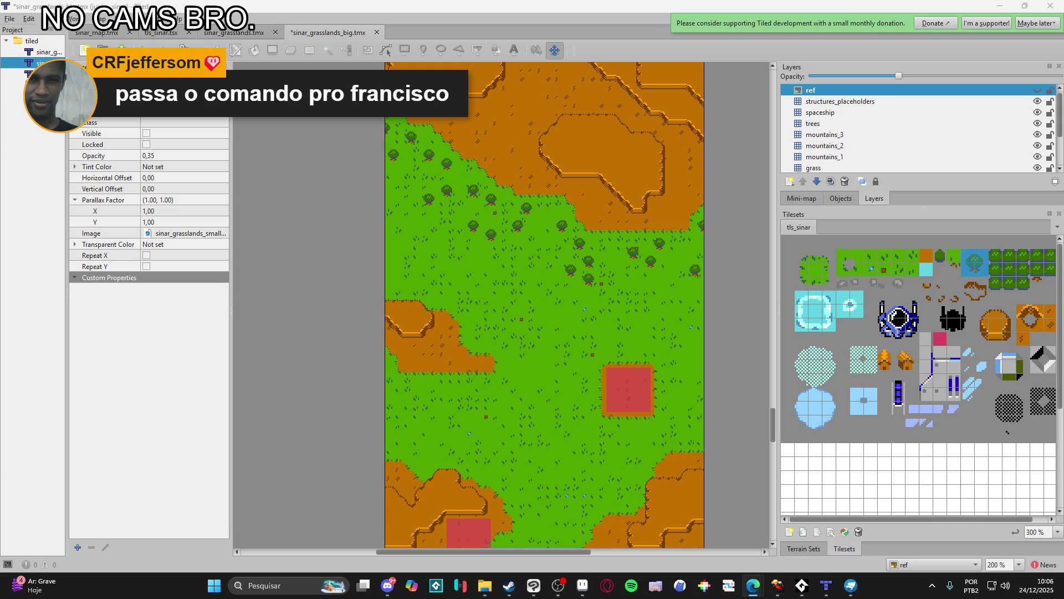
pyautogui.hotkey('ctrl', 's')
pyautogui.hotkey('ctrl', 's')
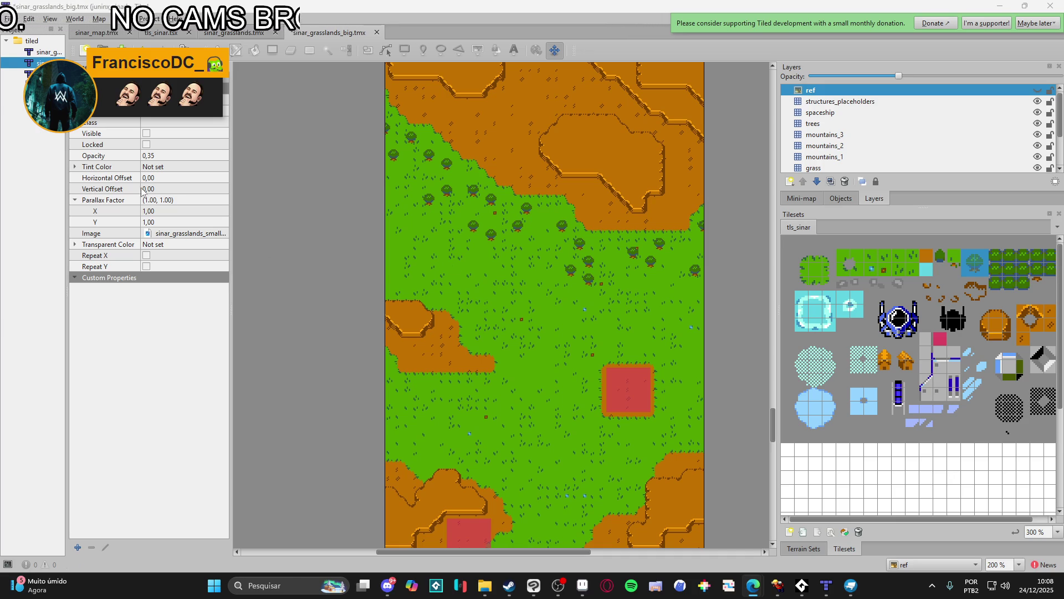
pyautogui.scroll(-5, 518, 363)
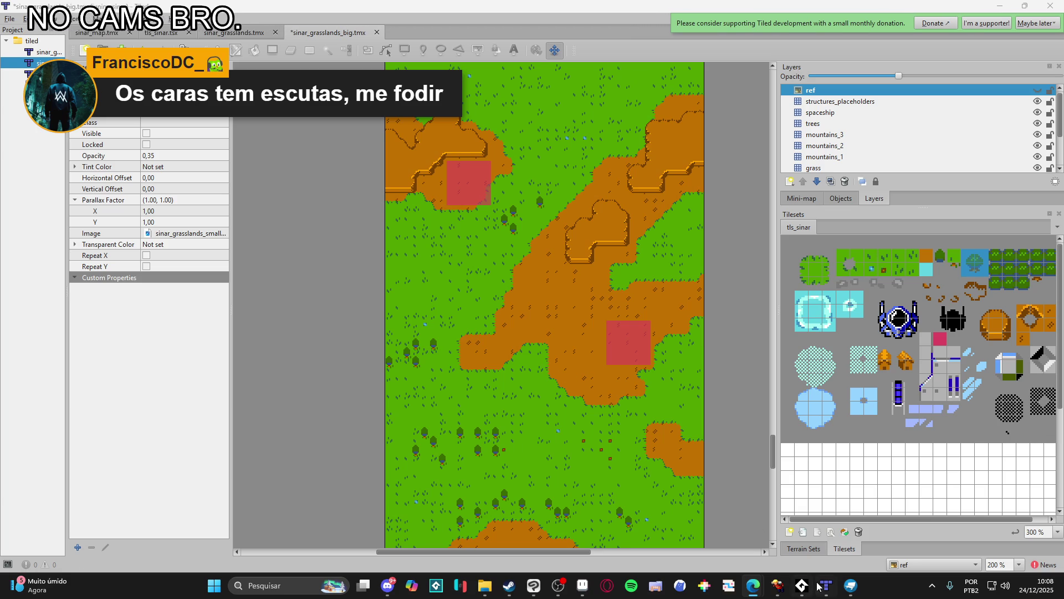
pyautogui.click(779, 586)
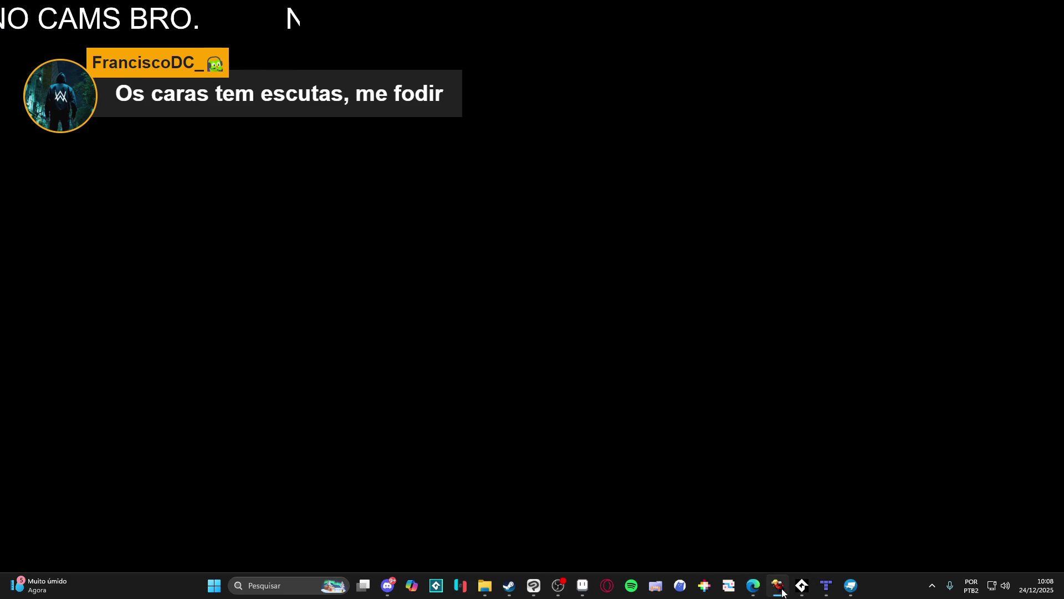
pyautogui.click(779, 588)
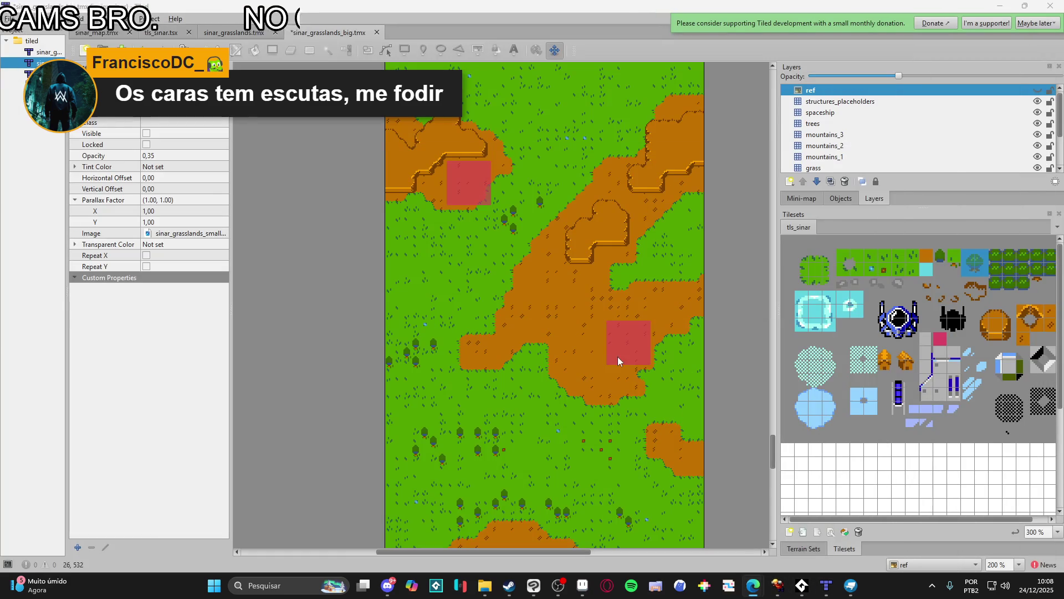
pyautogui.scroll(-2, 552, 294)
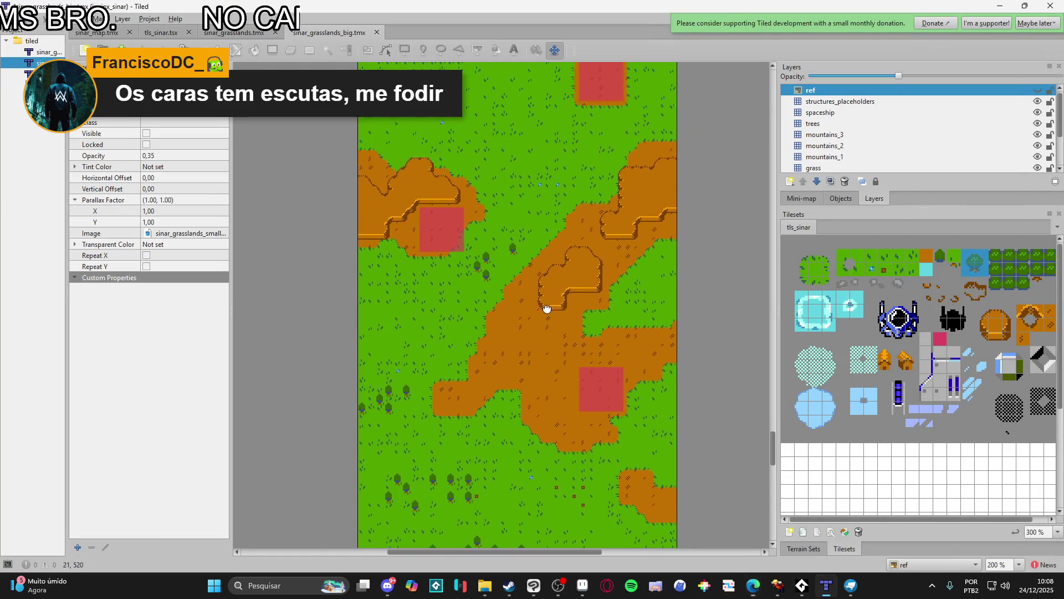
pyautogui.scroll(-3, 577, 299)
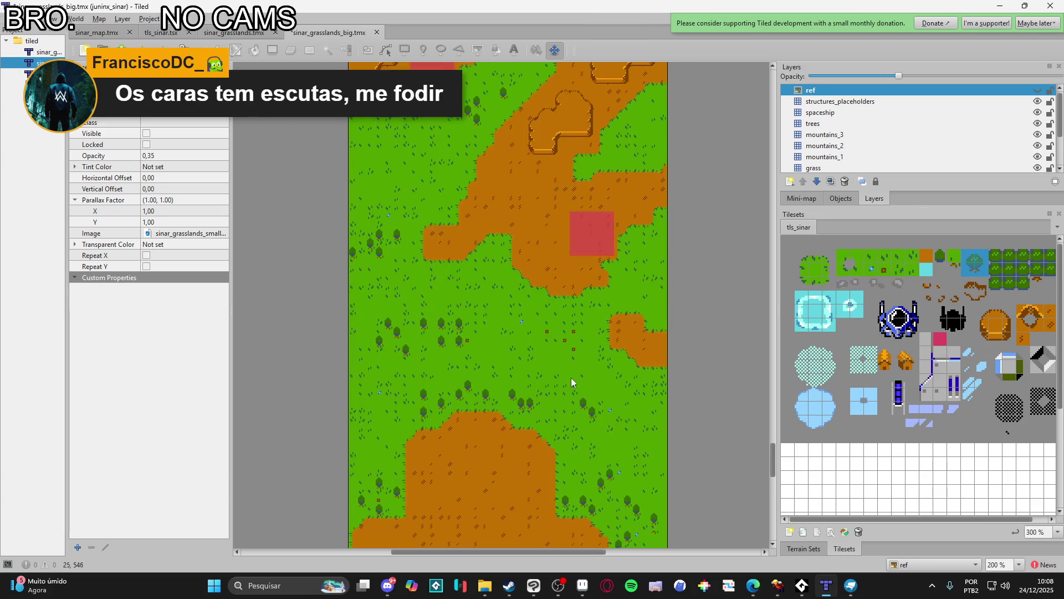
pyautogui.scroll(10, 570, 404)
pyautogui.scroll(5, 608, 334)
pyautogui.moveTo(592, 451); pyautogui.dragTo(560, 321)
pyautogui.scroll(-6, 534, 355)
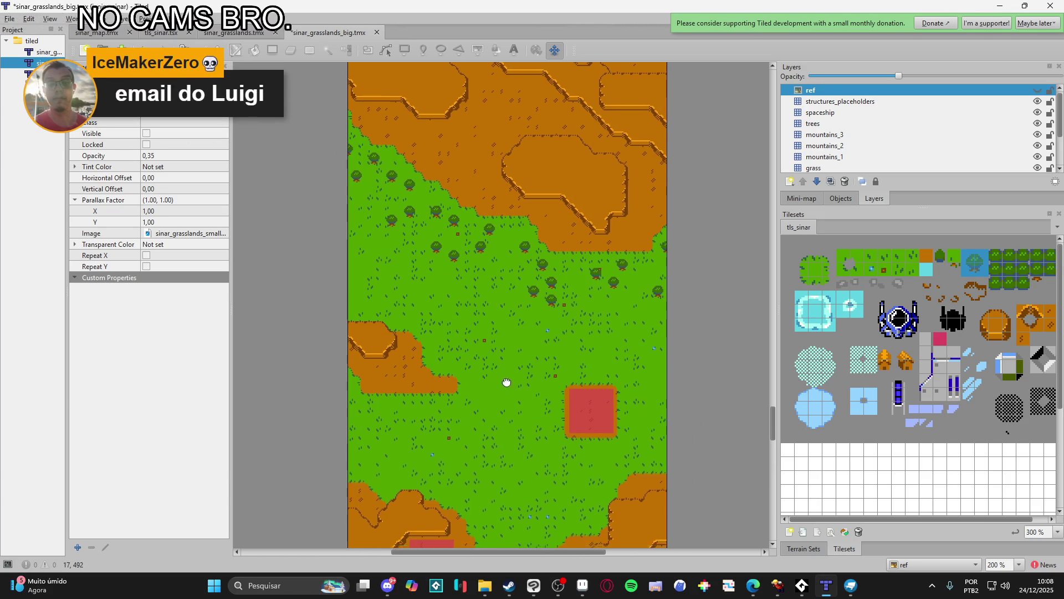
pyautogui.scroll(-10, 535, 302)
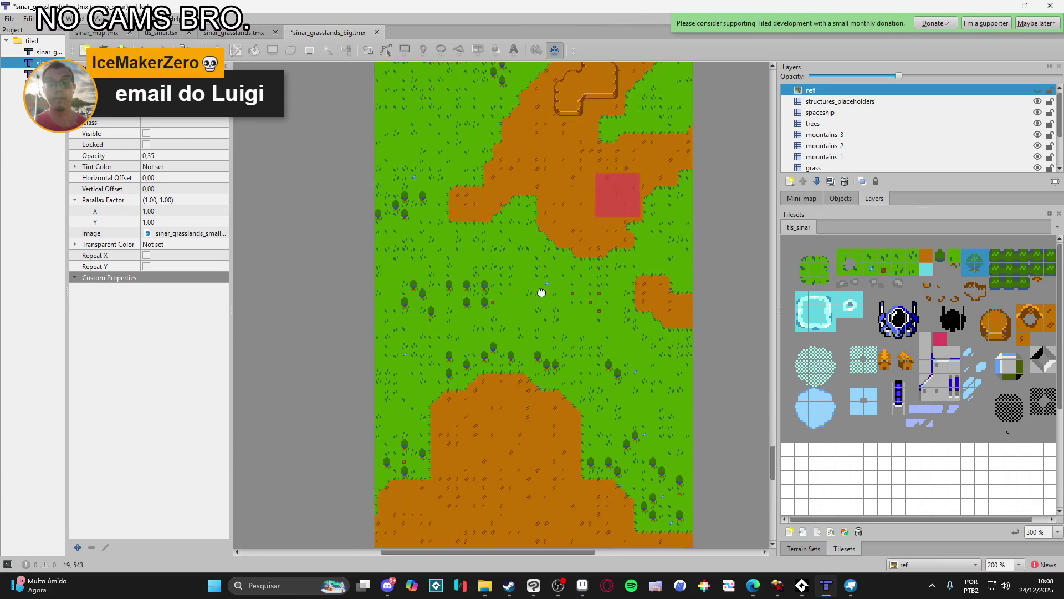
pyautogui.scroll(10, 576, 248)
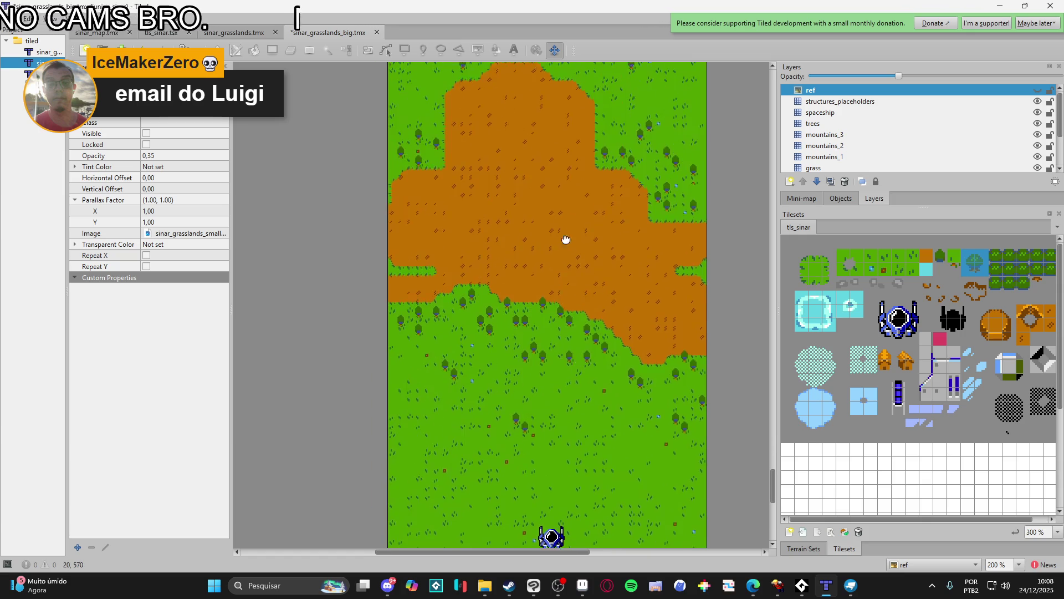
pyautogui.scroll(10, 522, 355)
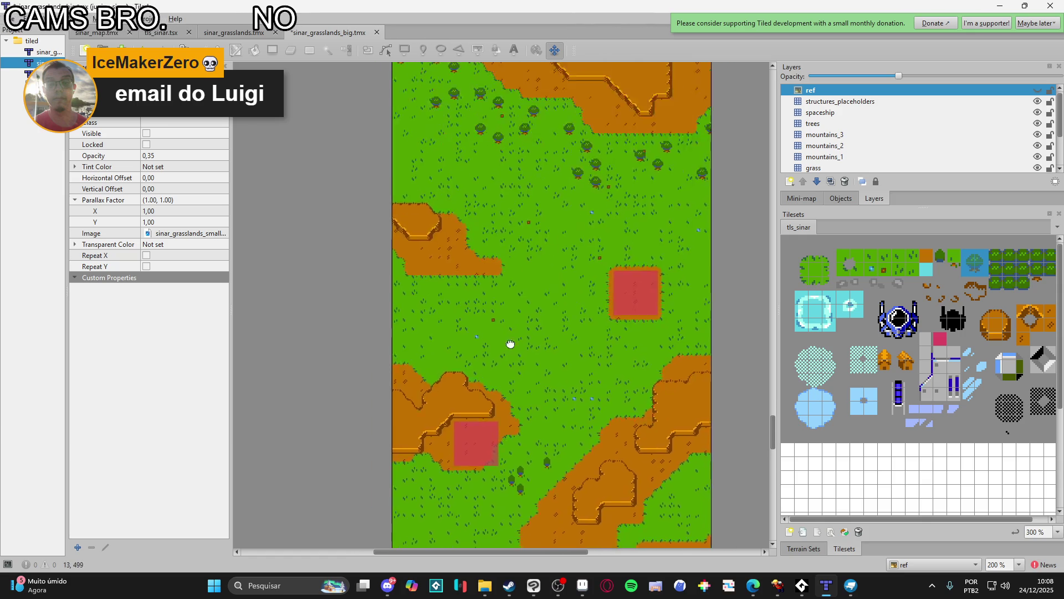
pyautogui.scroll(10, 539, 326)
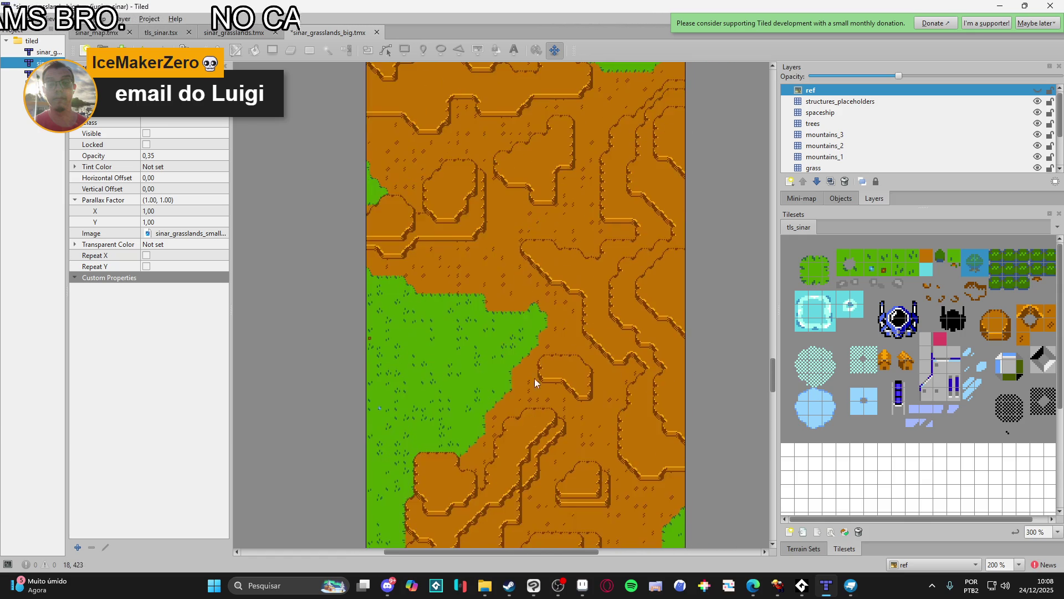
pyautogui.scroll(10, 556, 373)
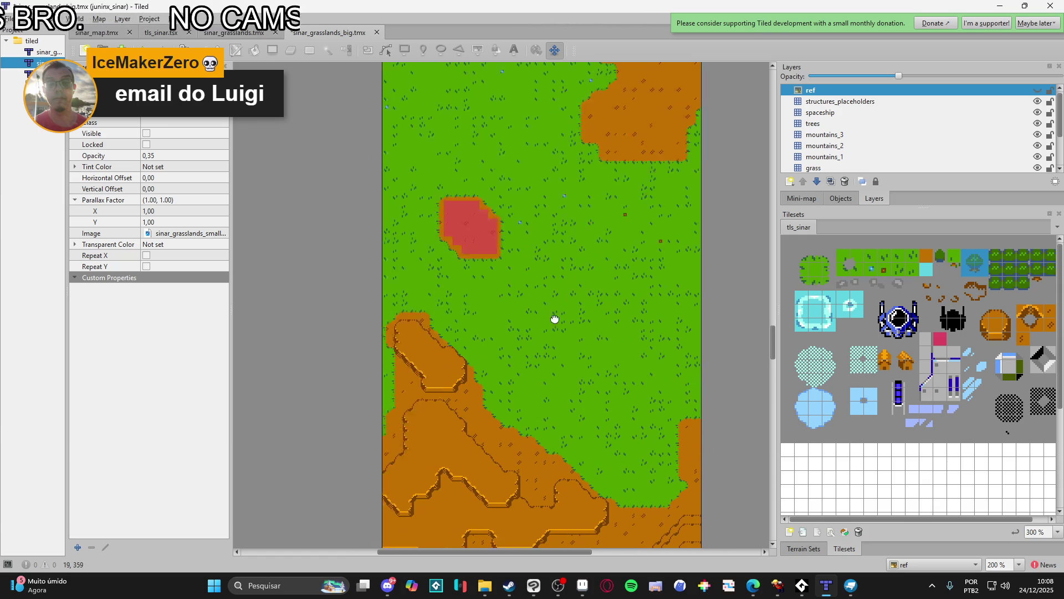
pyautogui.scroll(3, 521, 439)
pyautogui.scroll(-7, 545, 419)
pyautogui.scroll(5, 566, 268)
pyautogui.scroll(-5, 567, 357)
pyautogui.scroll(-10, 566, 357)
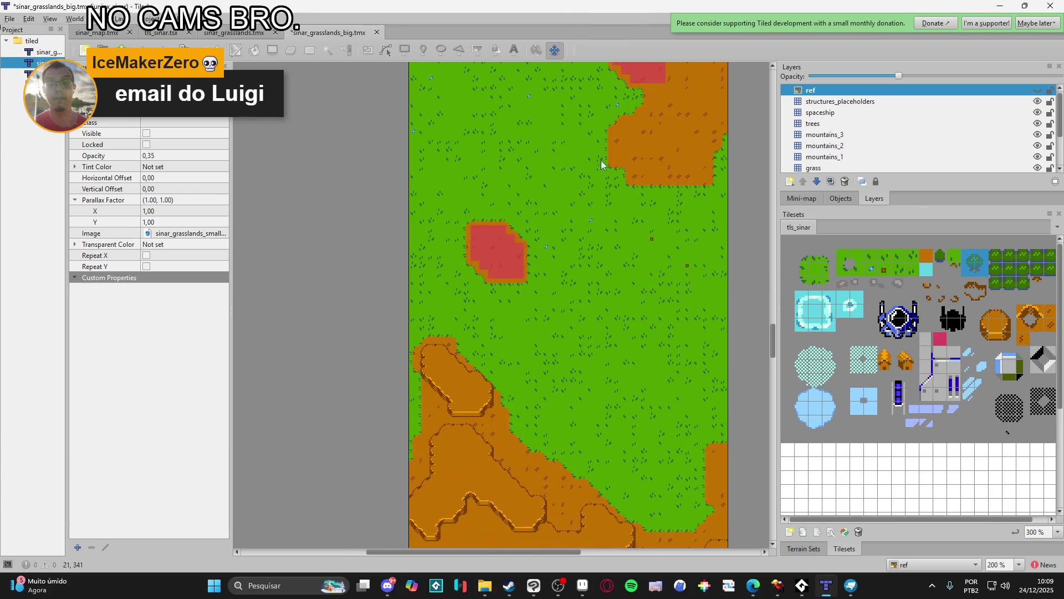
pyautogui.scroll(10, 619, 343)
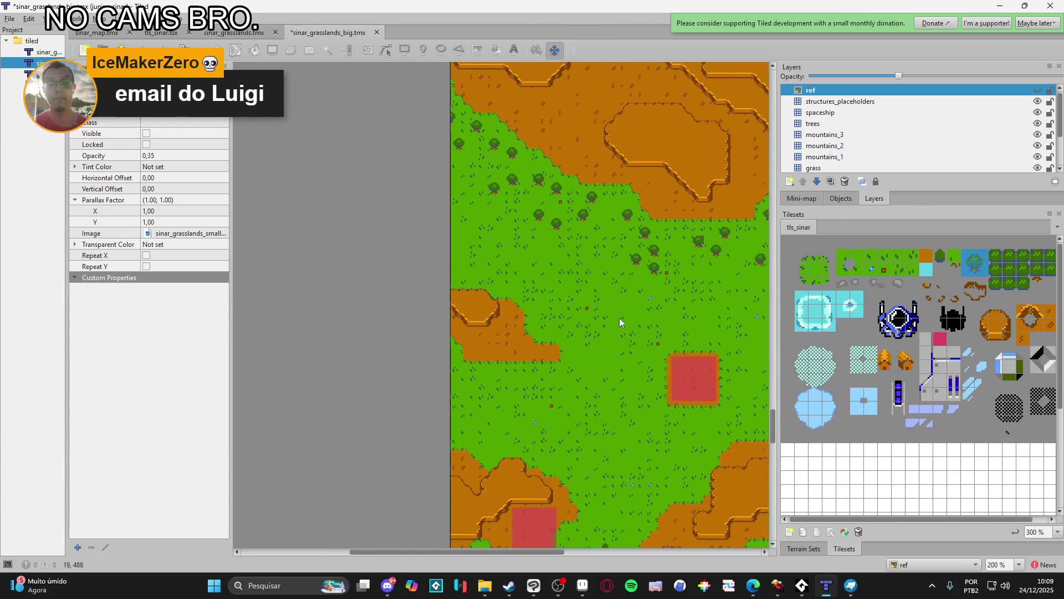
pyautogui.scroll(-1, 626, 328)
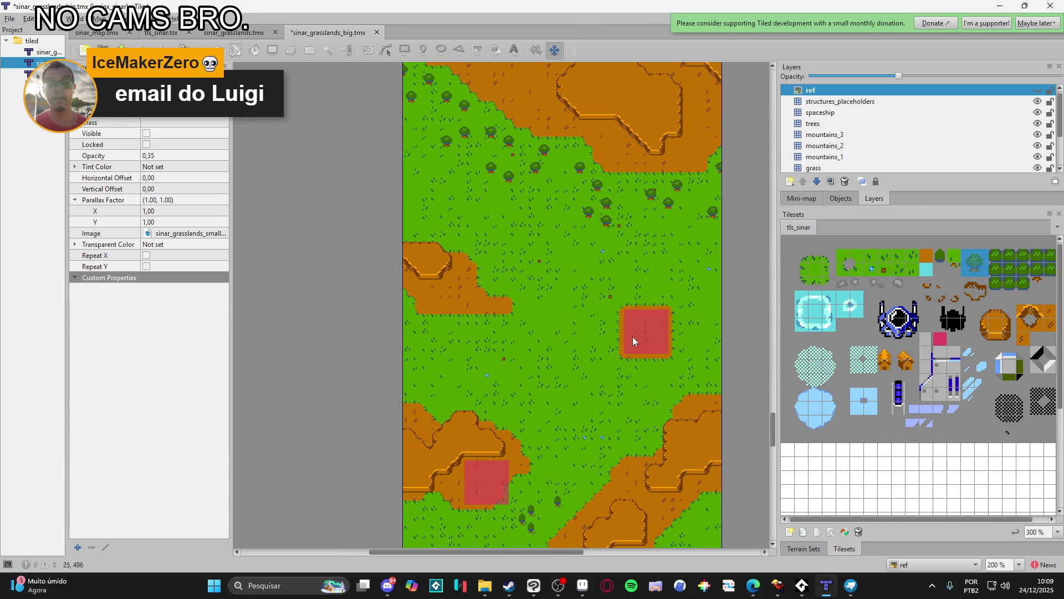
# - Show the ref overlay, pick a tree tile, and make the trees layer active
pyautogui.click(1037, 90)
pyautogui.scroll(2, 580, 252)
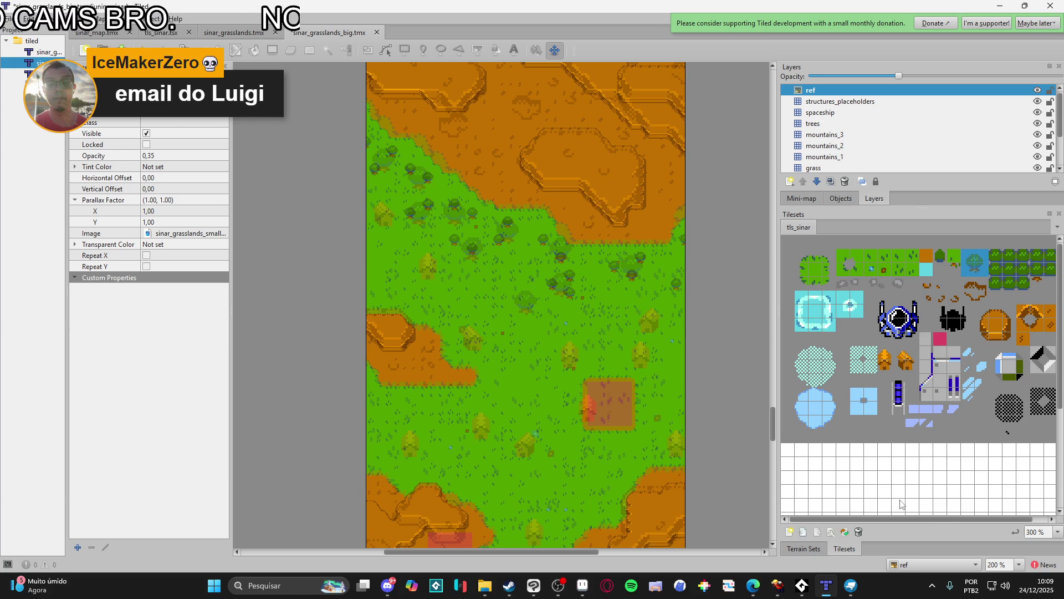
pyautogui.click(976, 274)
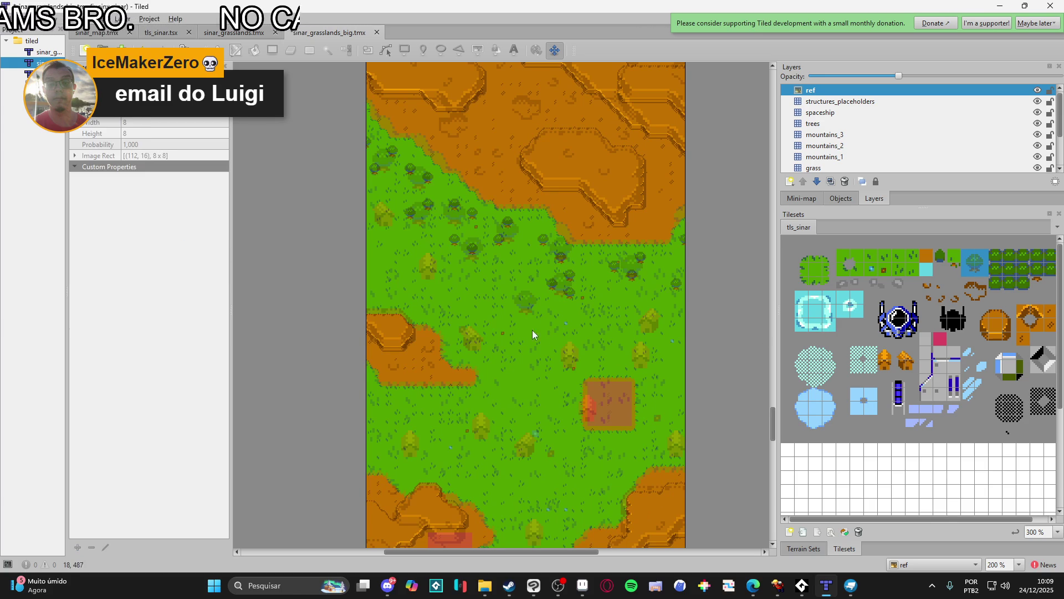
pyautogui.click(805, 549)
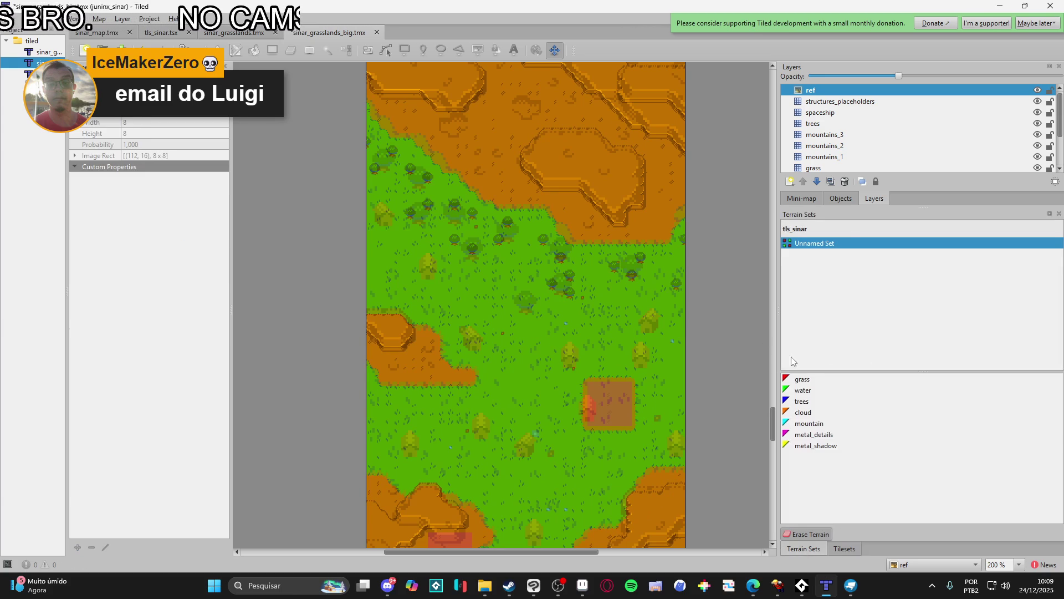
pyautogui.click(846, 549)
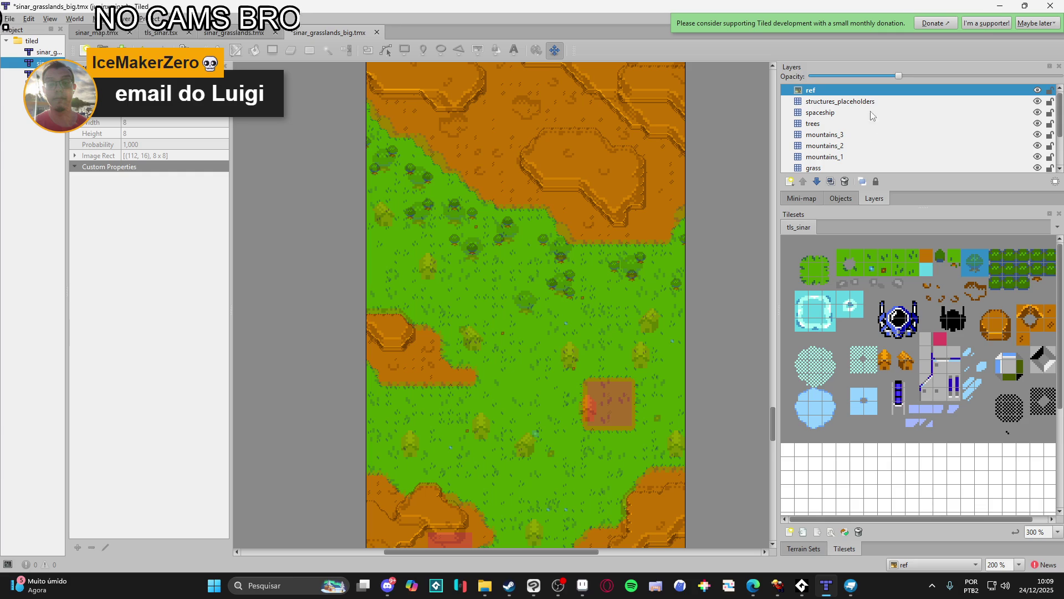
pyautogui.click(839, 123)
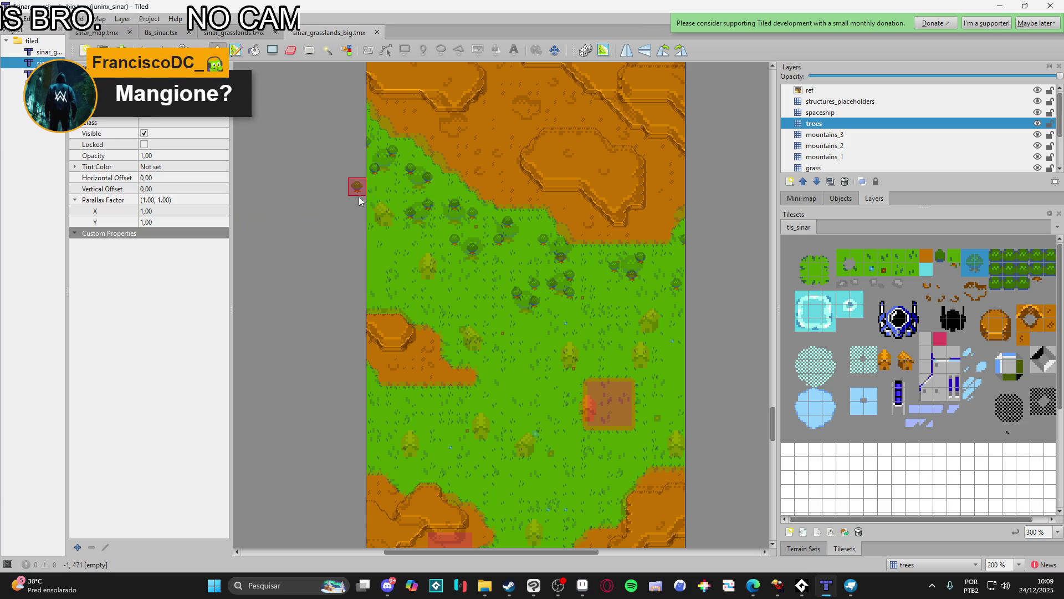
# - Stamp three small trees on the grass patch beside the dirt
pyautogui.moveTo(371, 209); pyautogui.dragTo(383, 245)
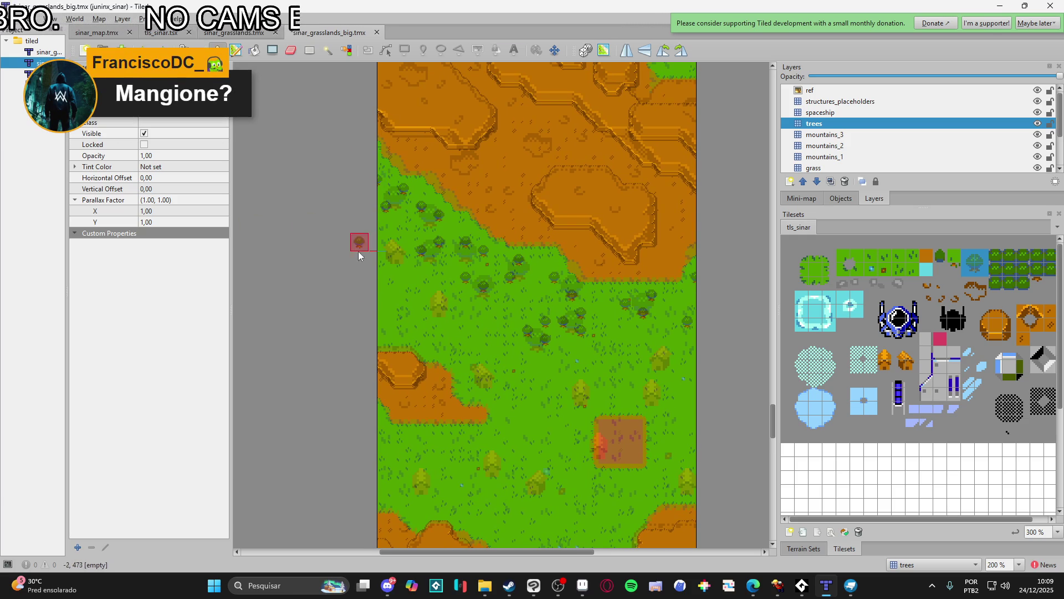
pyautogui.scroll(-1, 453, 268)
pyautogui.scroll(-3, 523, 337)
pyautogui.hscroll(1, 523, 337)
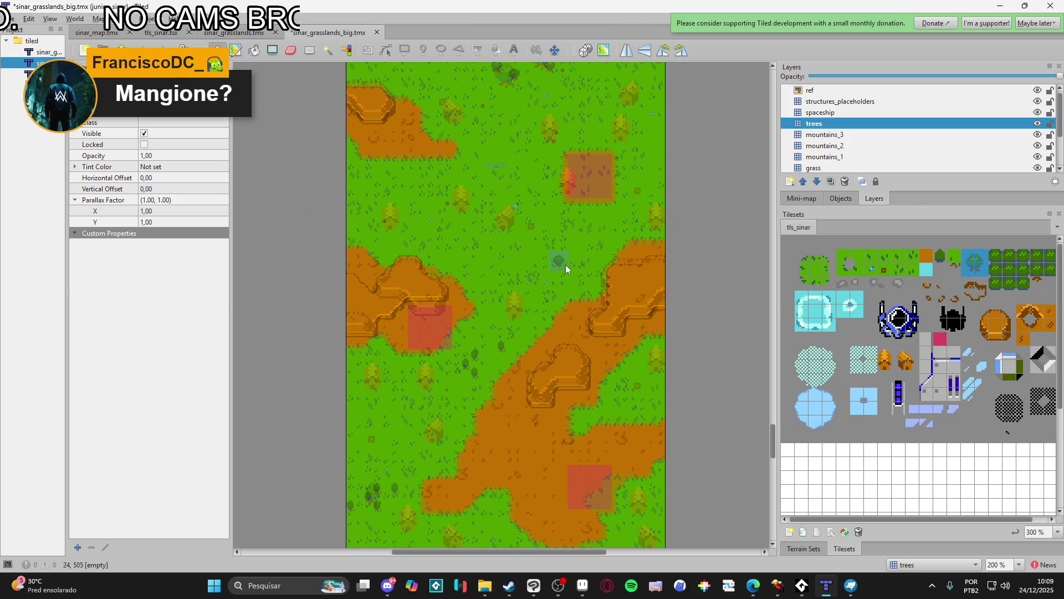
pyautogui.scroll(5, 577, 287)
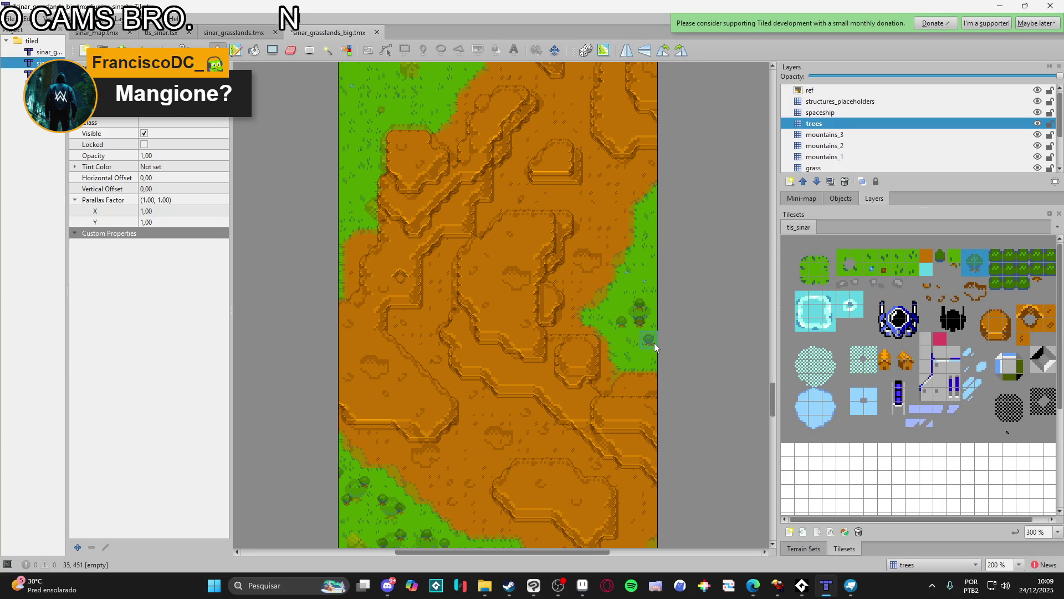
pyautogui.scroll(3, 630, 354)
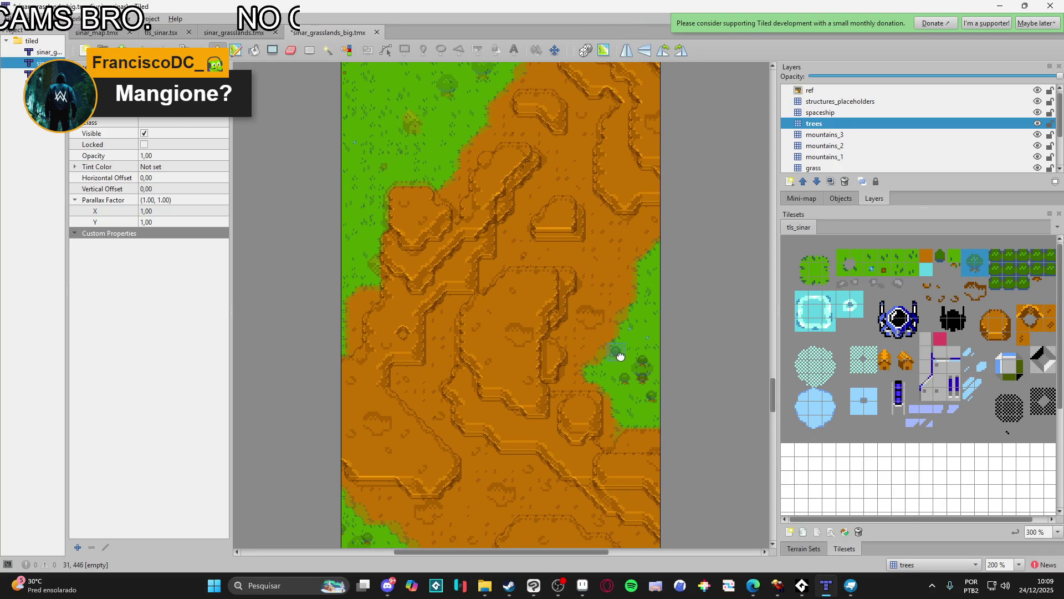
pyautogui.hscroll(-1, 629, 355)
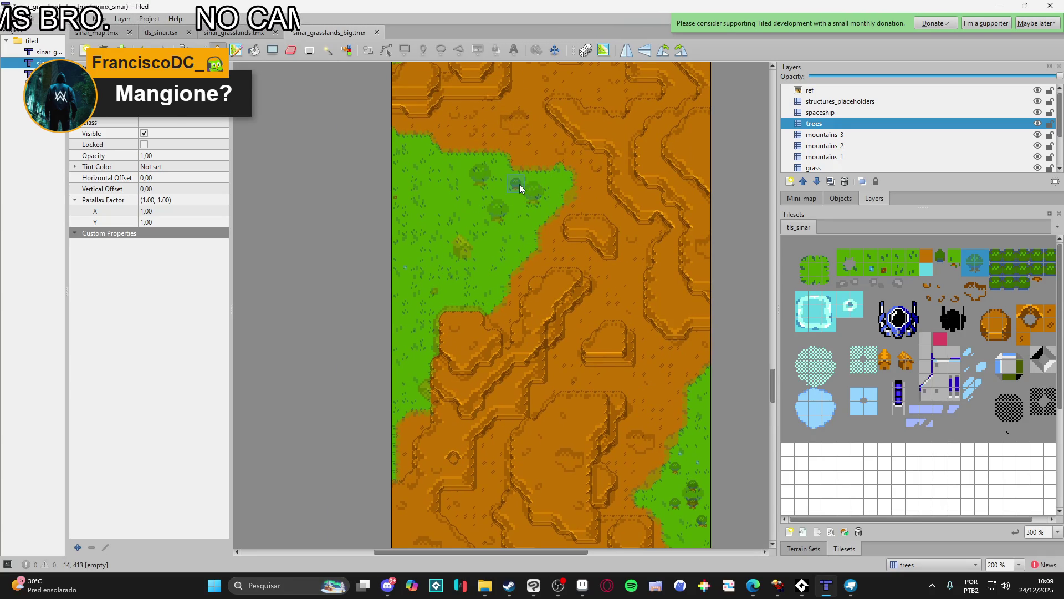
pyautogui.moveTo(551, 201); pyautogui.dragTo(537, 205)
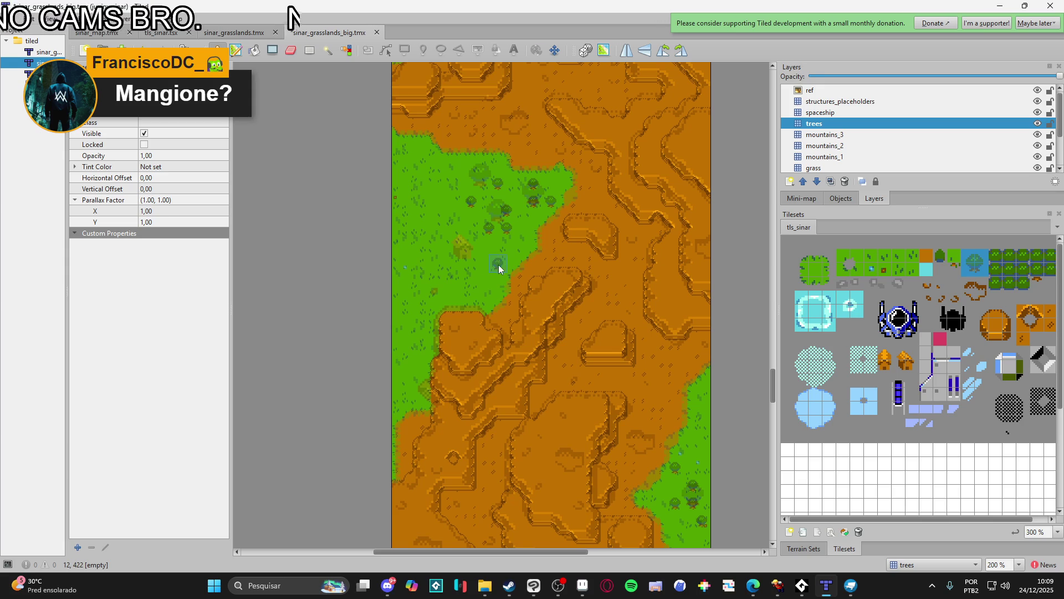
pyautogui.click(514, 253)
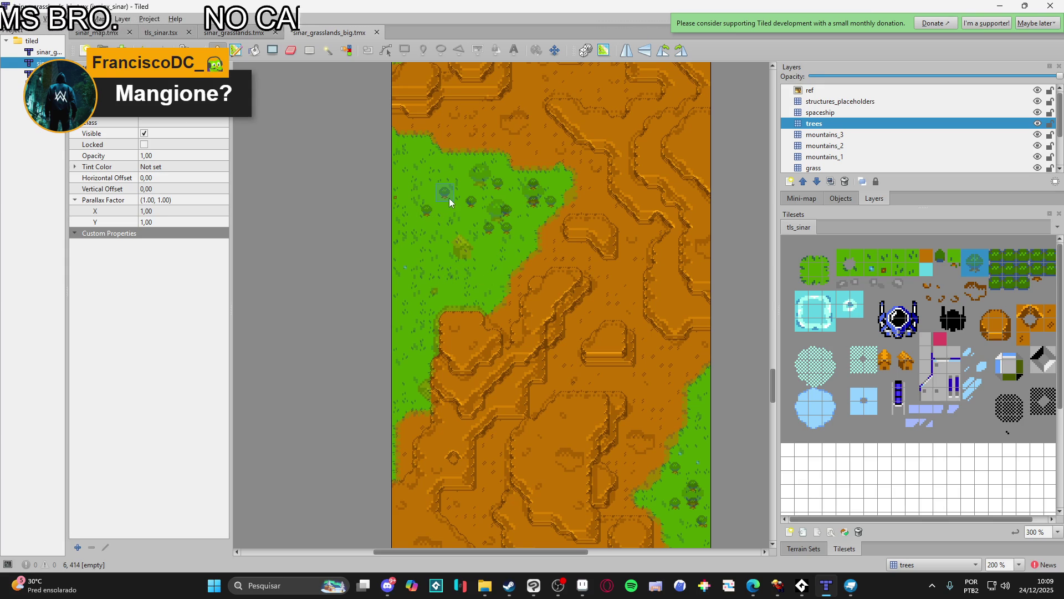
# - Undo one misplaced tree and stamp two more near the left grass edge
pyautogui.moveTo(458, 254); pyautogui.dragTo(478, 201)
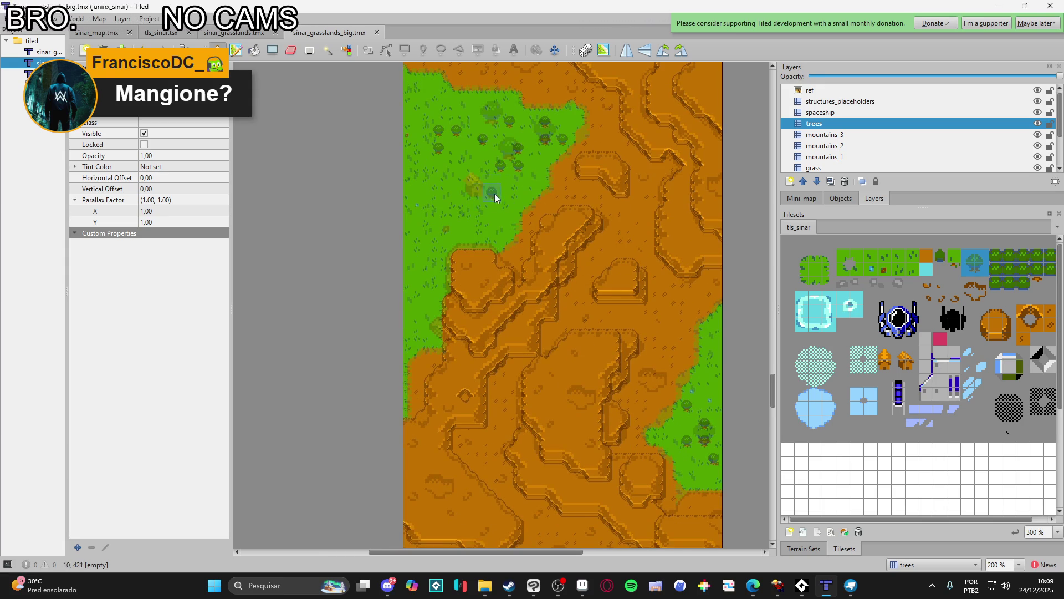
pyautogui.moveTo(577, 212); pyautogui.dragTo(475, 276)
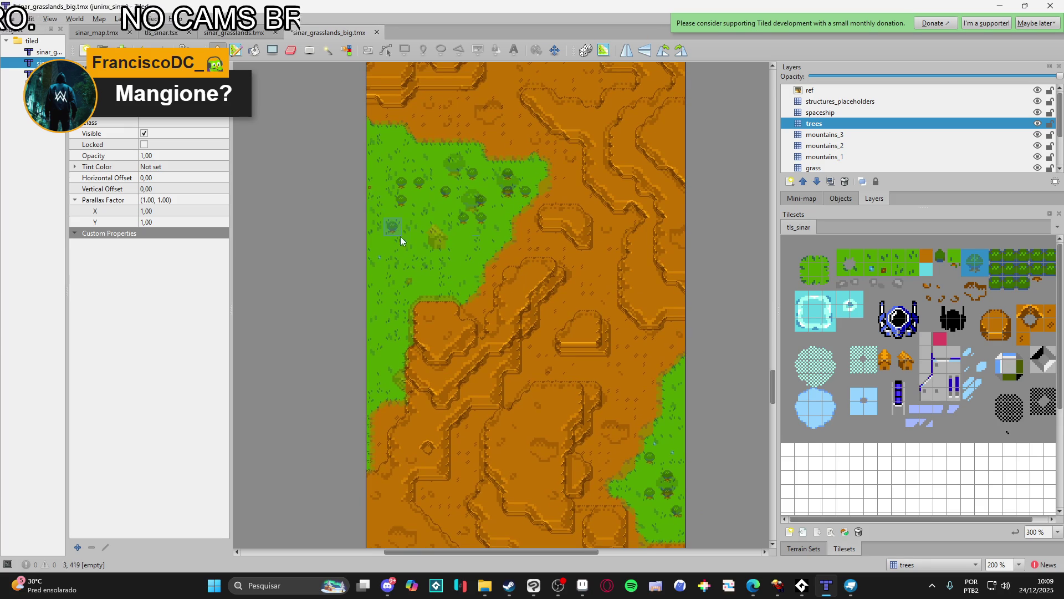
pyautogui.hotkey('ctrl', 'z')
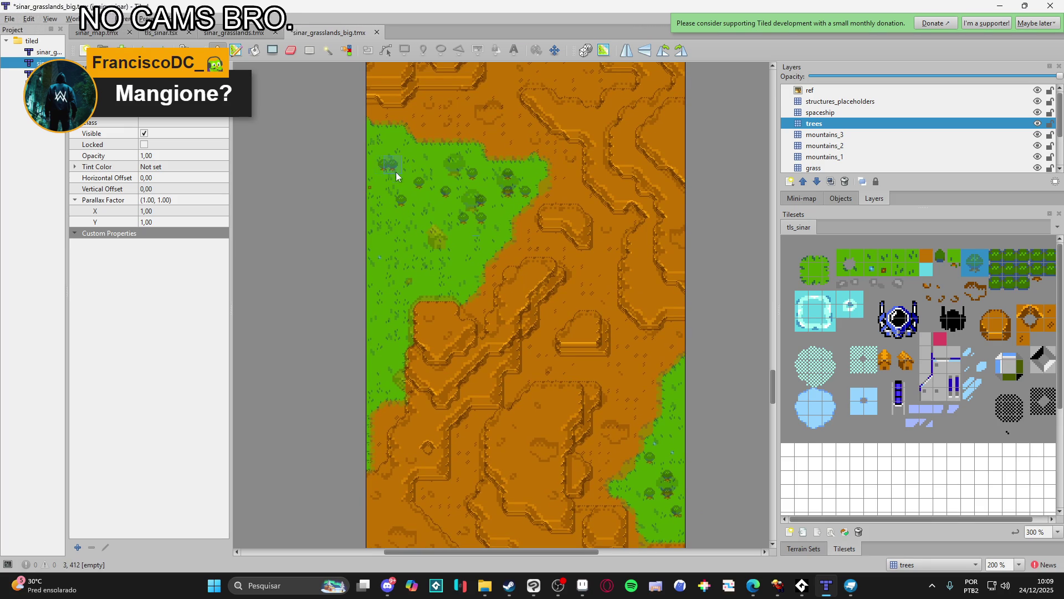
pyautogui.scroll(5, 390, 165)
pyautogui.hscroll(2, 464, 300)
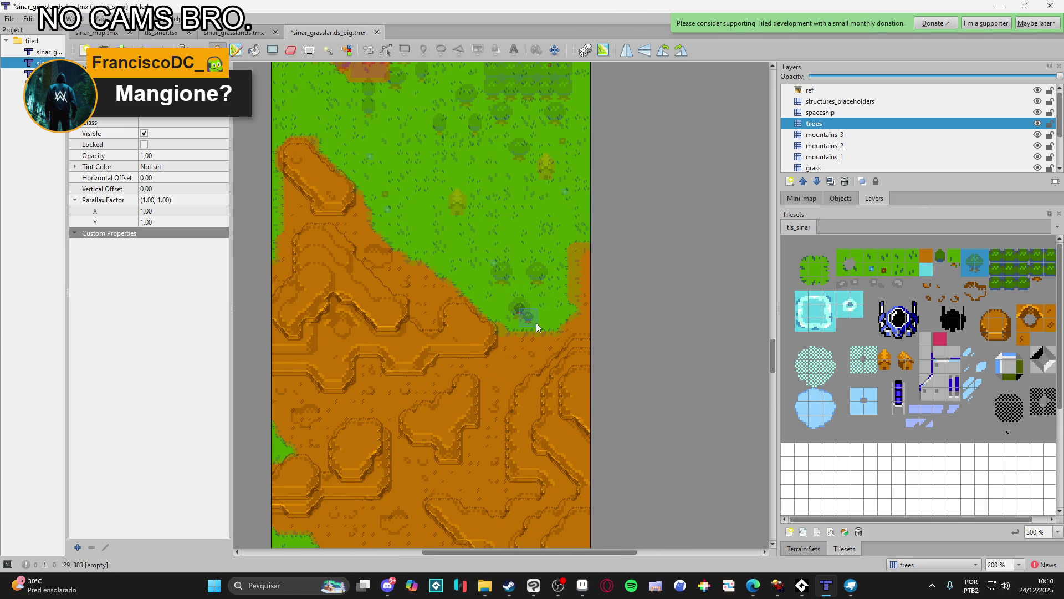
pyautogui.click(496, 296)
pyautogui.click(505, 277)
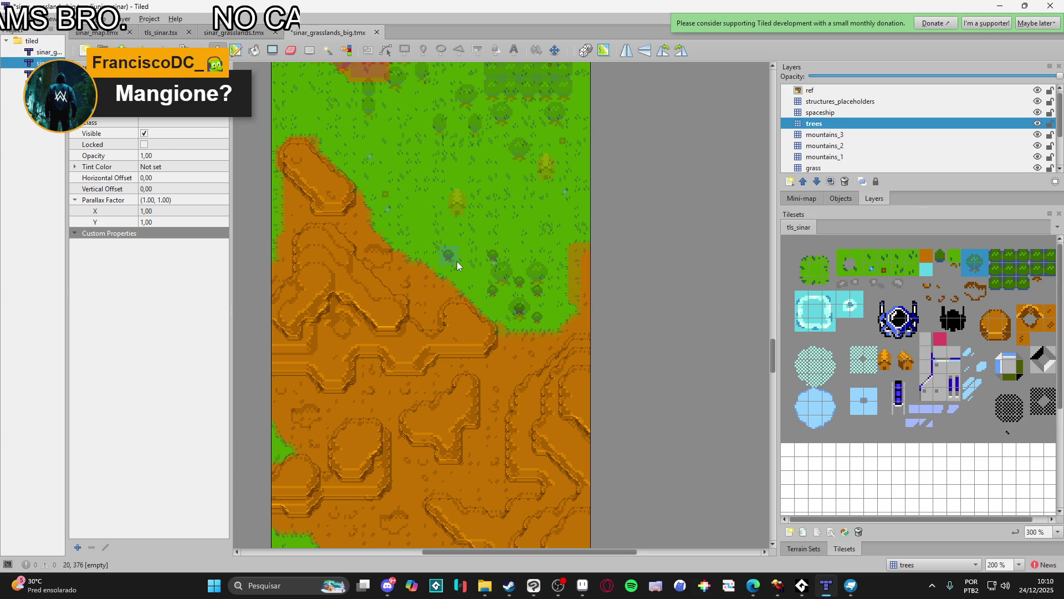
# - Stamp a small group of three trees on the open grass with the Stamp Brush
pyautogui.scroll(2, 542, 248)
pyautogui.hscroll(-1, 545, 291)
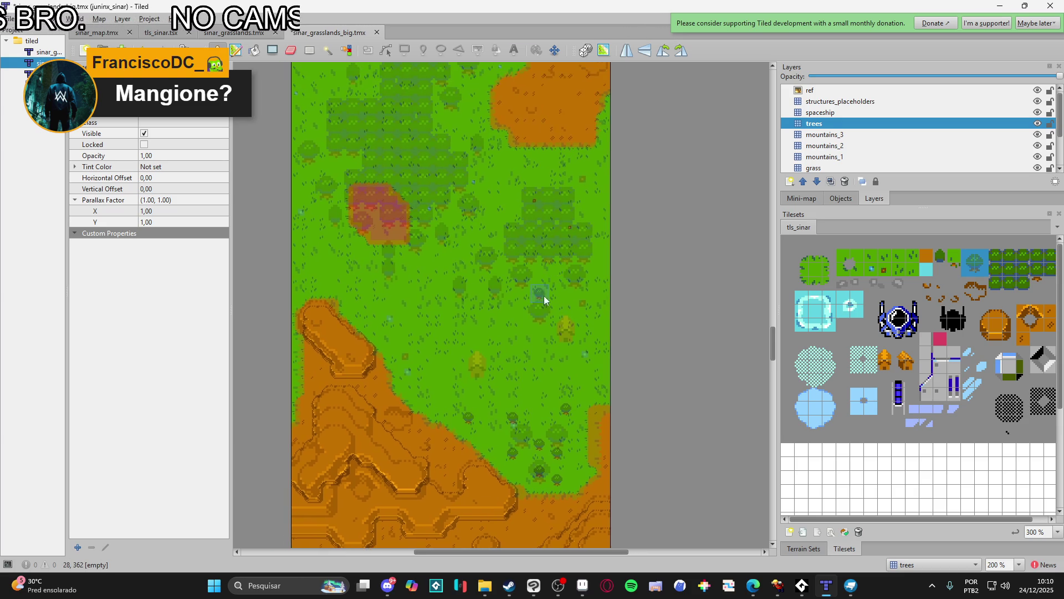
pyautogui.hscroll(-2, 488, 329)
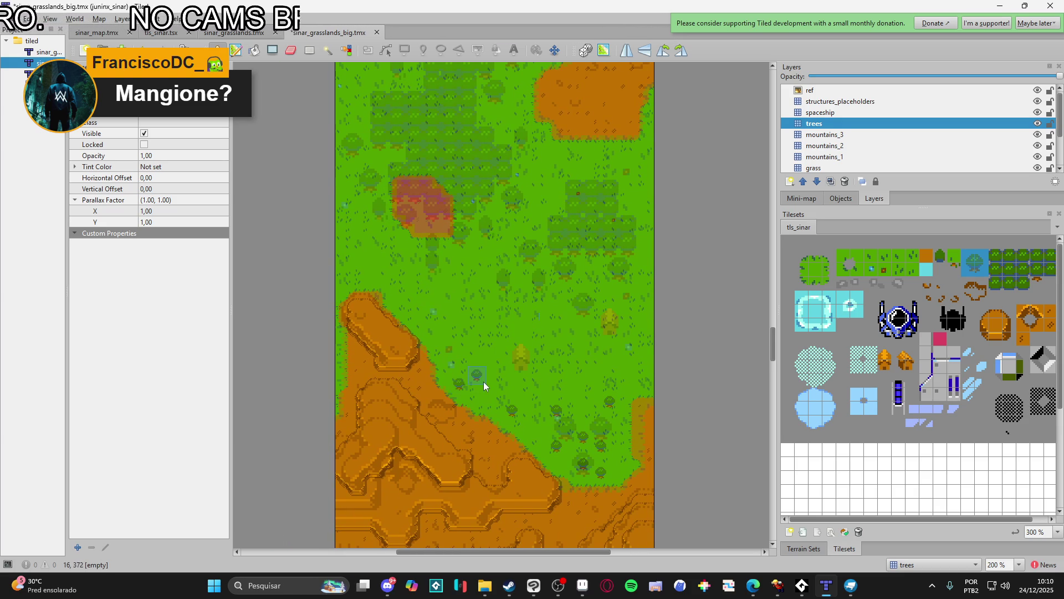
pyautogui.scroll(1, 444, 343)
pyautogui.hscroll(-2, 421, 327)
pyautogui.click(401, 327)
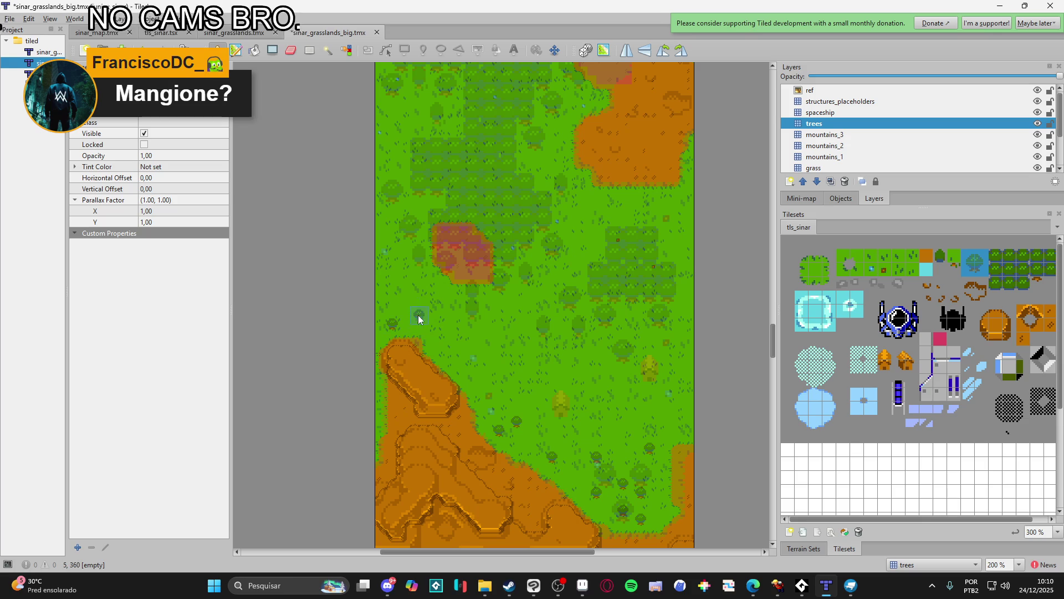
pyautogui.click(412, 312)
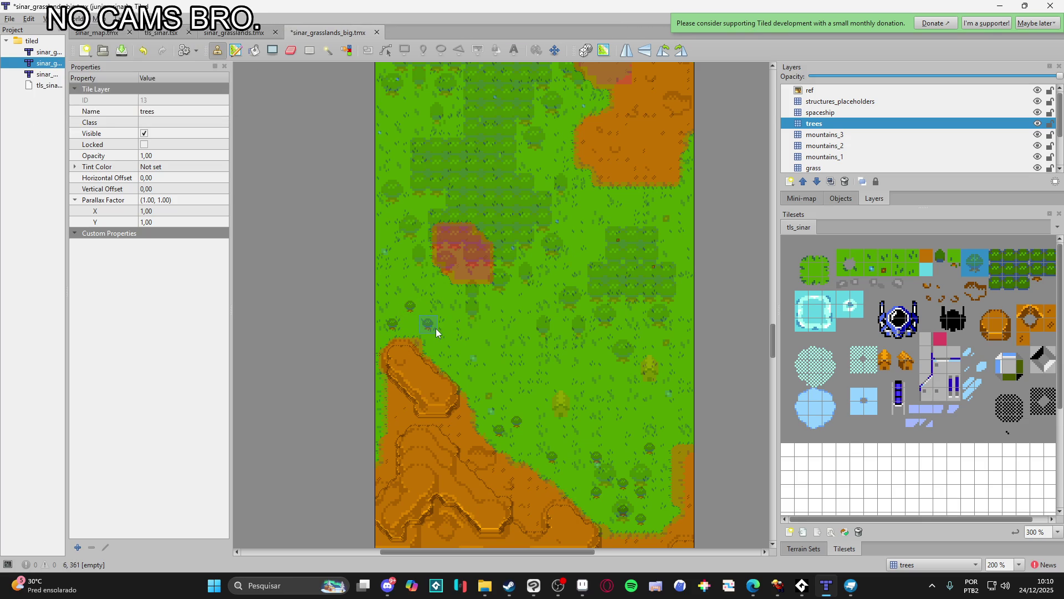
pyautogui.click(427, 329)
# - Add trees among the forest clumps, near the river bank and below the river
pyautogui.scroll(4, 527, 448)
pyautogui.hscroll(-1, 528, 448)
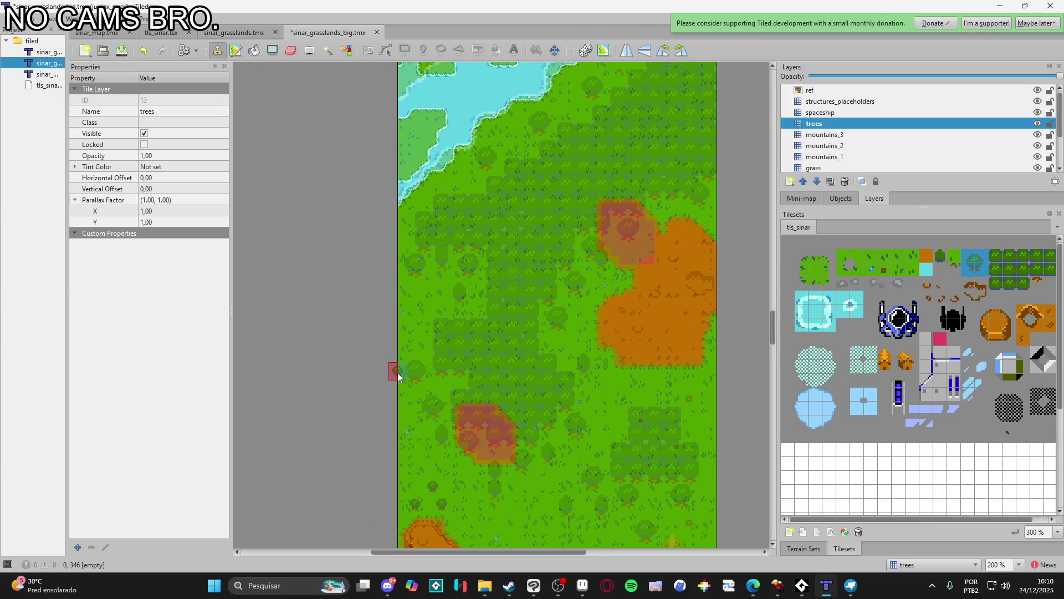
pyautogui.click(428, 358)
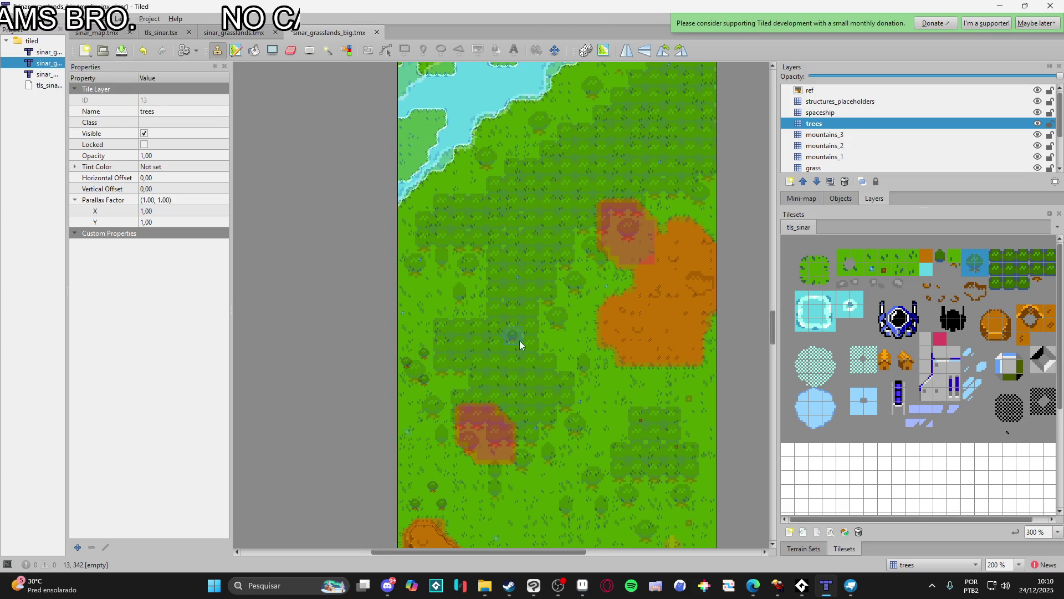
pyautogui.scroll(4, 515, 344)
pyautogui.hscroll(1, 515, 344)
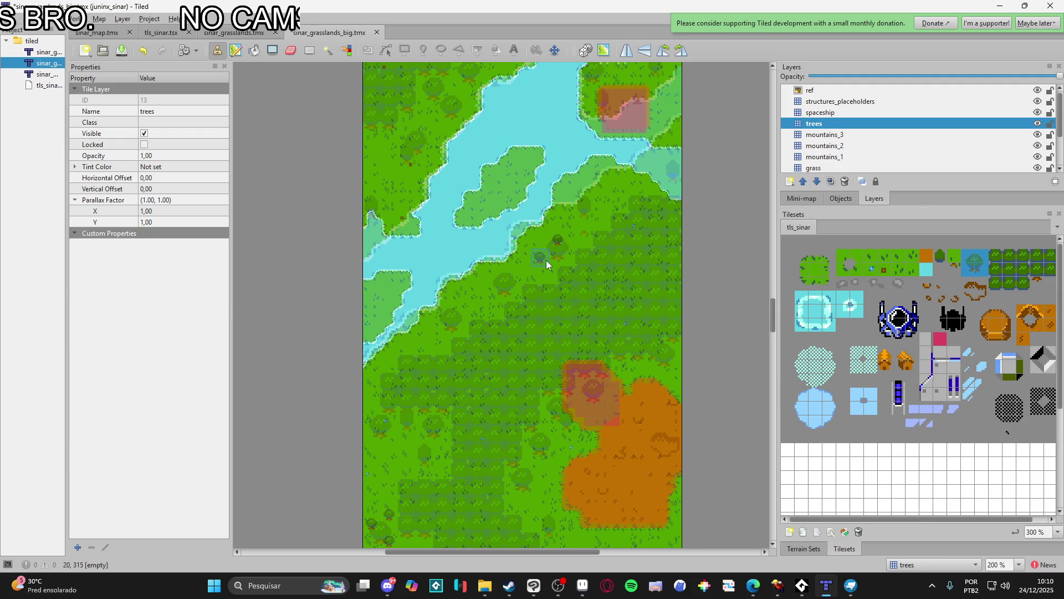
pyautogui.click(546, 260)
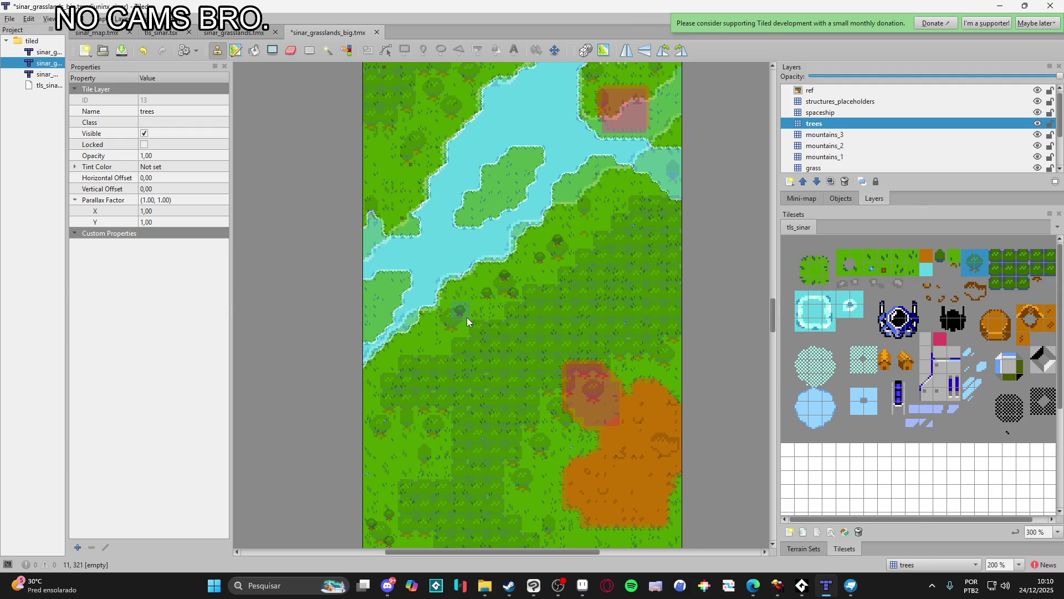
pyautogui.click(443, 335)
# - Briefly switch to another running application from the taskbar and return to Tiled
pyautogui.scroll(3, 443, 334)
pyautogui.hscroll(1, 444, 334)
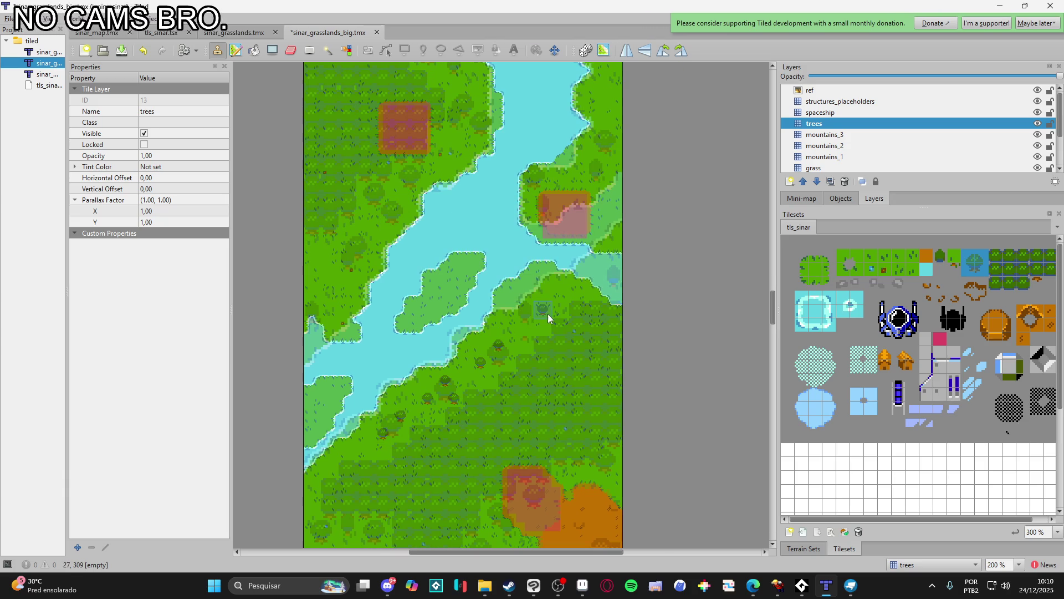
pyautogui.scroll(-6, 552, 311)
pyautogui.scroll(-5, 482, 315)
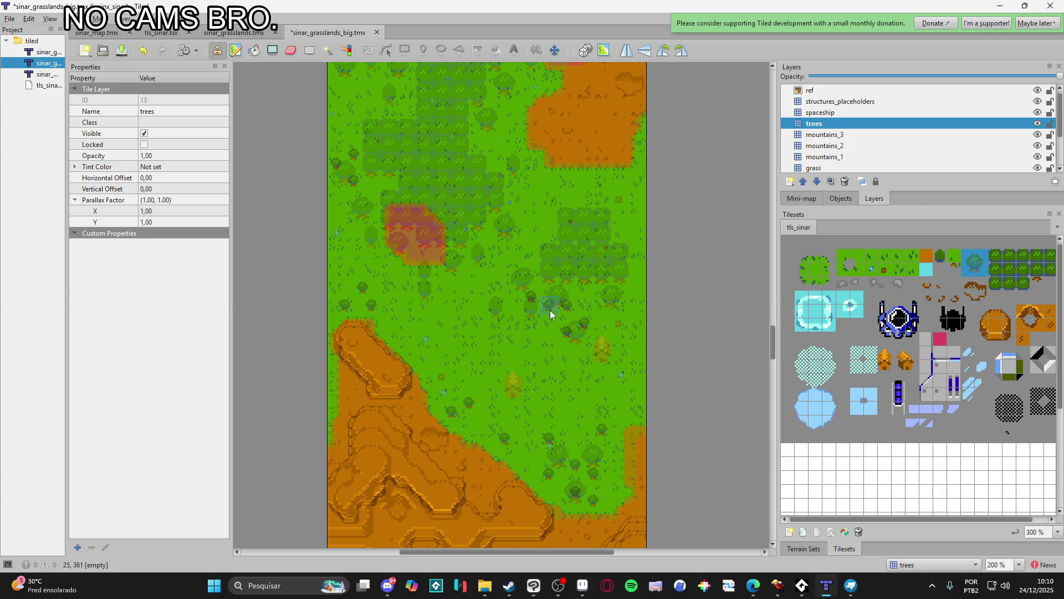
pyautogui.click(780, 594)
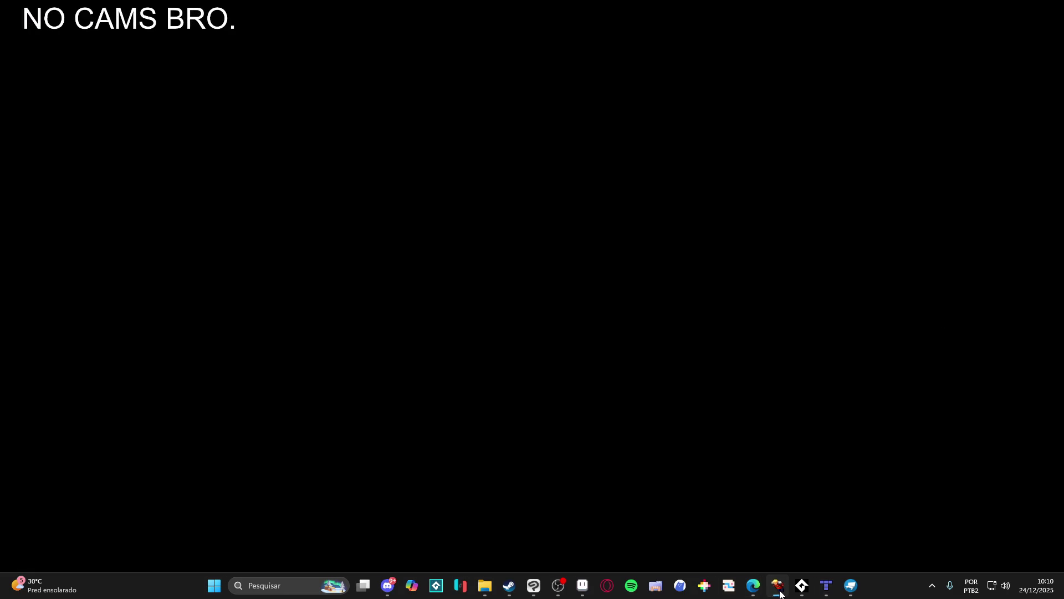
pyautogui.click(780, 594)
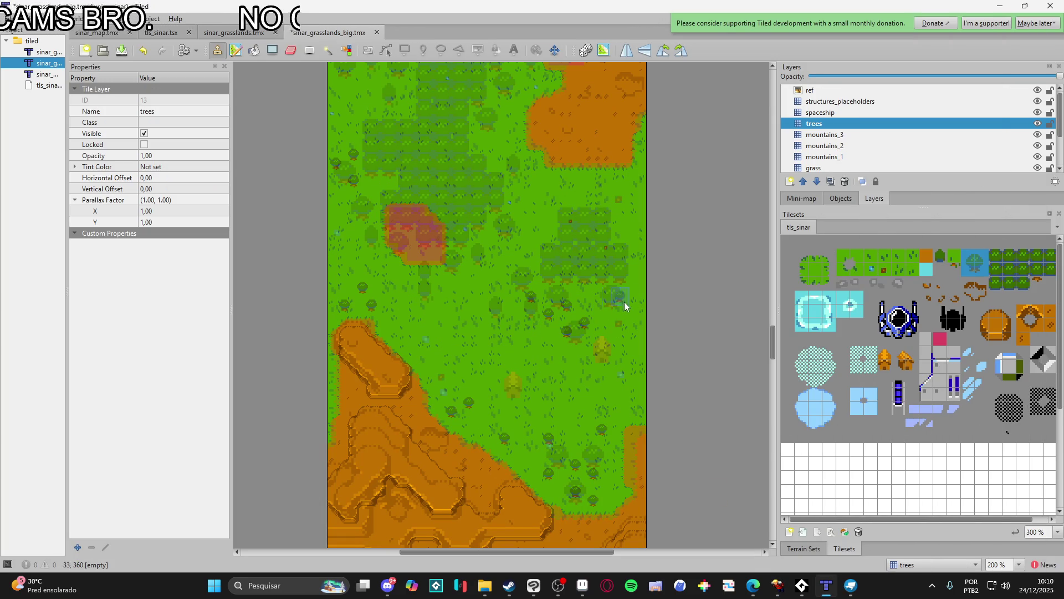
# - Stamp one tree in the grassland and another beside the dirt area
pyautogui.scroll(3, 442, 309)
pyautogui.scroll(3, 384, 306)
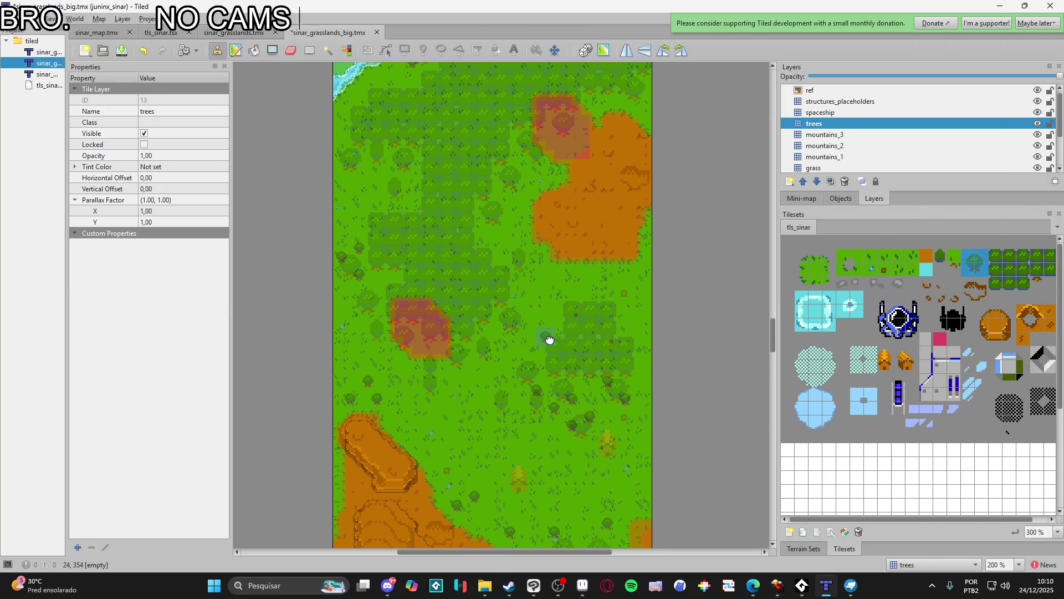
pyautogui.click(594, 365)
pyautogui.scroll(-2, 578, 361)
pyautogui.hscroll(-2, 501, 277)
pyautogui.scroll(1, 495, 286)
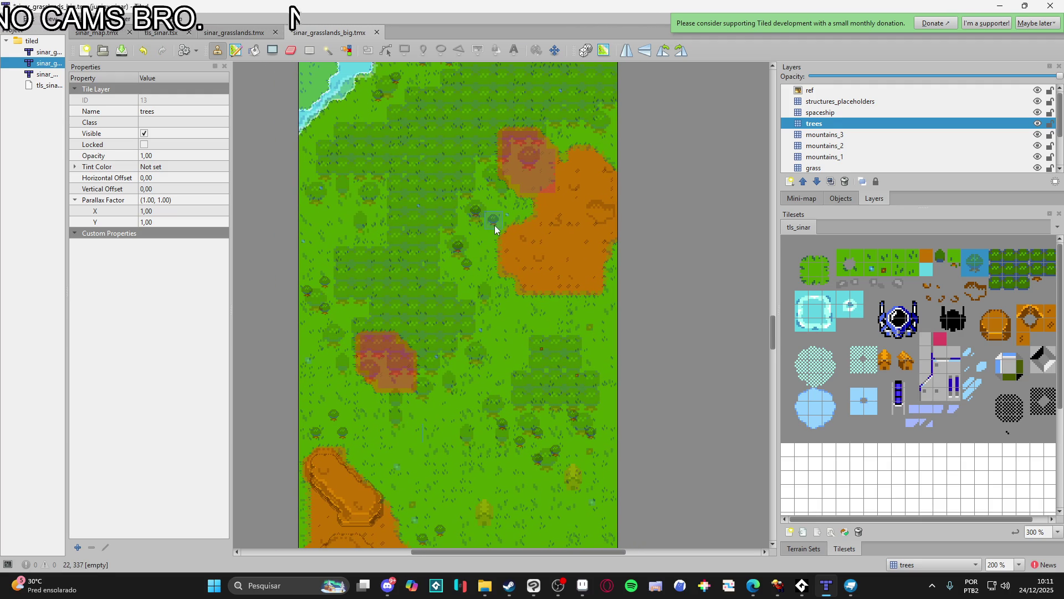
pyautogui.click(497, 226)
pyautogui.scroll(1, 480, 257)
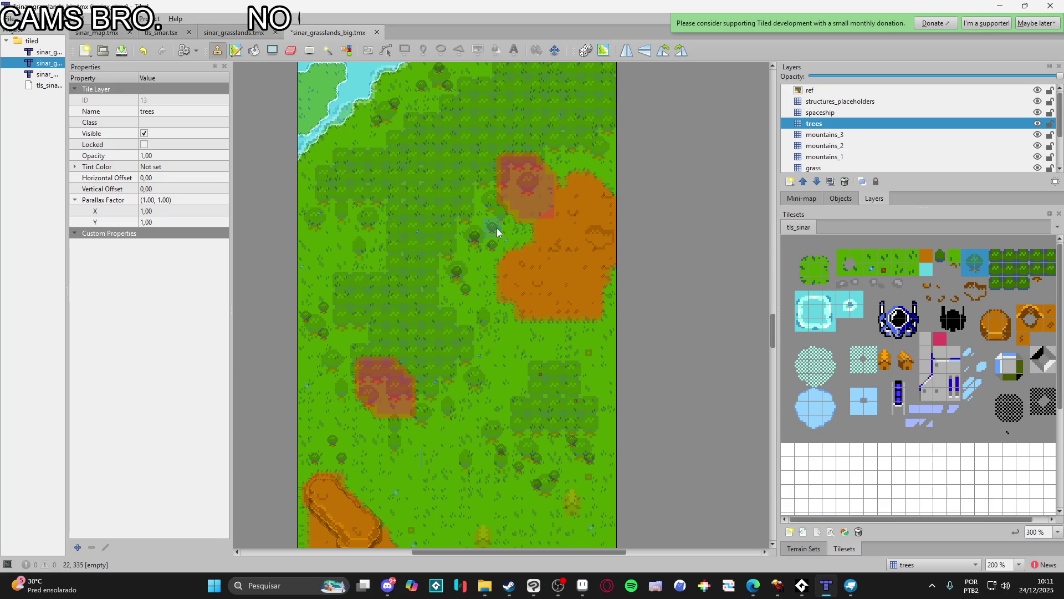
pyautogui.hscroll(-2, 411, 248)
pyautogui.scroll(1, 411, 248)
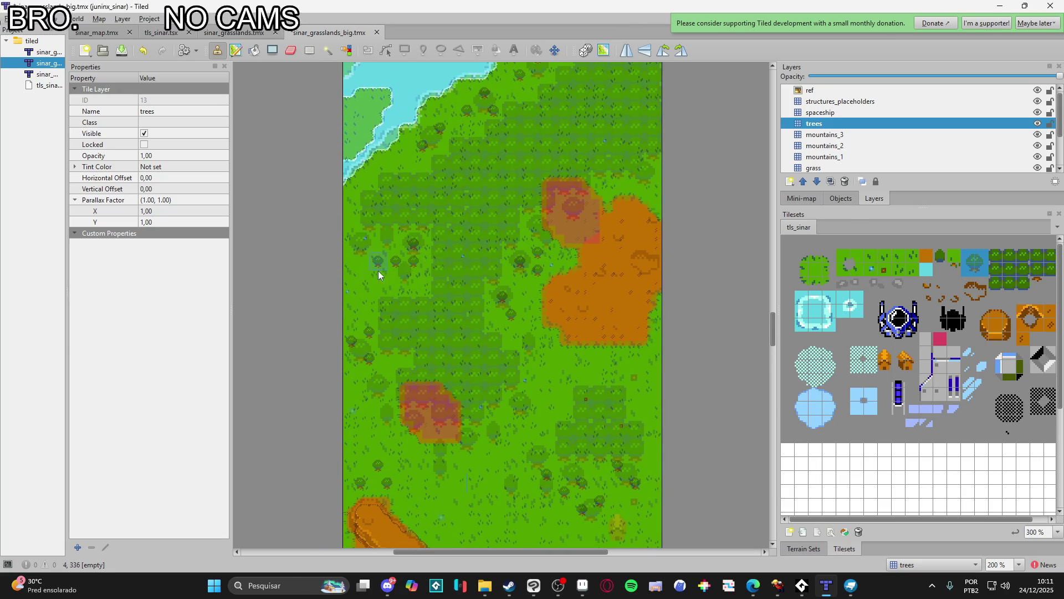
pyautogui.scroll(-3, 478, 372)
pyautogui.hscroll(-1, 477, 372)
pyautogui.scroll(-1, 478, 372)
pyautogui.hscroll(1, 465, 302)
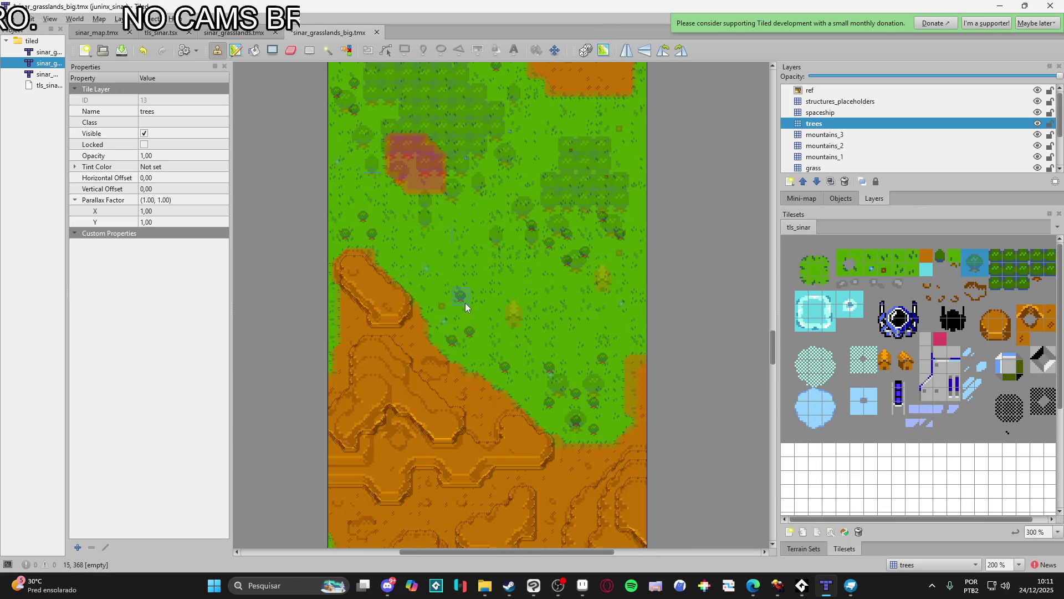
pyautogui.scroll(8, 465, 302)
pyautogui.scroll(3, 515, 400)
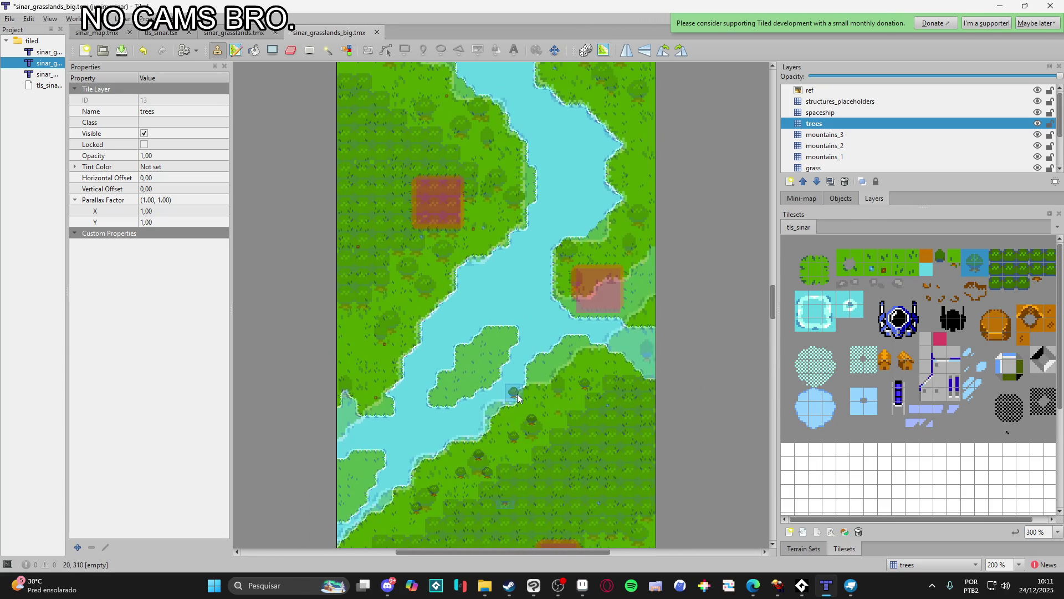
# - Stamp two trees along the river bank and one more on the grass west of the river
pyautogui.hscroll(-1, 516, 394)
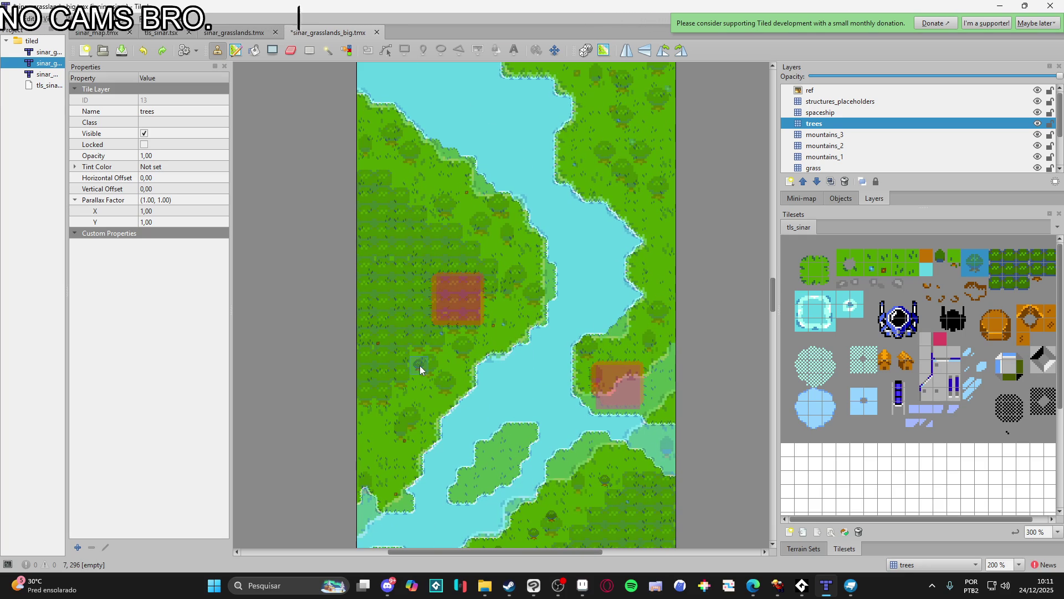
pyautogui.click(438, 382)
pyautogui.click(445, 382)
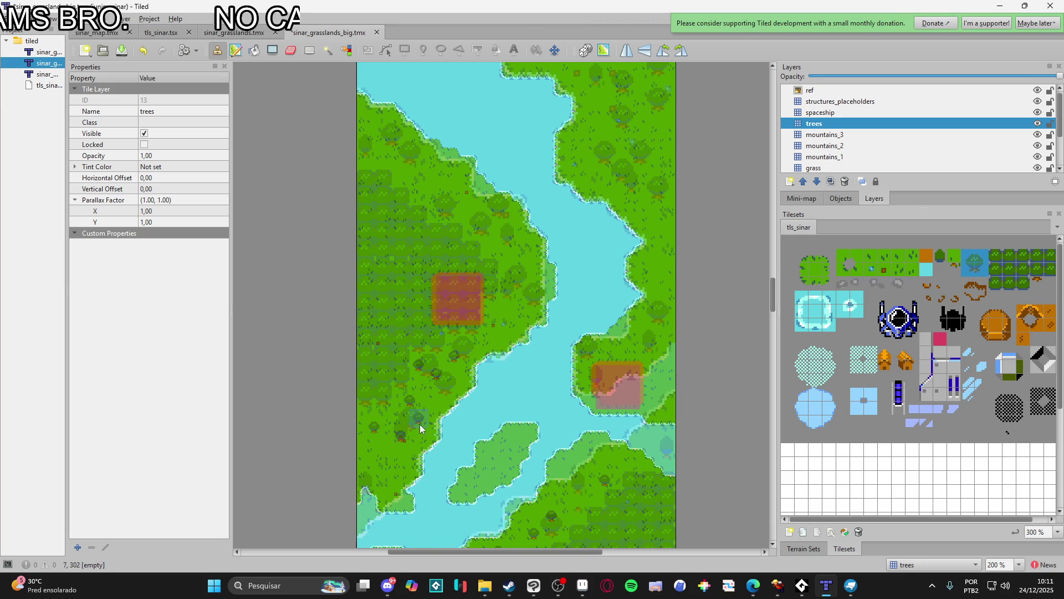
pyautogui.scroll(2, 453, 388)
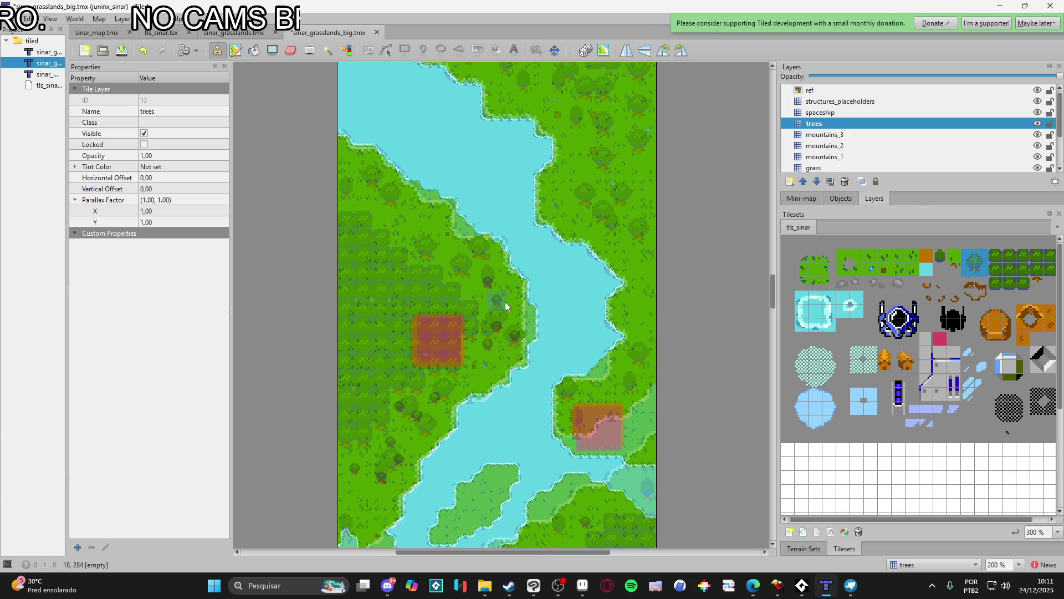
pyautogui.scroll(3, 507, 285)
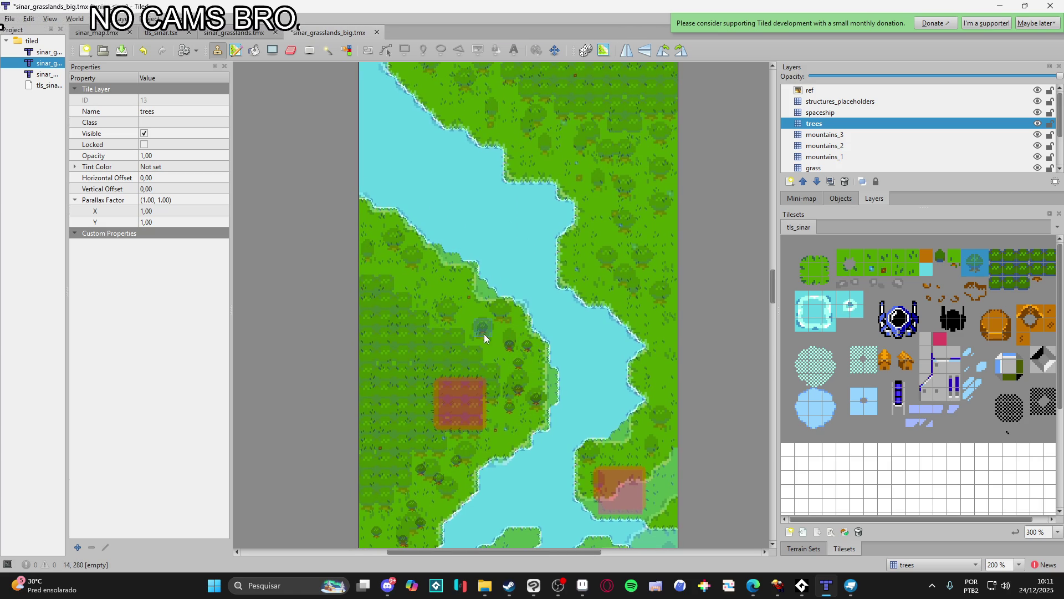
pyautogui.scroll(3, 503, 319)
pyautogui.hscroll(-3, 504, 320)
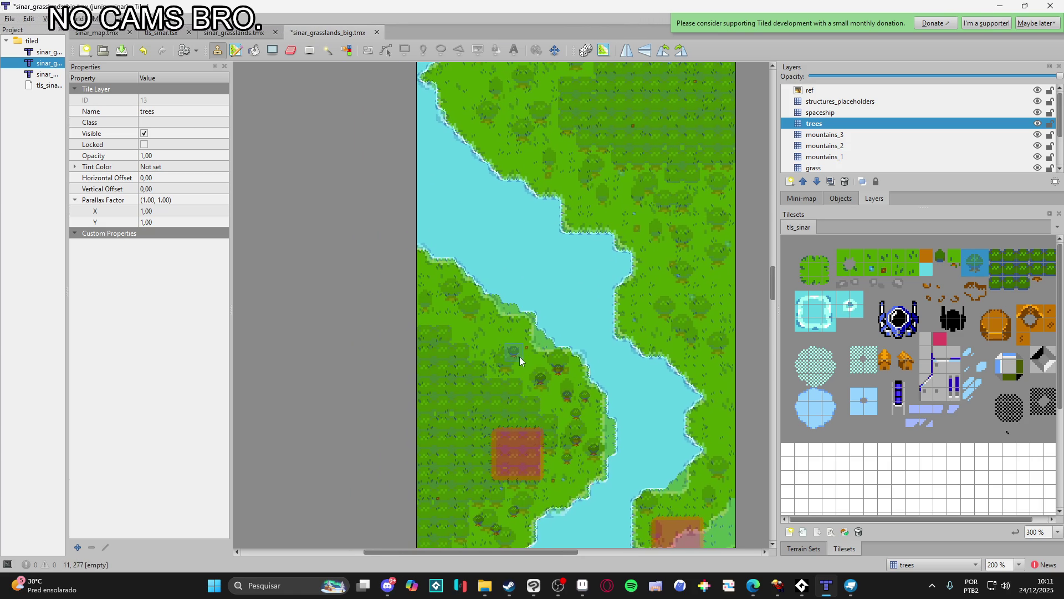
pyautogui.scroll(2, 507, 377)
pyautogui.hscroll(-1, 508, 376)
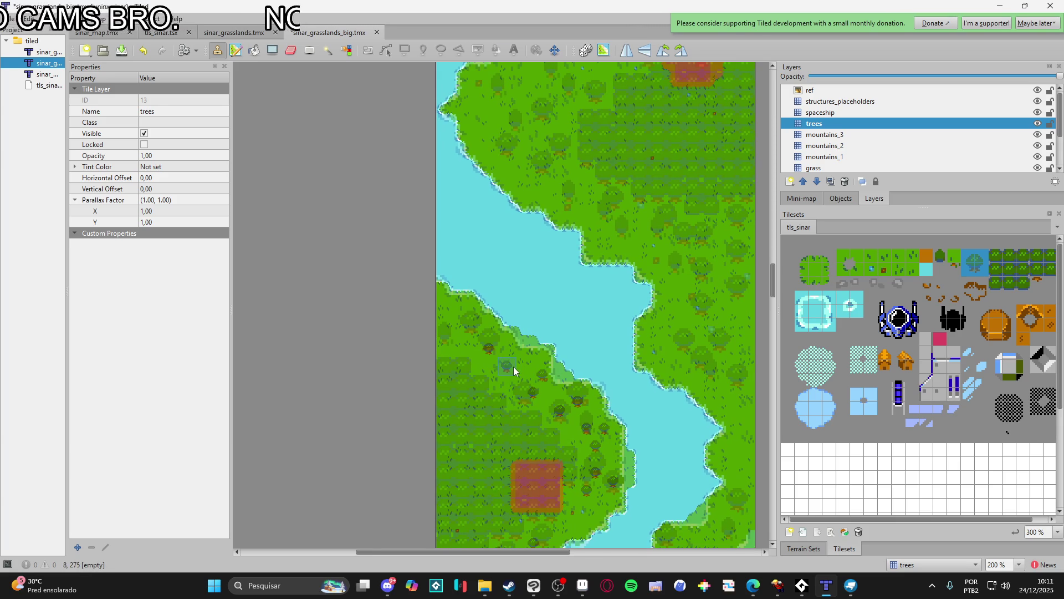
pyautogui.click(473, 320)
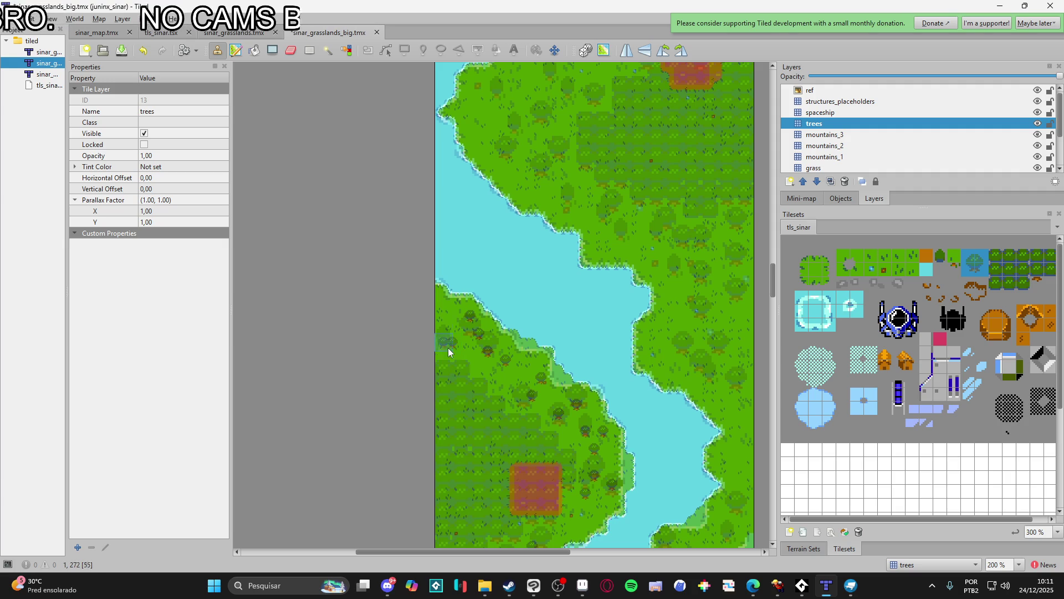
pyautogui.scroll(-3, 448, 319)
pyautogui.hscroll(3, 448, 319)
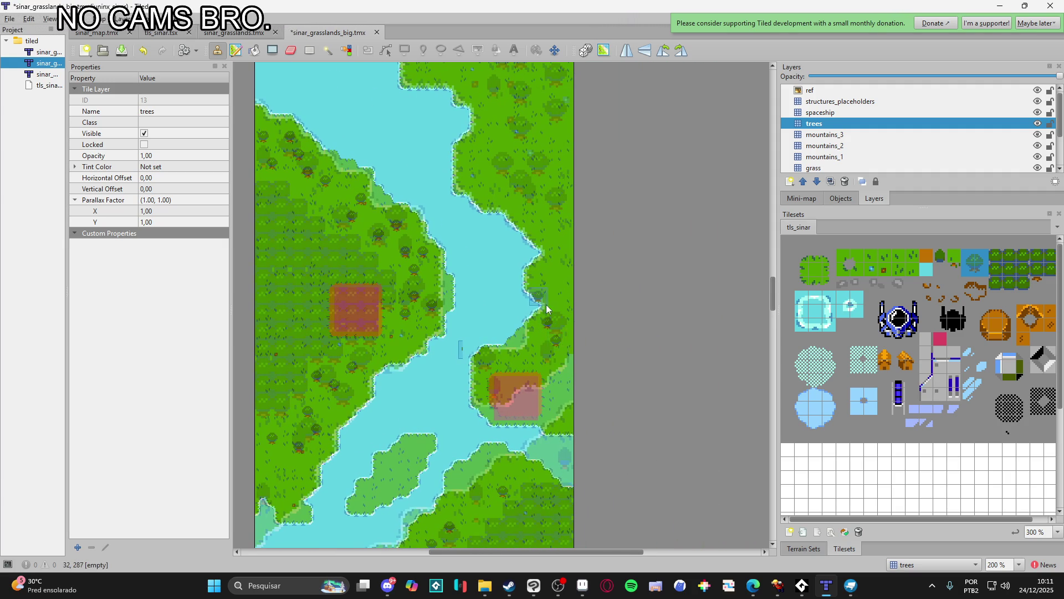
# - Stamp a pair of trees on the grassland and one near the river's edge
pyautogui.scroll(1, 547, 283)
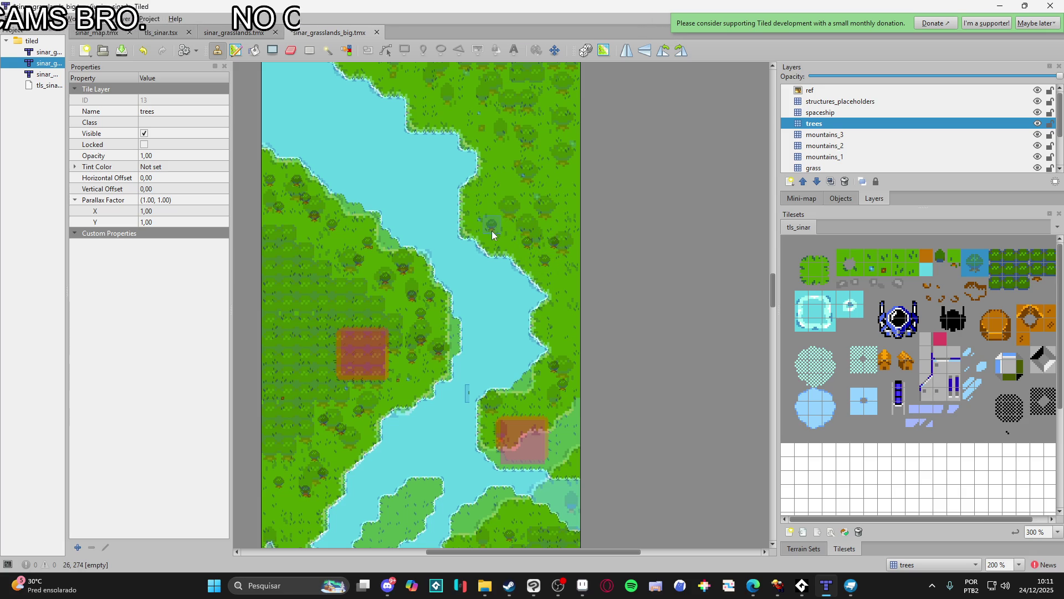
pyautogui.scroll(2, 515, 233)
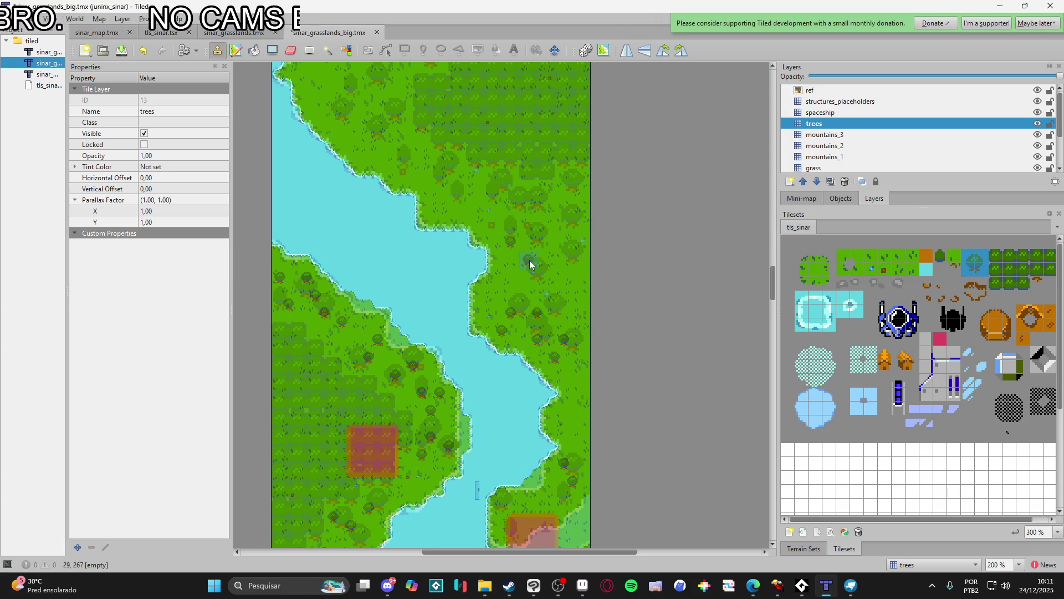
pyautogui.scroll(1, 525, 250)
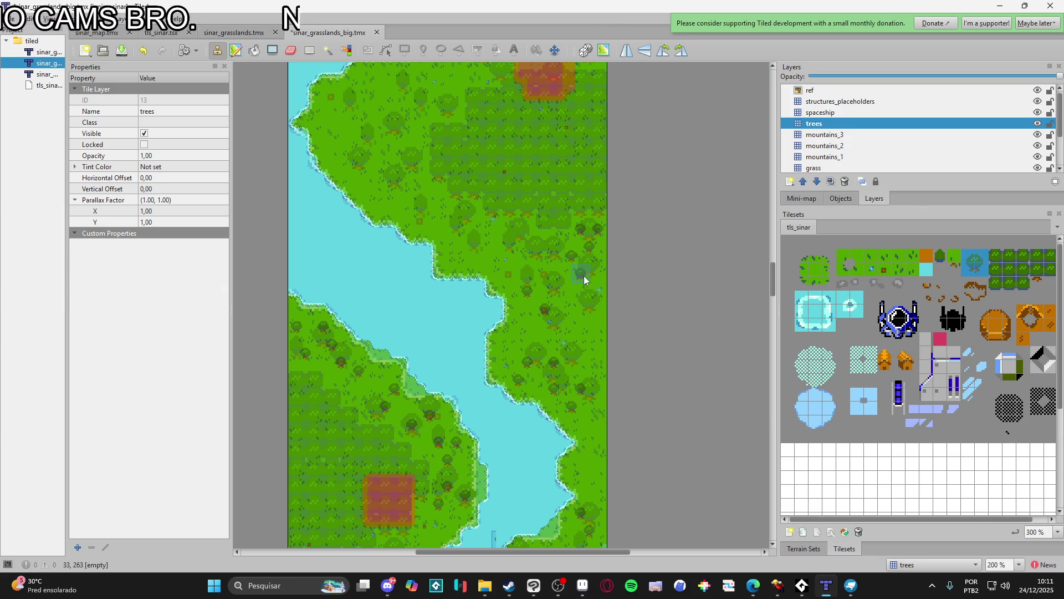
pyautogui.scroll(1, 579, 303)
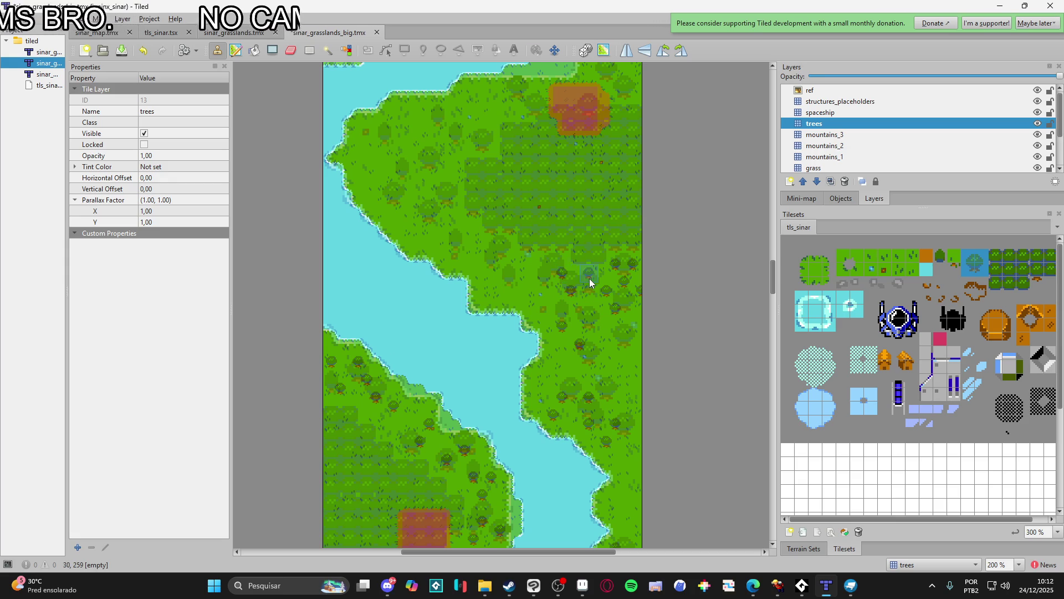
pyautogui.click(535, 271)
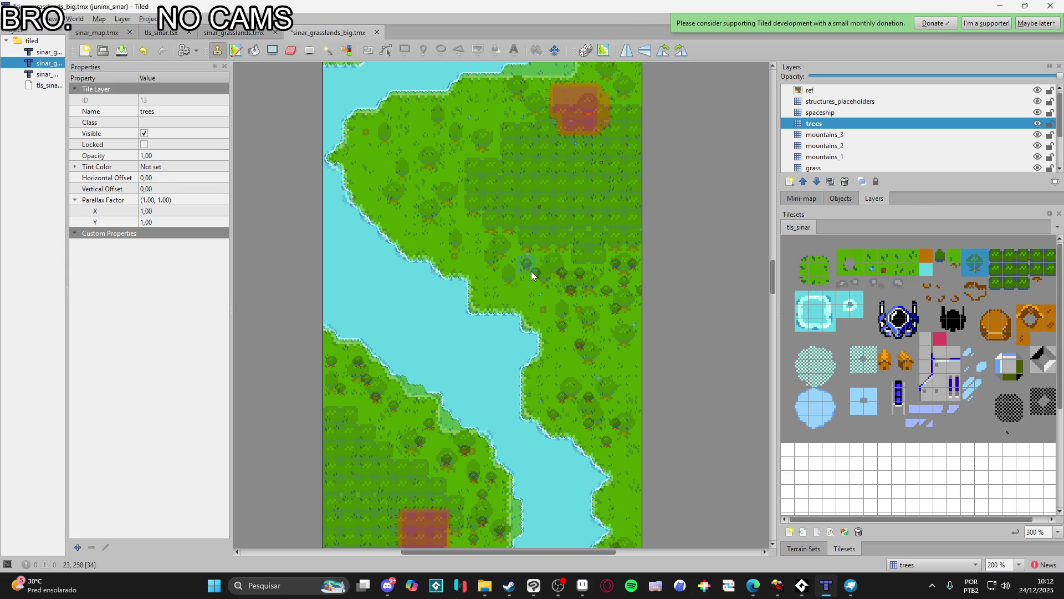
pyautogui.click(540, 277)
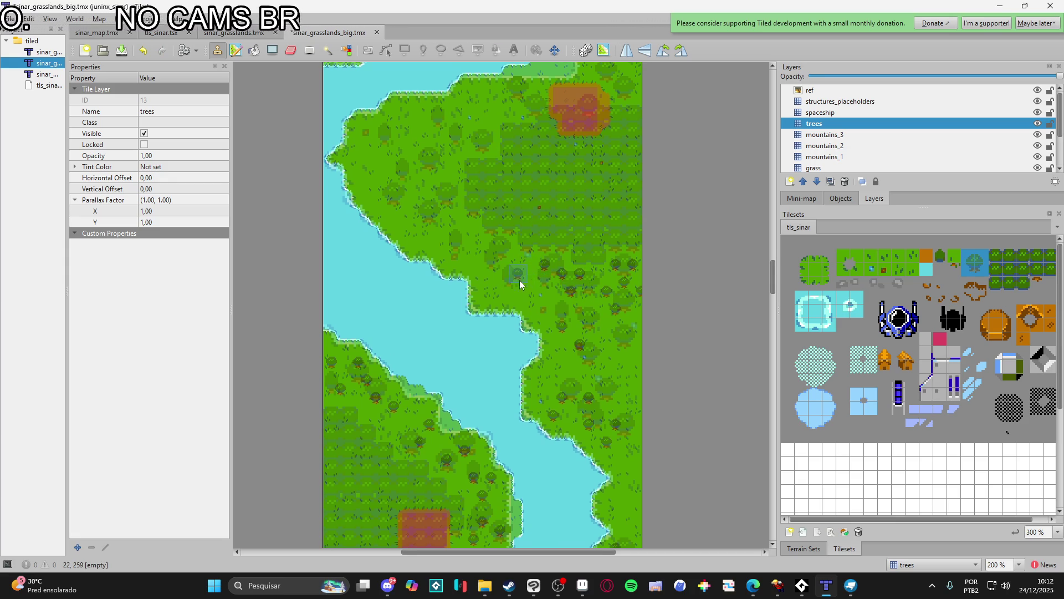
pyautogui.scroll(1, 520, 279)
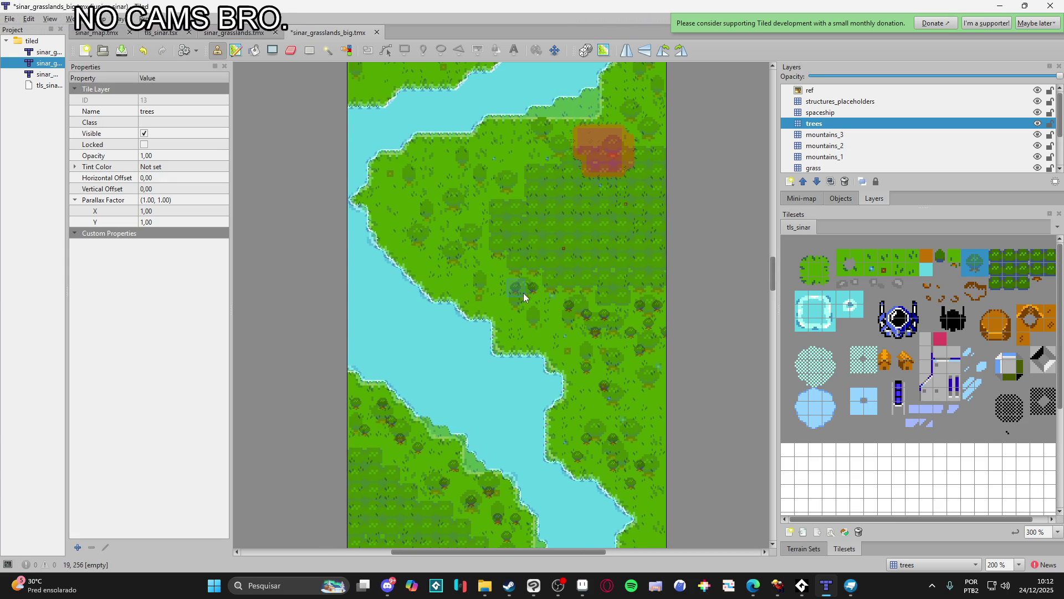
pyautogui.scroll(1, 482, 297)
pyautogui.hscroll(-1, 482, 296)
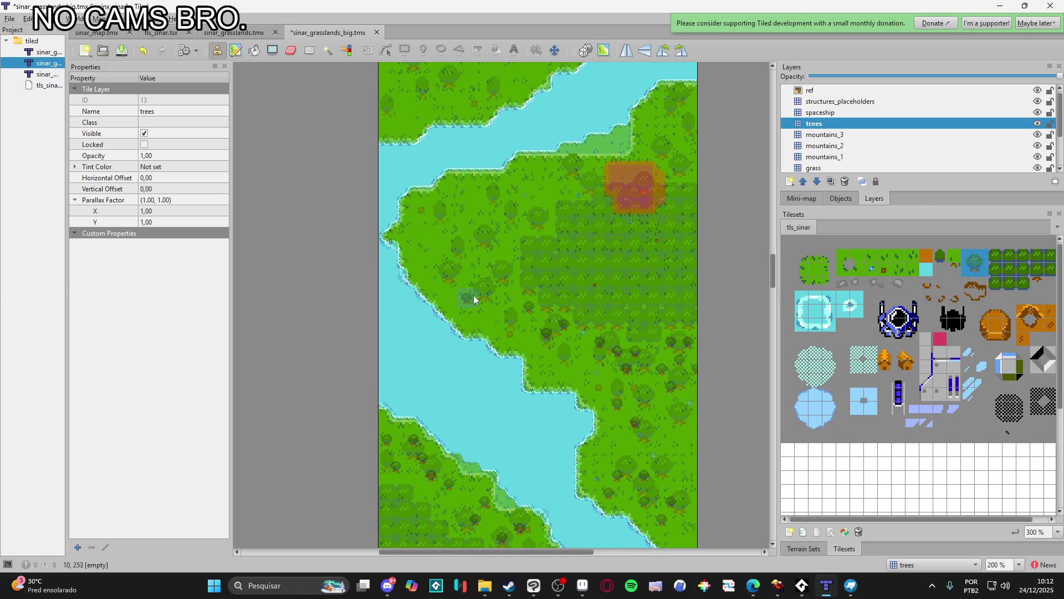
pyautogui.click(511, 269)
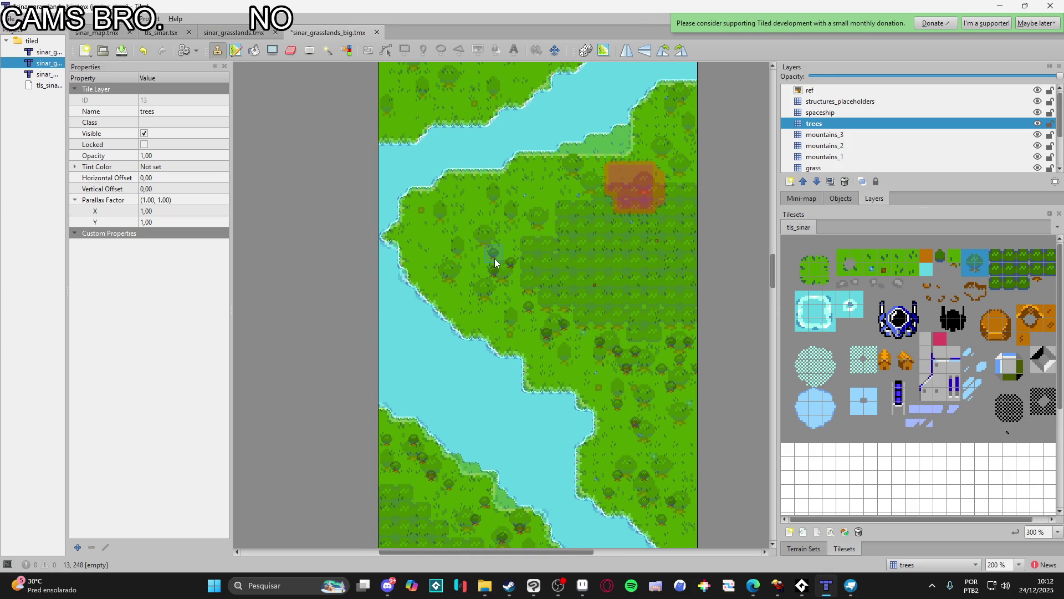
# - Add one more tree among the grassland trees, then bring the browser up full screen
pyautogui.scroll(1, 509, 299)
pyautogui.hscroll(-1, 509, 299)
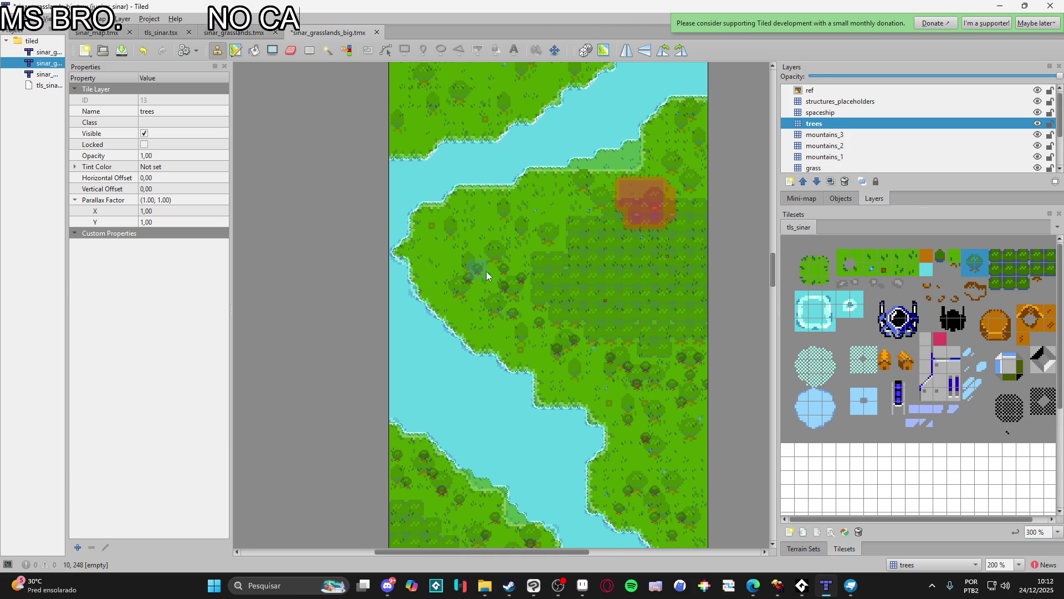
pyautogui.scroll(1, 481, 275)
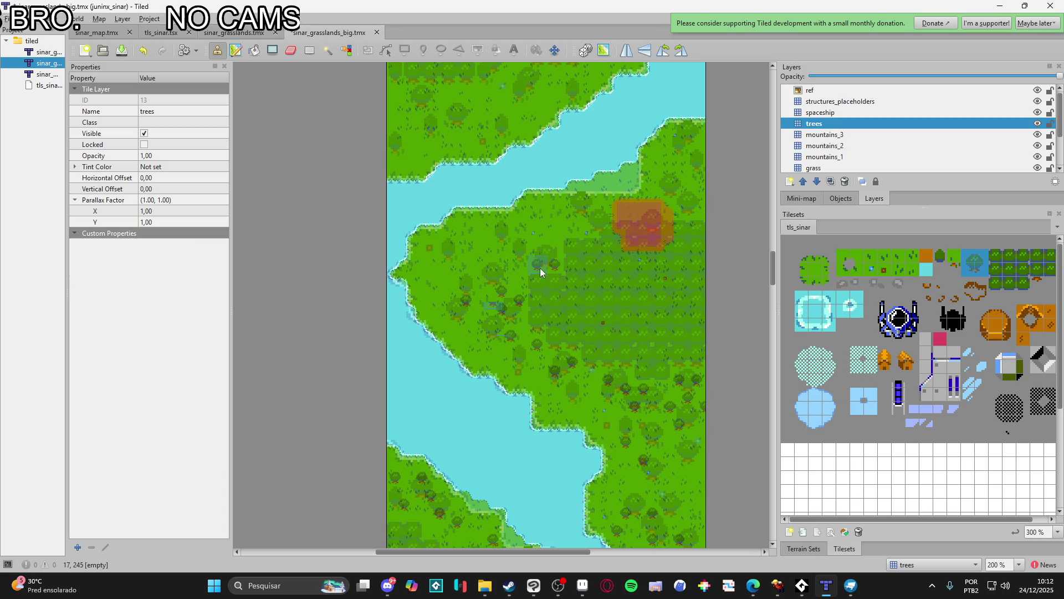
pyautogui.click(520, 268)
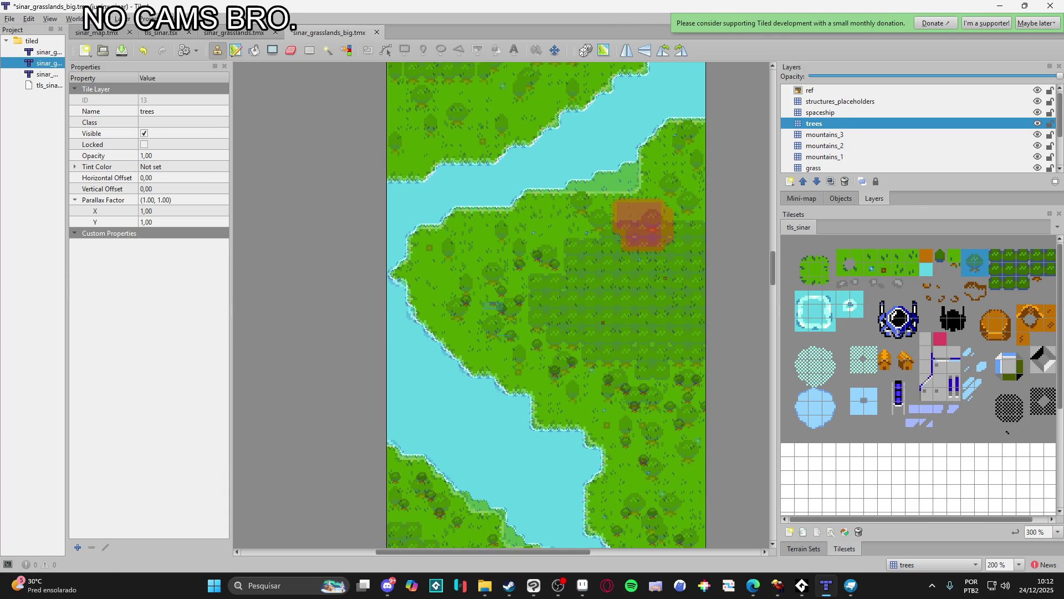
pyautogui.hotkey('alt', 'Tab')
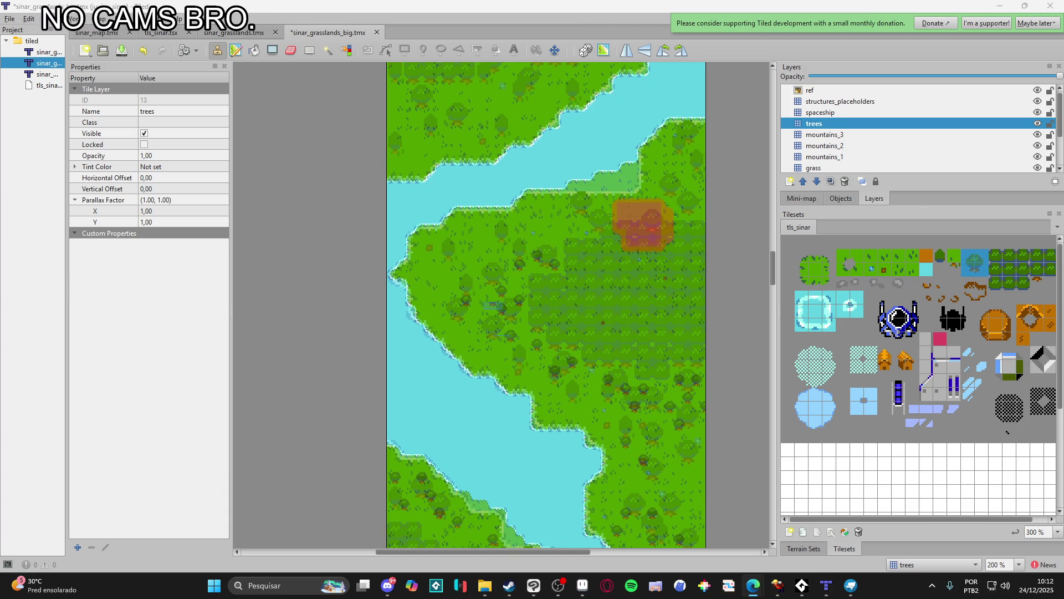
pyautogui.press('super+Up')
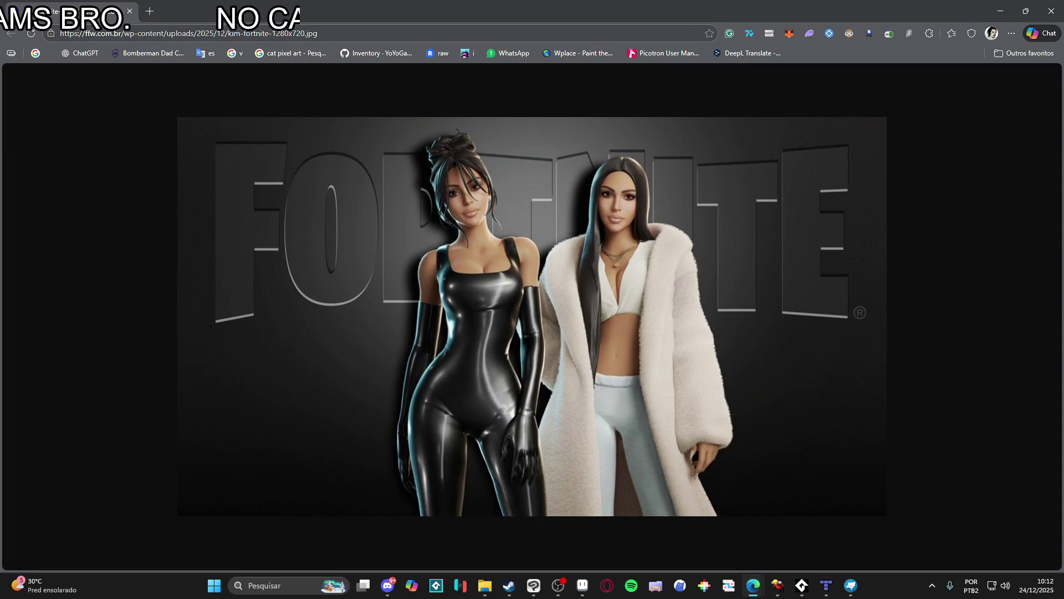
# - Open the copied Instagram post in a new tab and flip through its image carousel
pyautogui.hotkey('ctrl', 't')
pyautogui.write('https://www.instagram.com/p/DSZ7Dj7DiCS/')
pyautogui.press('Return')
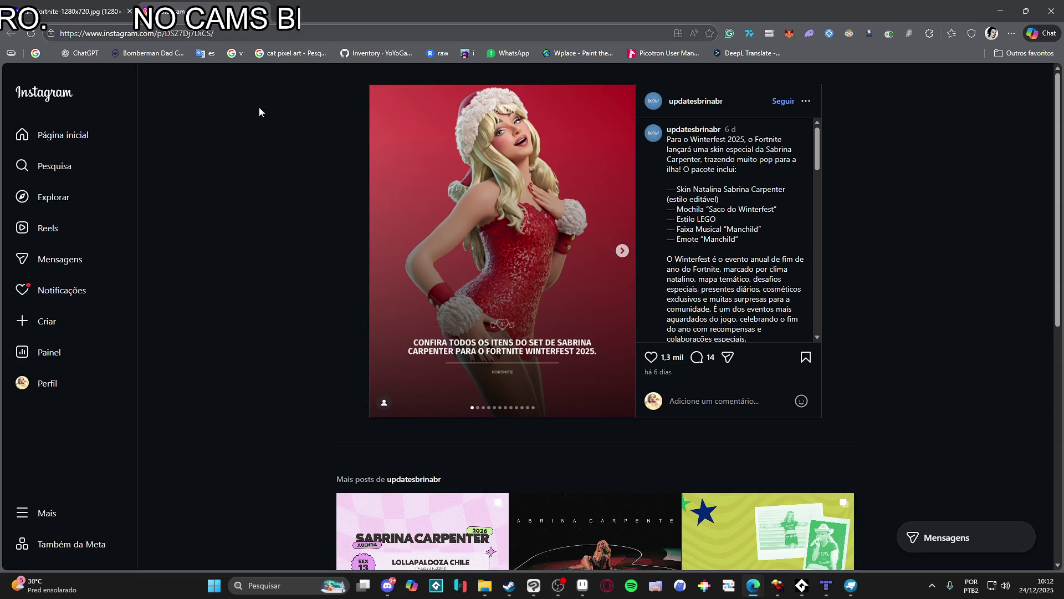
pyautogui.click(623, 254)
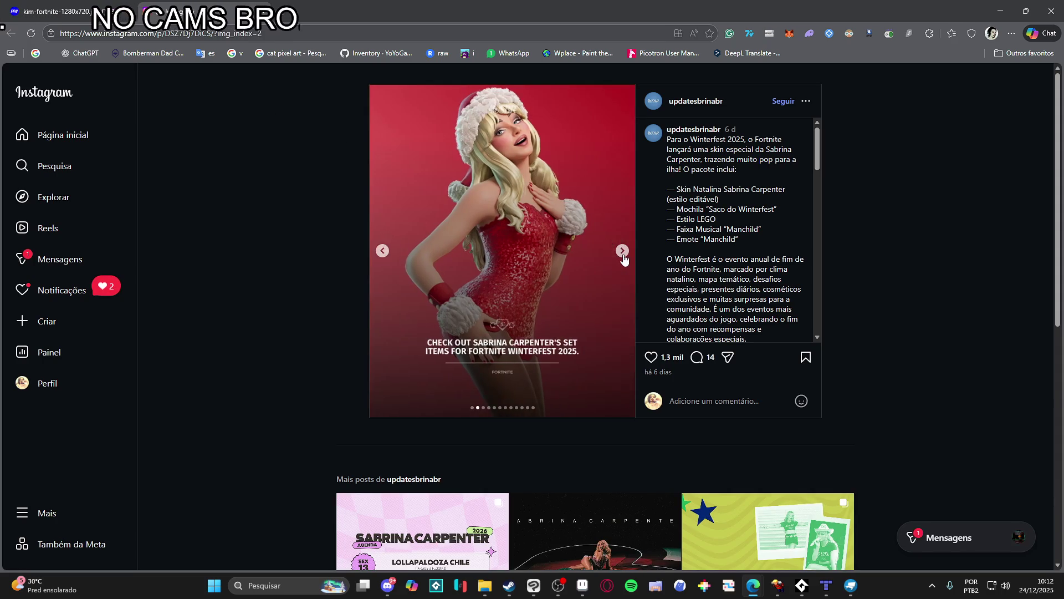
pyautogui.click(623, 254)
pyautogui.click(622, 253)
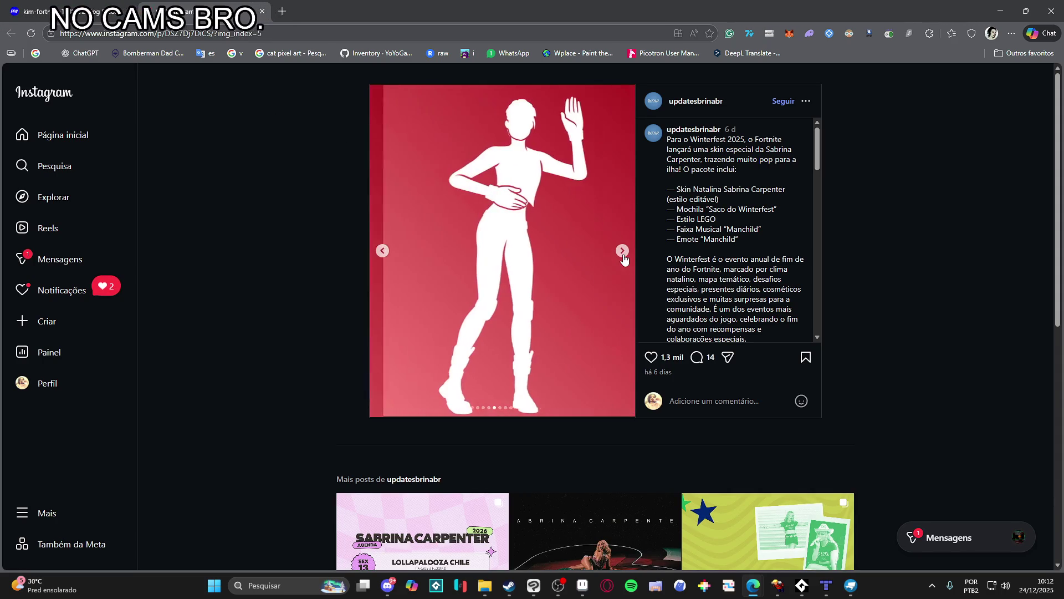
pyautogui.click(382, 255)
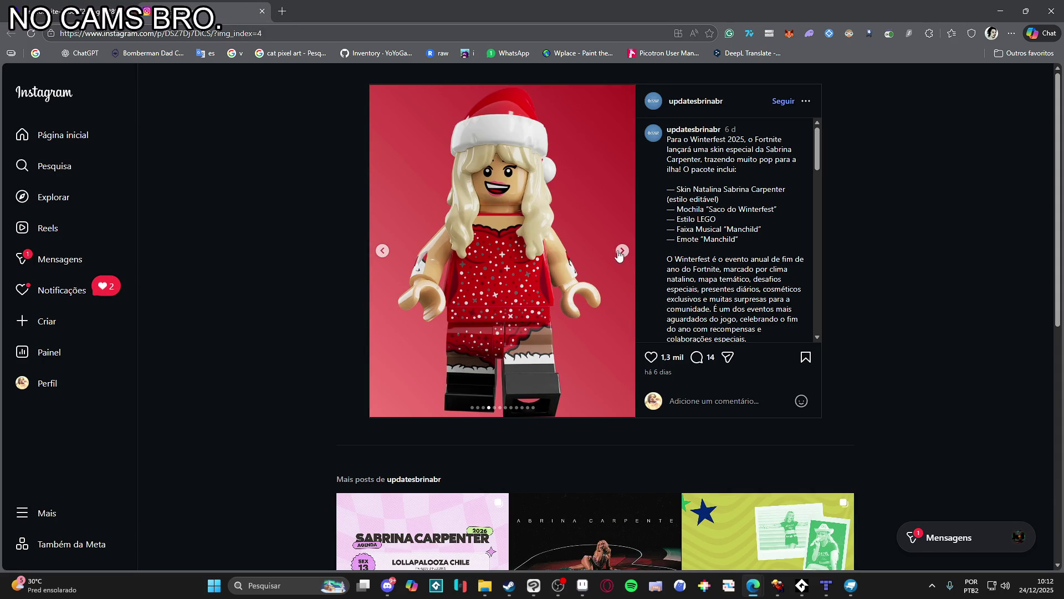
pyautogui.click(621, 252)
pyautogui.click(622, 252)
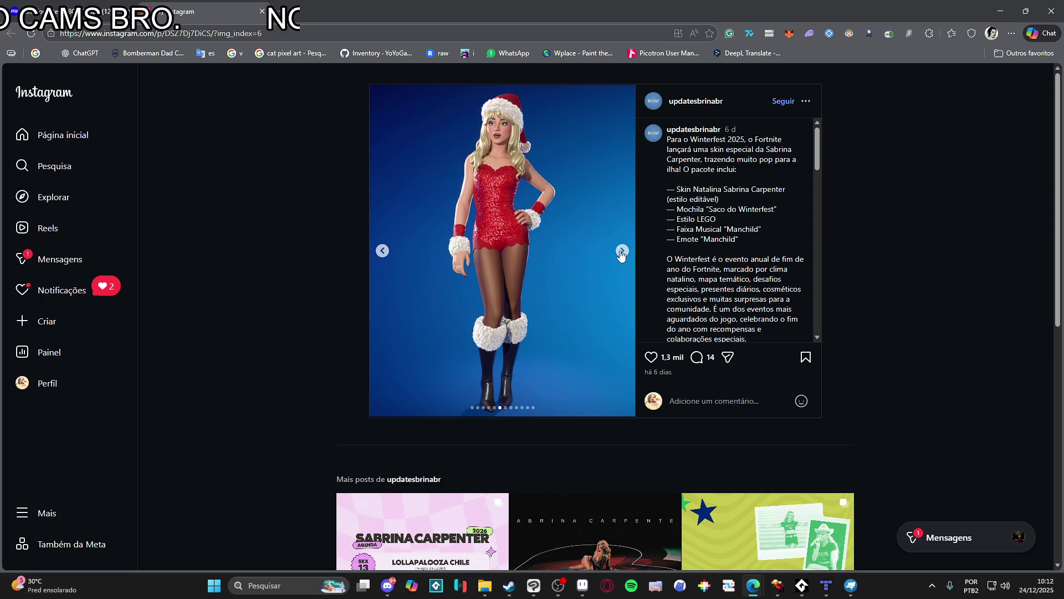
# - Switch between the Fortnite and Instagram tabs, view more images, then close the tab and Edge
pyautogui.click(95, 4)
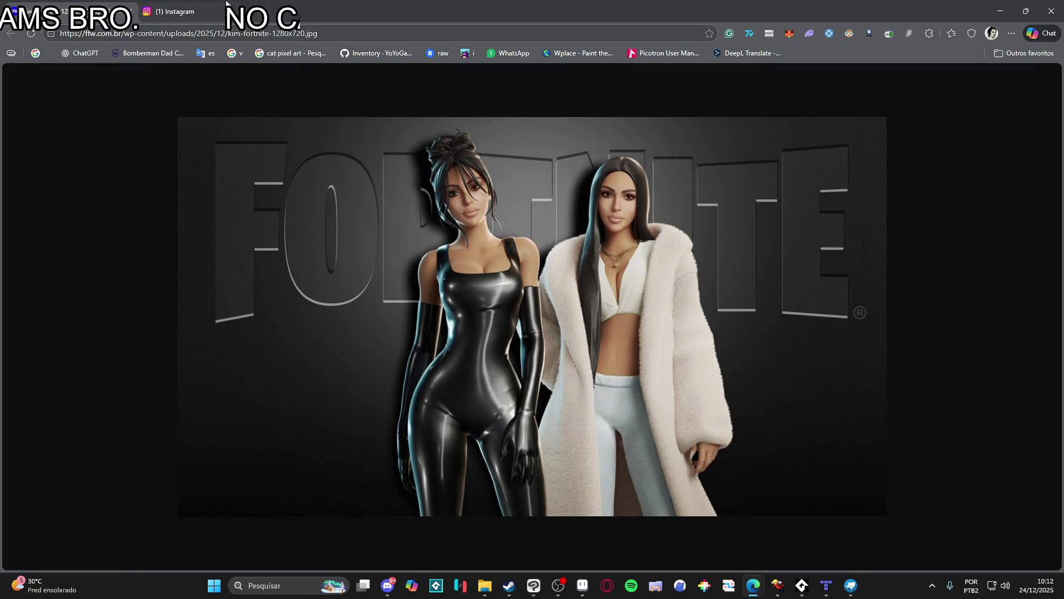
pyautogui.click(197, 6)
pyautogui.hotkey('ctrl', 'Tab')
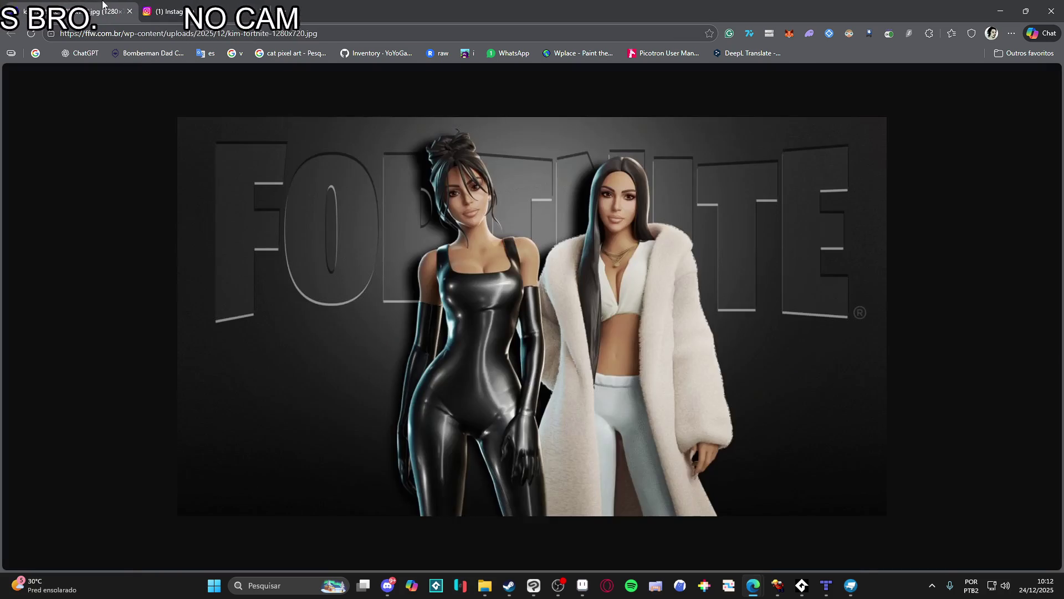
pyautogui.click(162, 6)
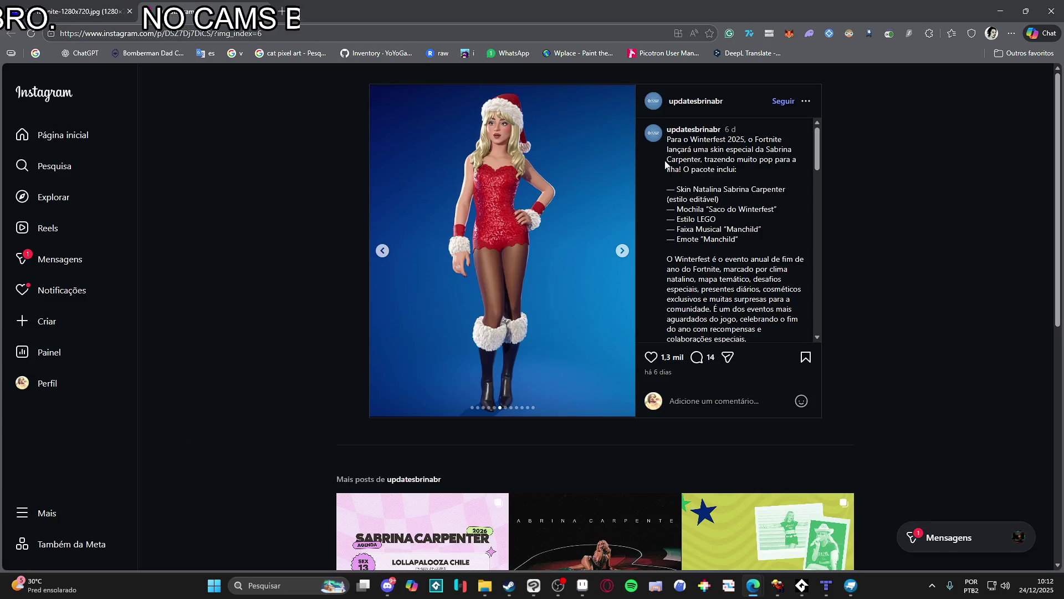
pyautogui.click(621, 252)
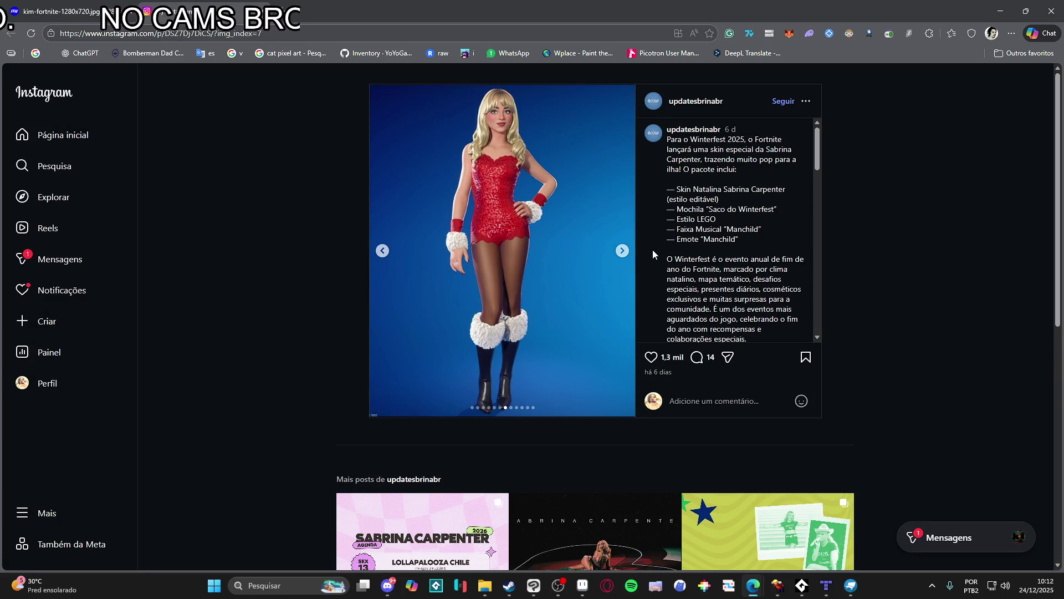
pyautogui.click(622, 250)
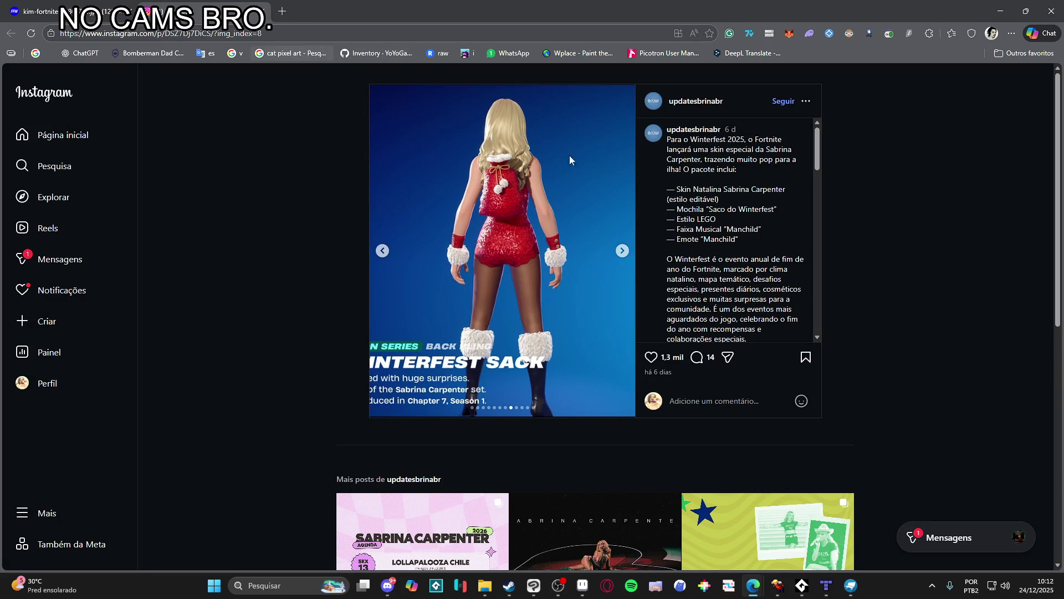
pyautogui.click(623, 253)
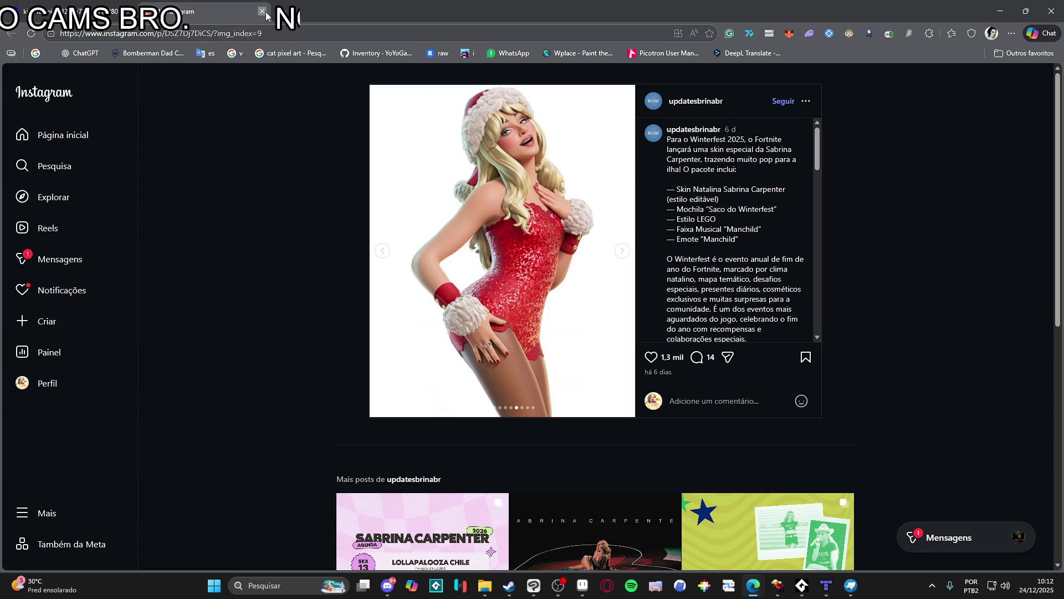
pyautogui.hotkey('ctrl', 'w')
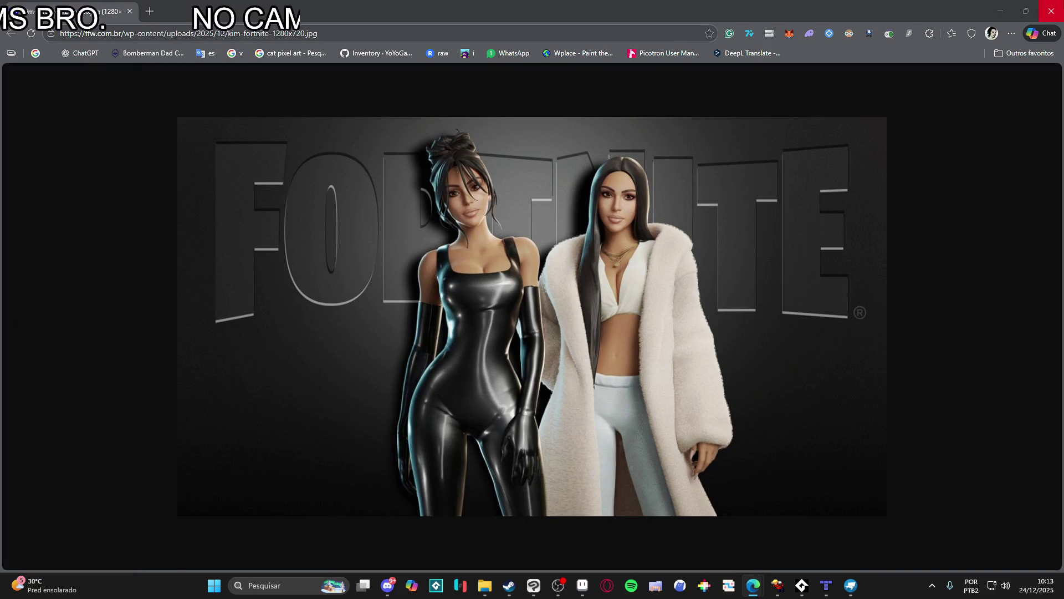
pyautogui.click(1051, 11)
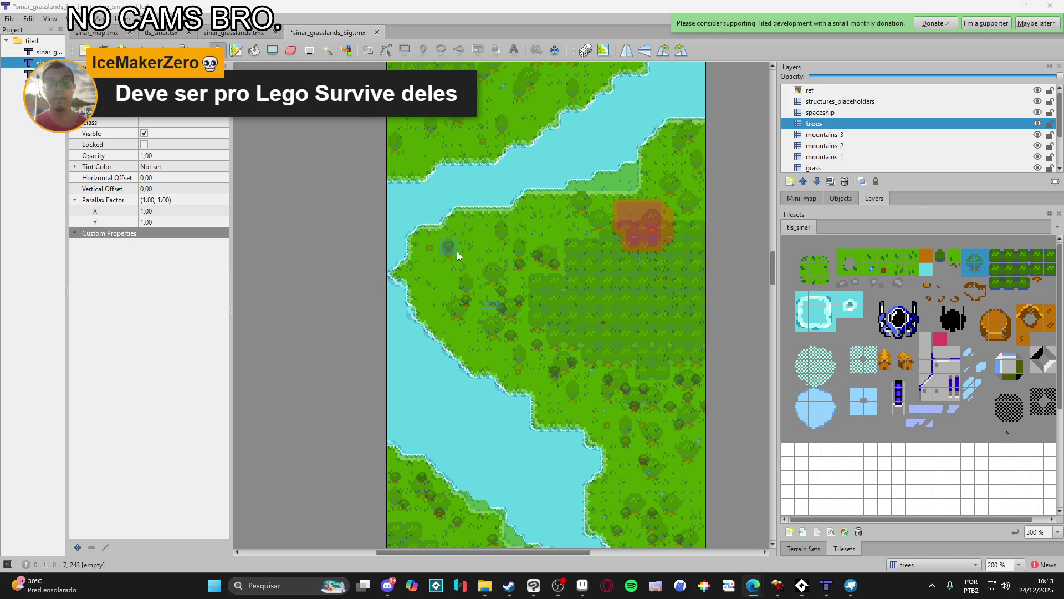
# - Stamp two trees on the grassland, one by the river's right bank, and one on the left grassland
pyautogui.click(444, 259)
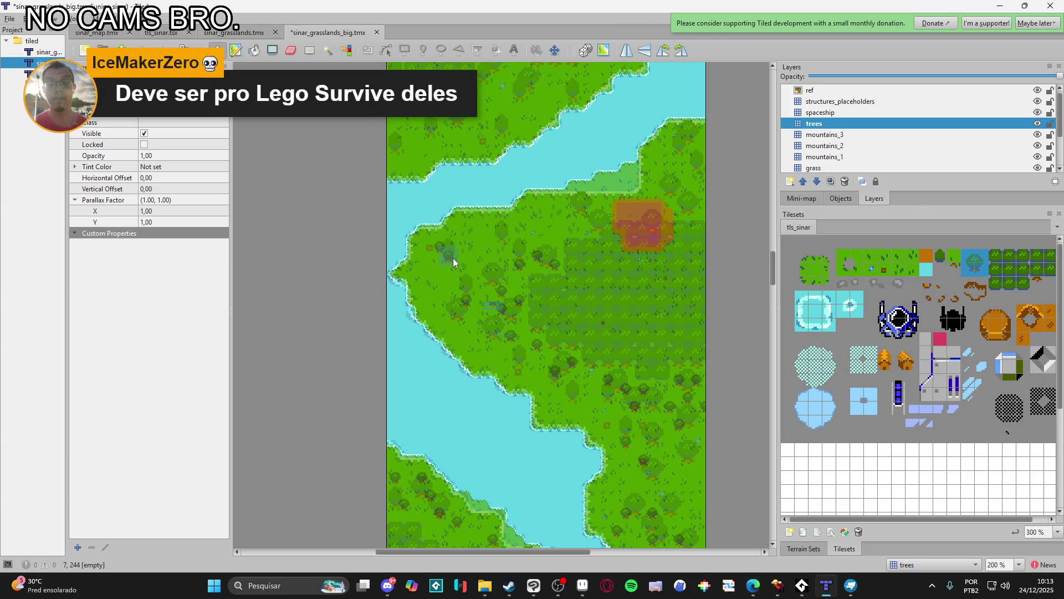
pyautogui.click(433, 282)
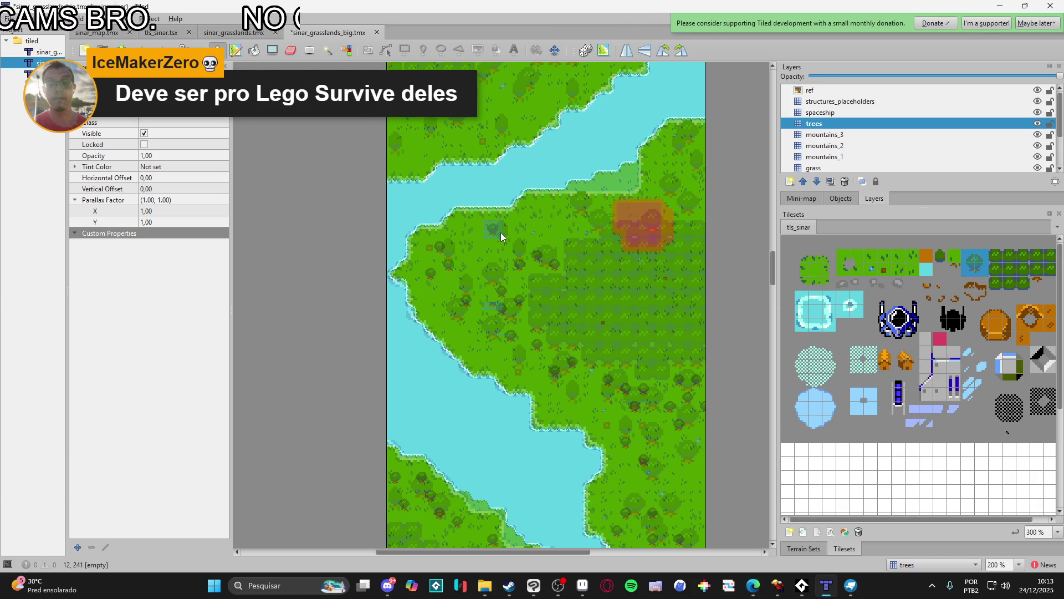
pyautogui.scroll(1, 556, 244)
pyautogui.hscroll(1, 556, 244)
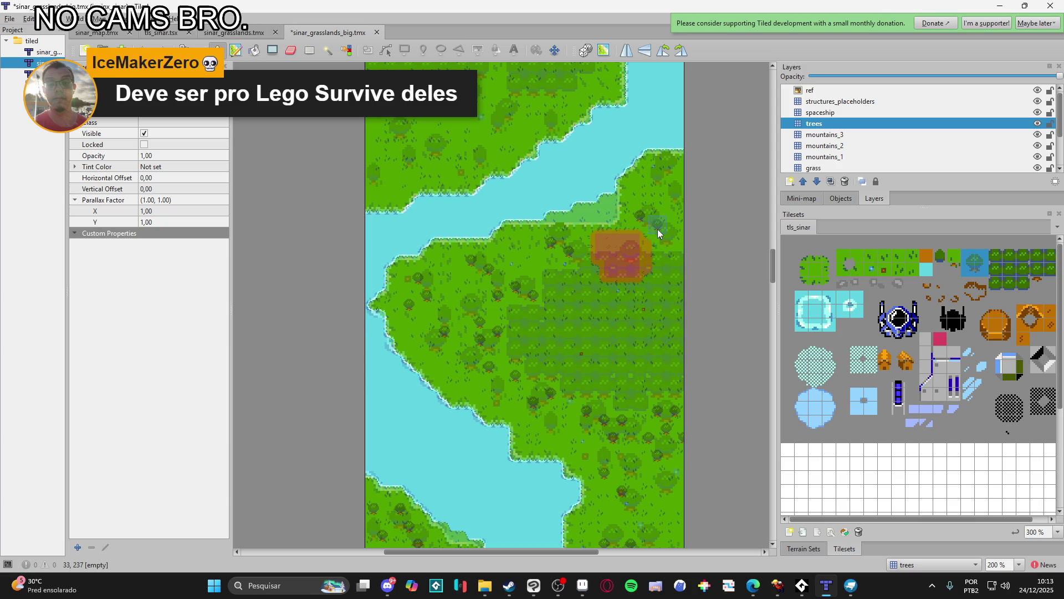
pyautogui.click(670, 170)
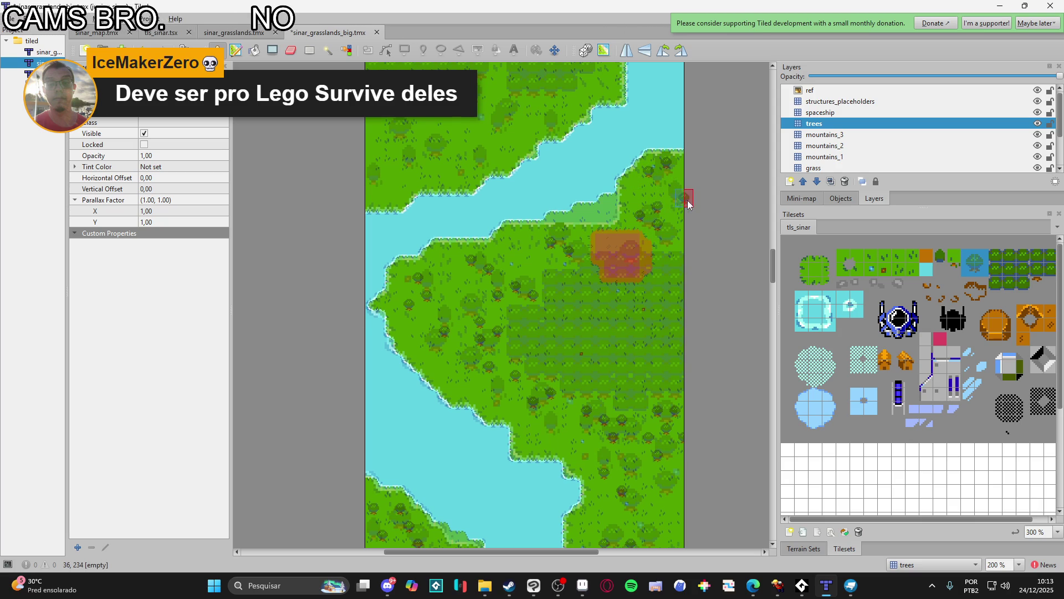
pyautogui.scroll(-5, 504, 266)
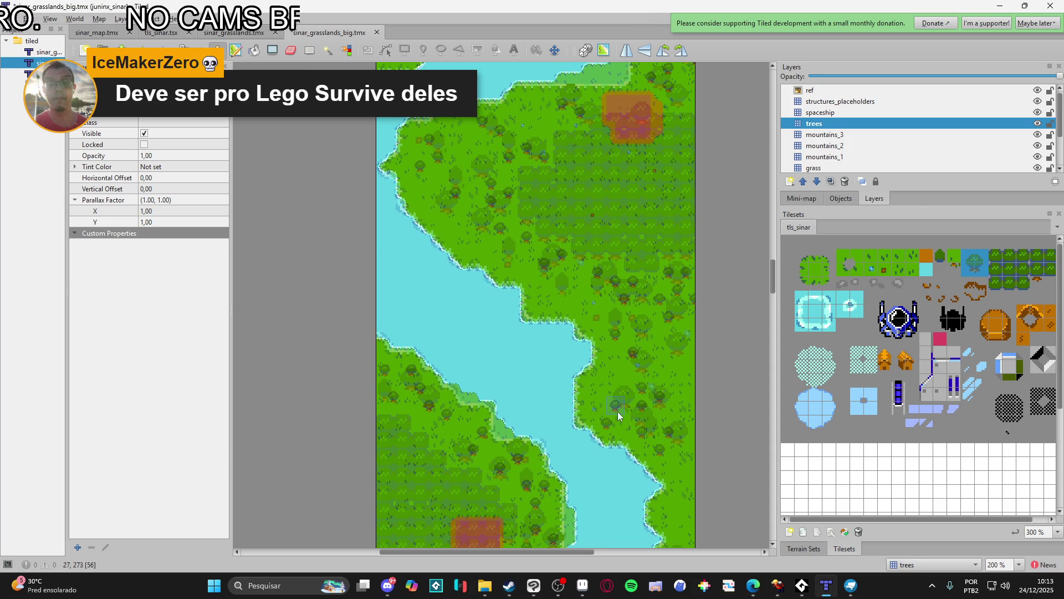
pyautogui.scroll(13, 638, 409)
pyautogui.hscroll(-3, 639, 409)
pyautogui.scroll(-2, 477, 367)
pyautogui.hscroll(1, 477, 366)
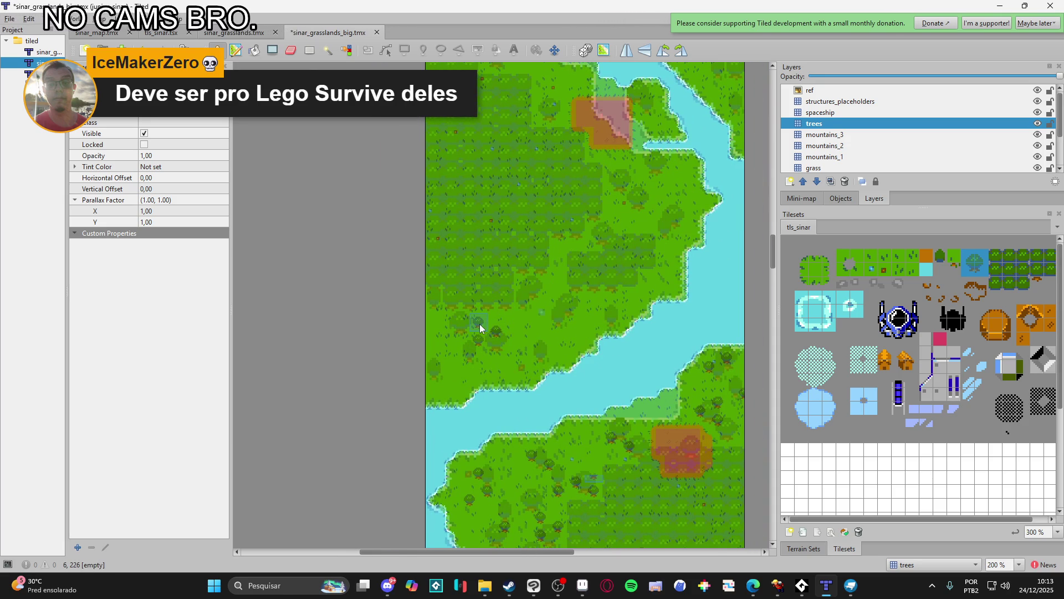
pyautogui.click(525, 319)
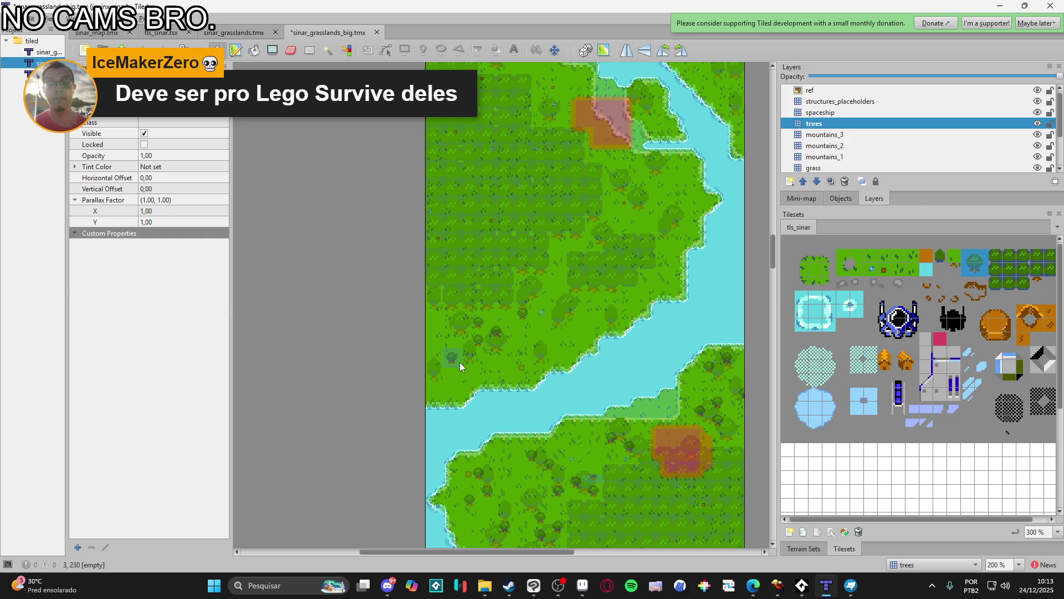
# - Add five more trees across the open grass and along the riverbank
pyautogui.scroll(3, 488, 355)
pyautogui.hscroll(2, 499, 366)
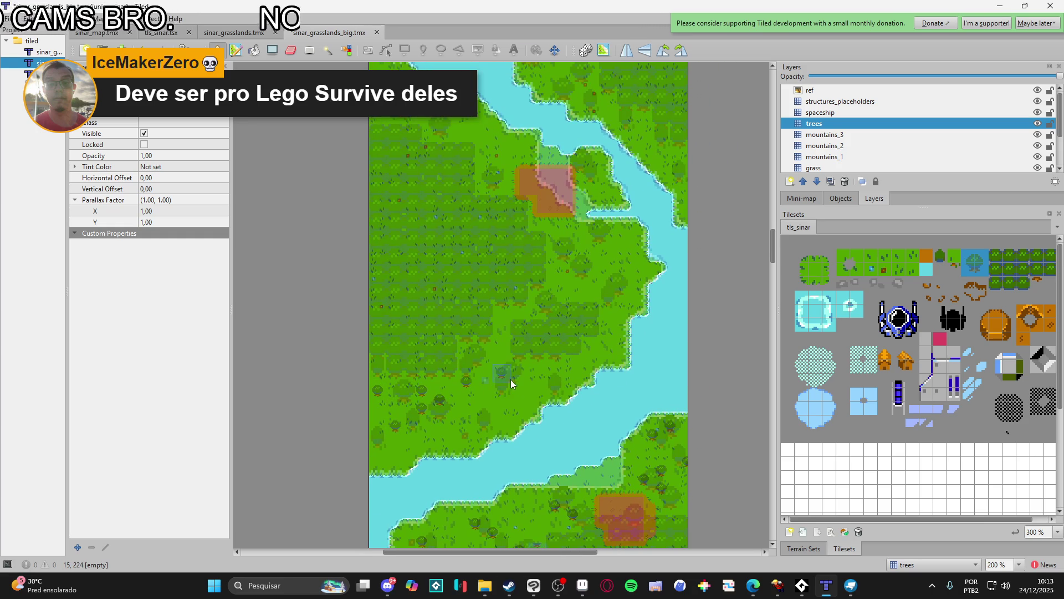
pyautogui.click(563, 289)
pyautogui.scroll(1, 585, 271)
pyautogui.hscroll(1, 585, 272)
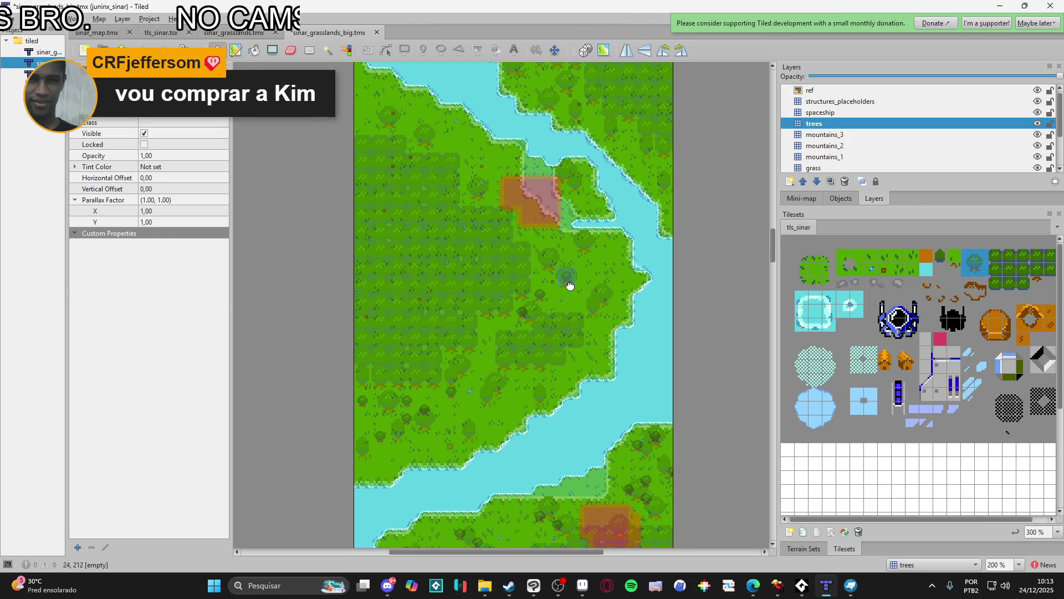
pyautogui.click(554, 264)
pyautogui.click(612, 300)
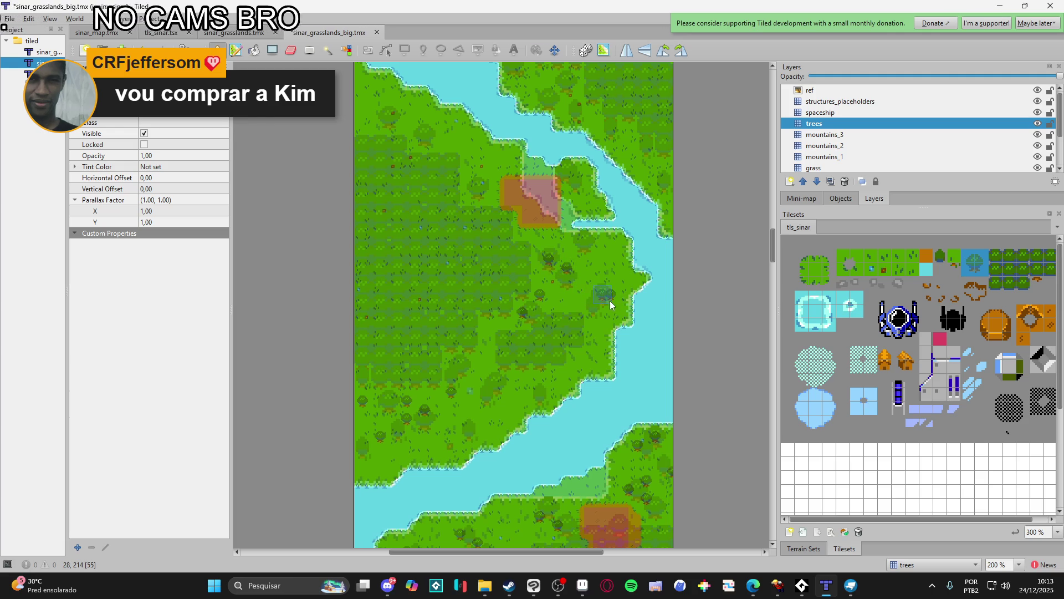
pyautogui.click(599, 310)
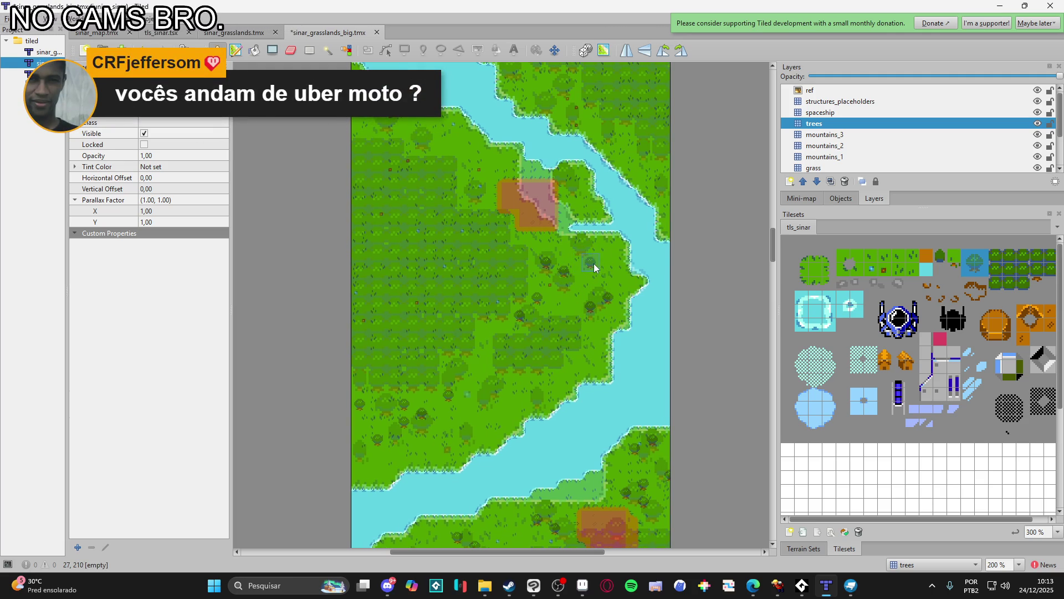
pyautogui.click(610, 256)
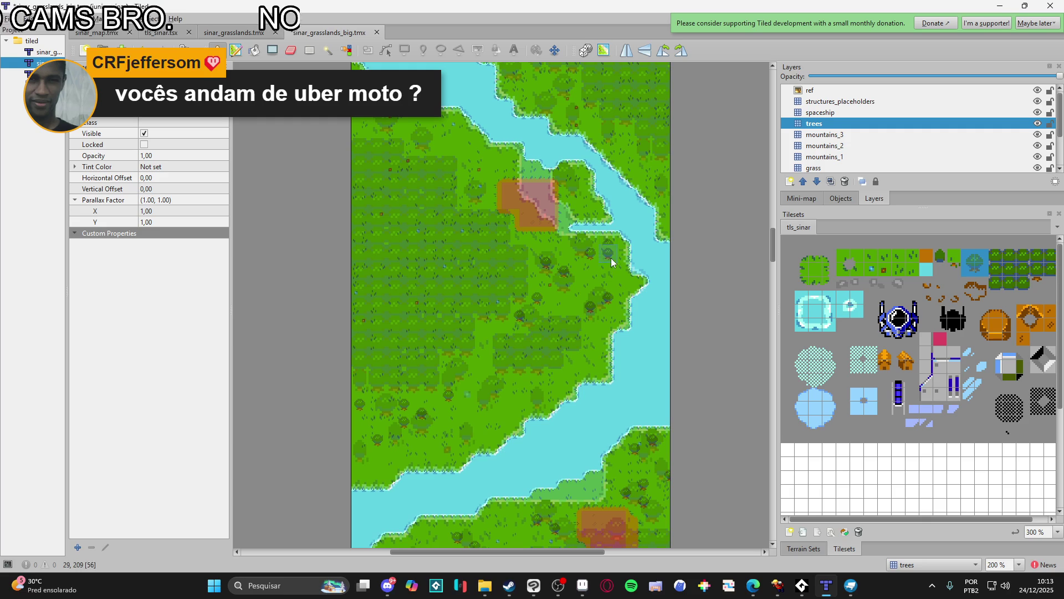
# - Place three trees along the top of the forest, then save the map
pyautogui.click(495, 207)
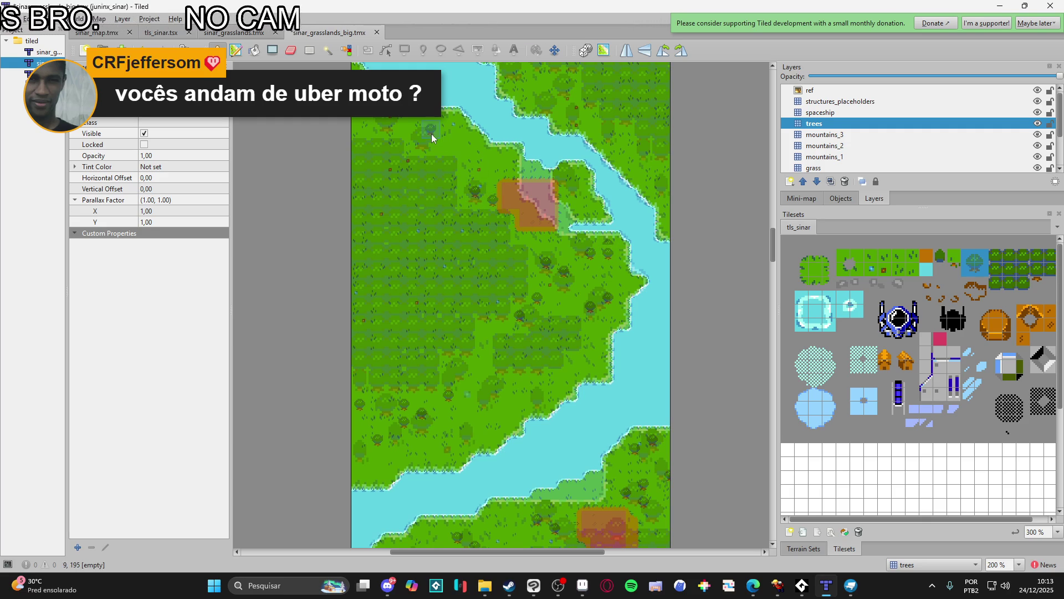
pyautogui.click(451, 142)
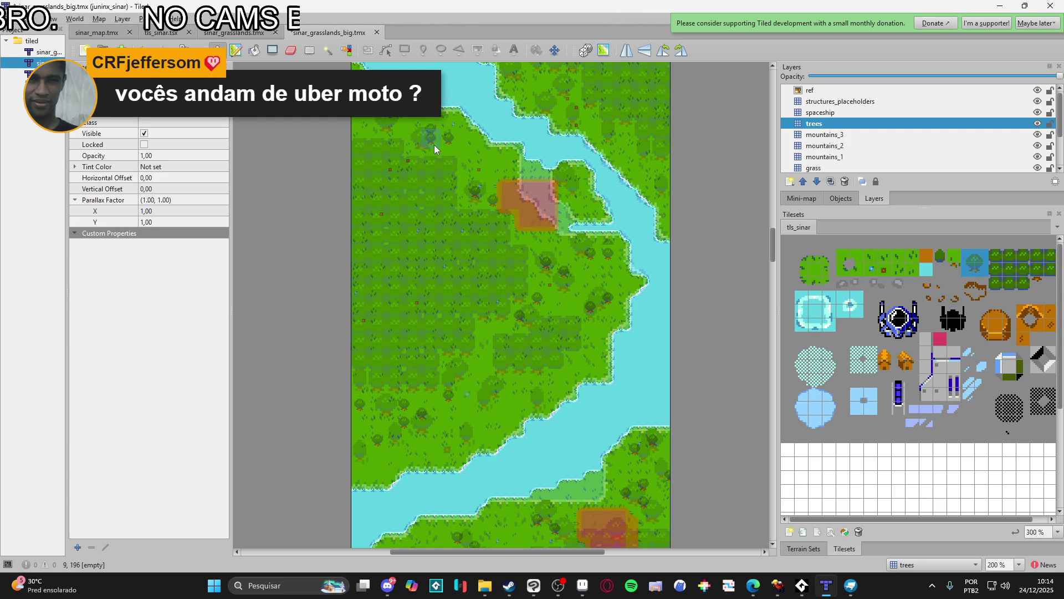
pyautogui.click(398, 124)
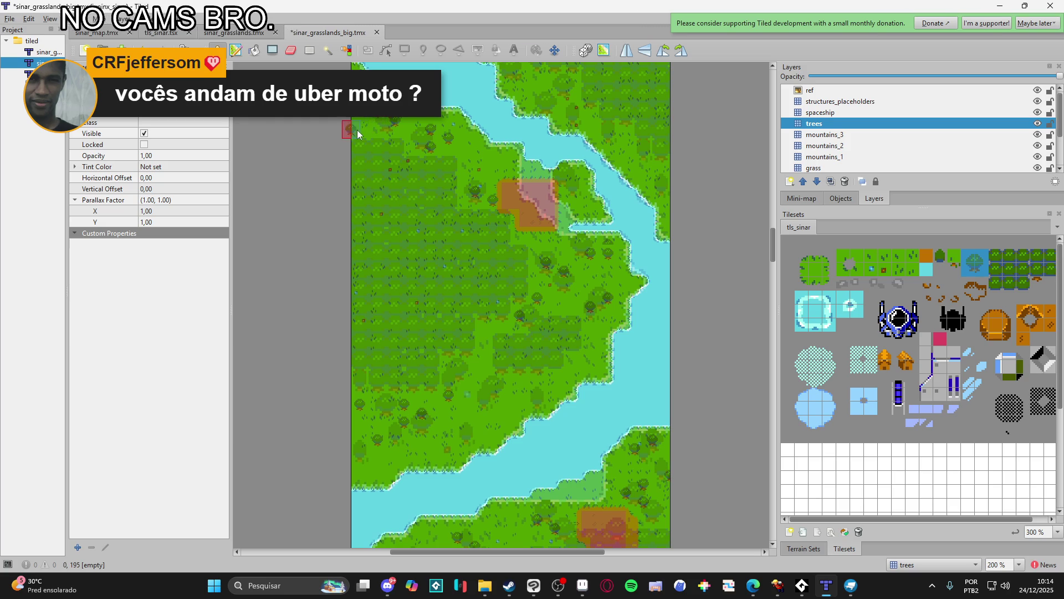
pyautogui.hscroll(2, 465, 209)
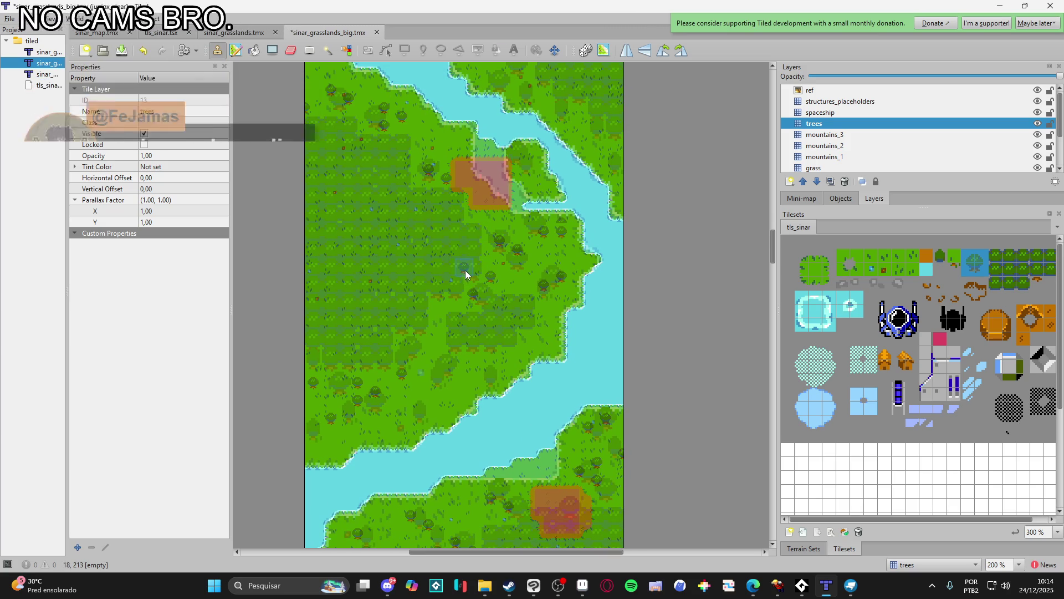
pyautogui.hotkey('ctrl', 's')
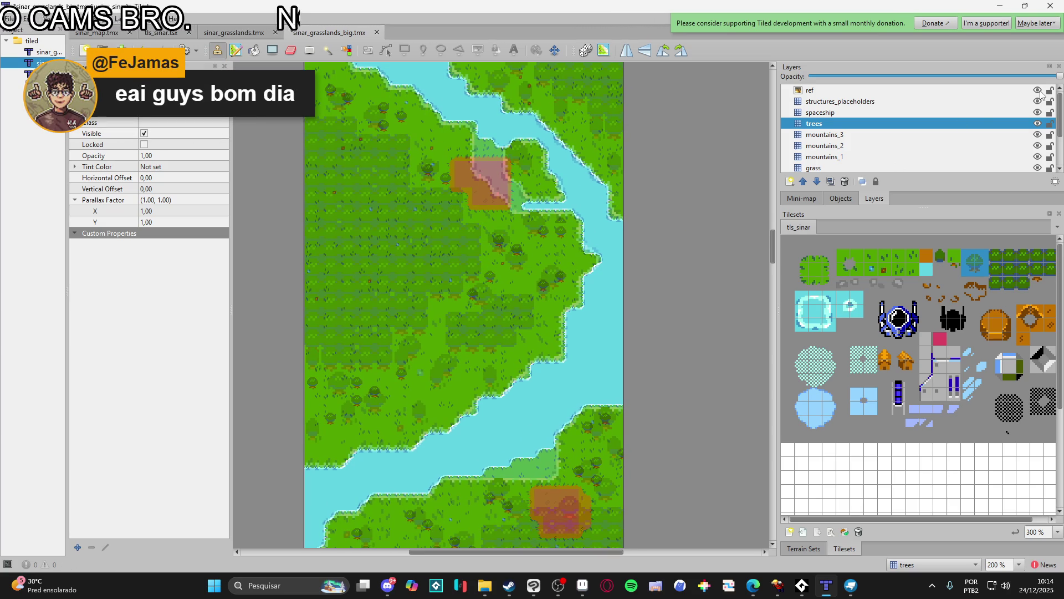
# - Toggle the ref layer off to compare the trees without the overlay, ending with it visible again
pyautogui.click(1038, 91)
pyautogui.click(1038, 91)
pyautogui.click(1037, 91)
pyautogui.click(1038, 91)
pyautogui.click(1038, 91)
pyautogui.scroll(-2, 406, 317)
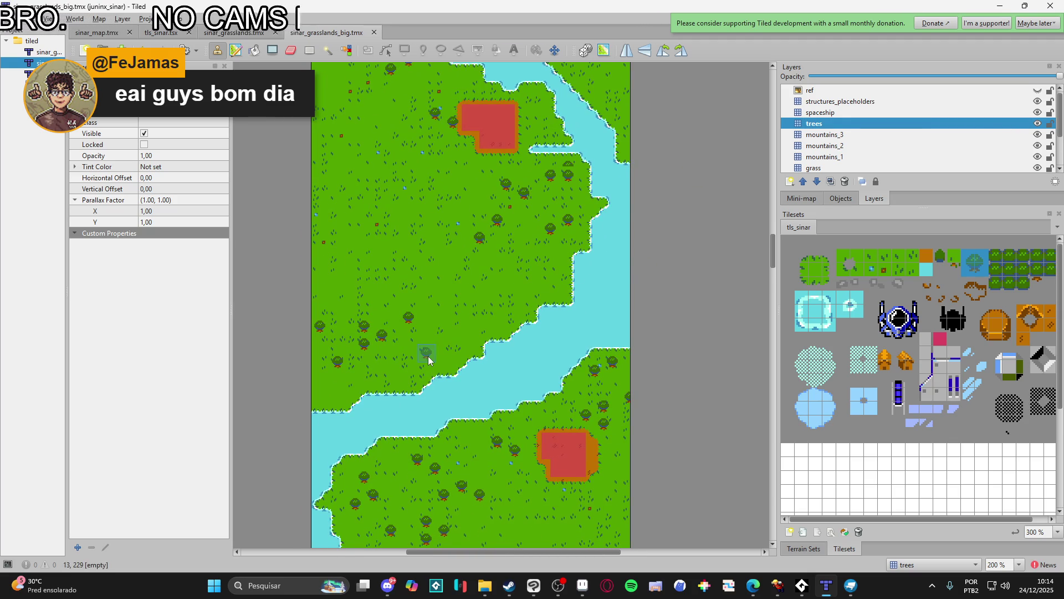
pyautogui.scroll(-10, 428, 356)
pyautogui.scroll(-15, 457, 377)
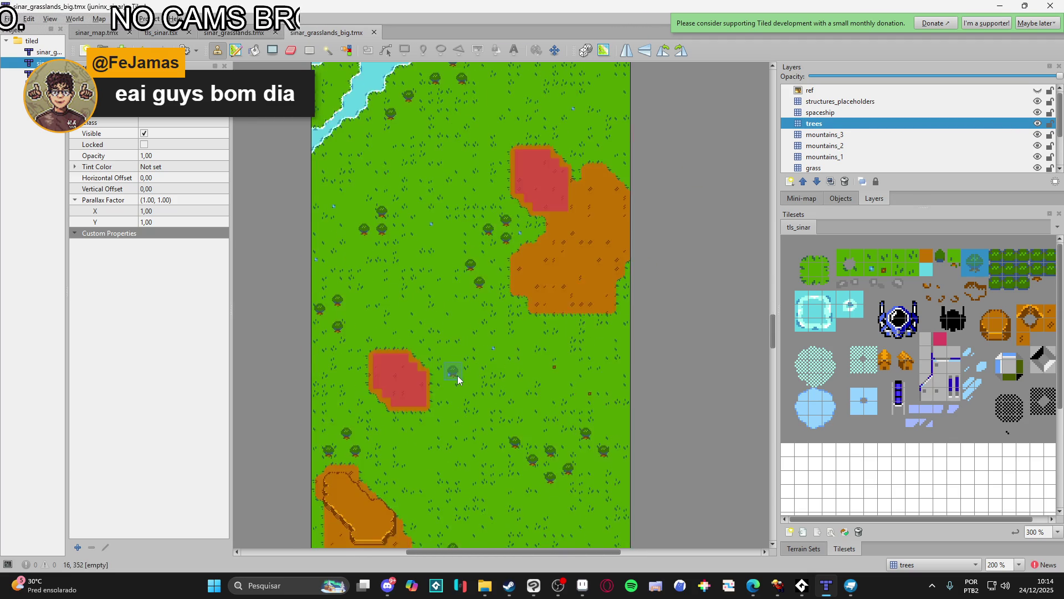
pyautogui.scroll(15, 457, 380)
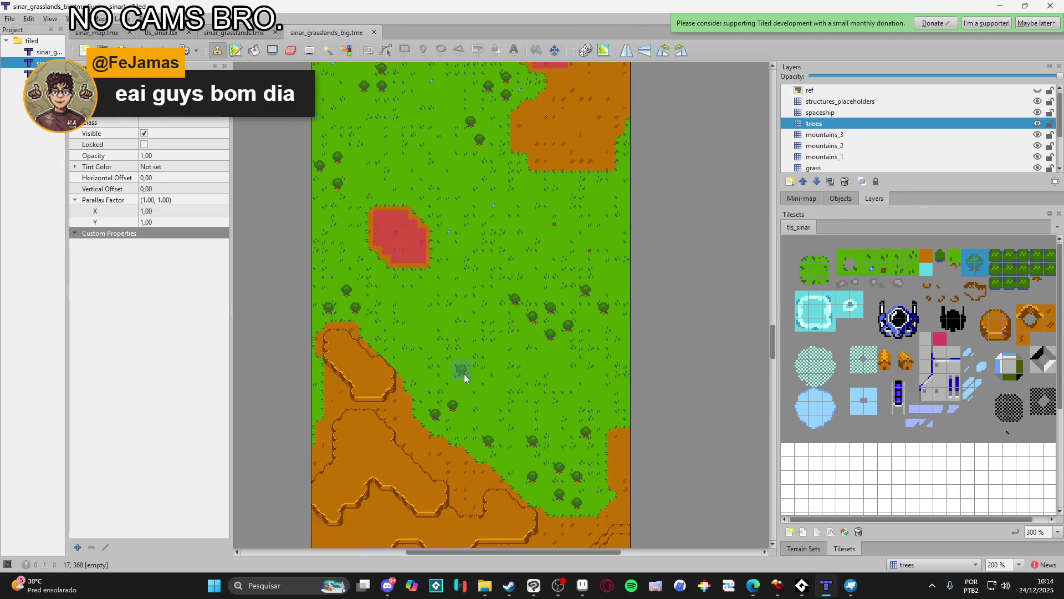
pyautogui.scroll(12, 465, 373)
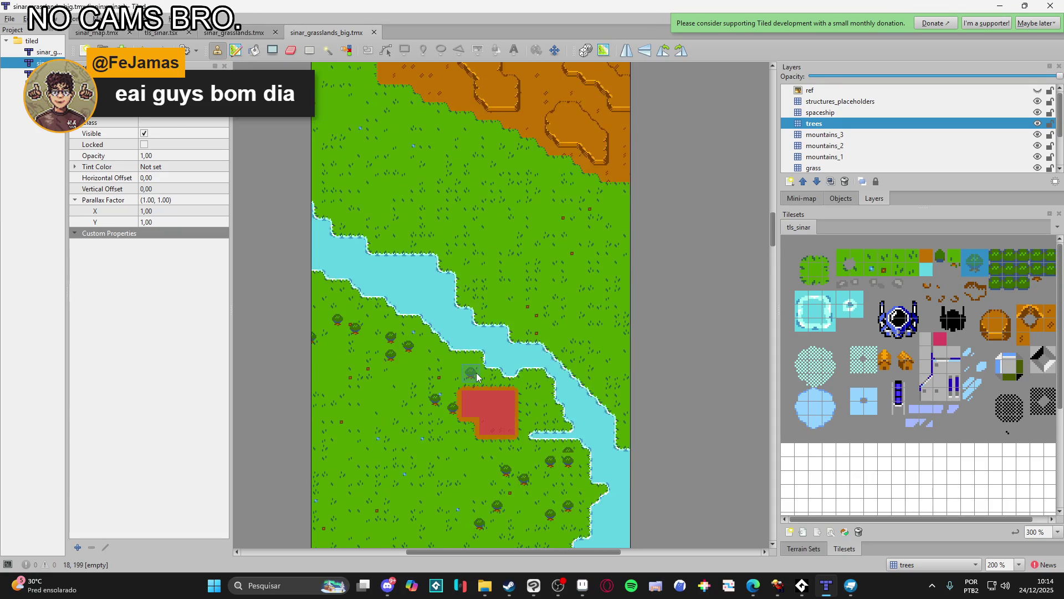
pyautogui.click(1037, 90)
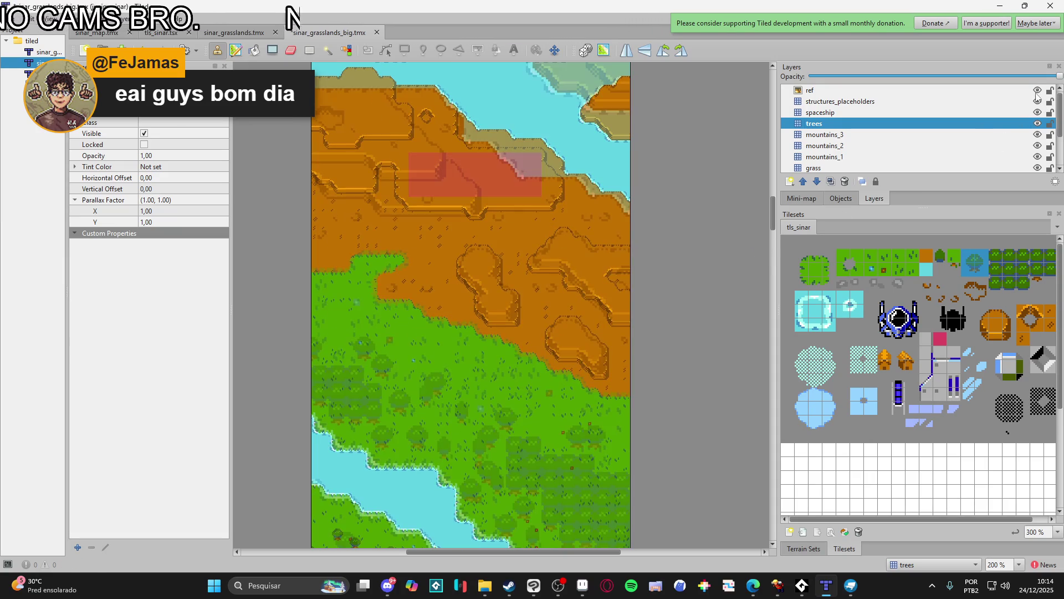
# - Stamp trees on the grass below the cliffs and near the river's edge
pyautogui.scroll(-2, 542, 353)
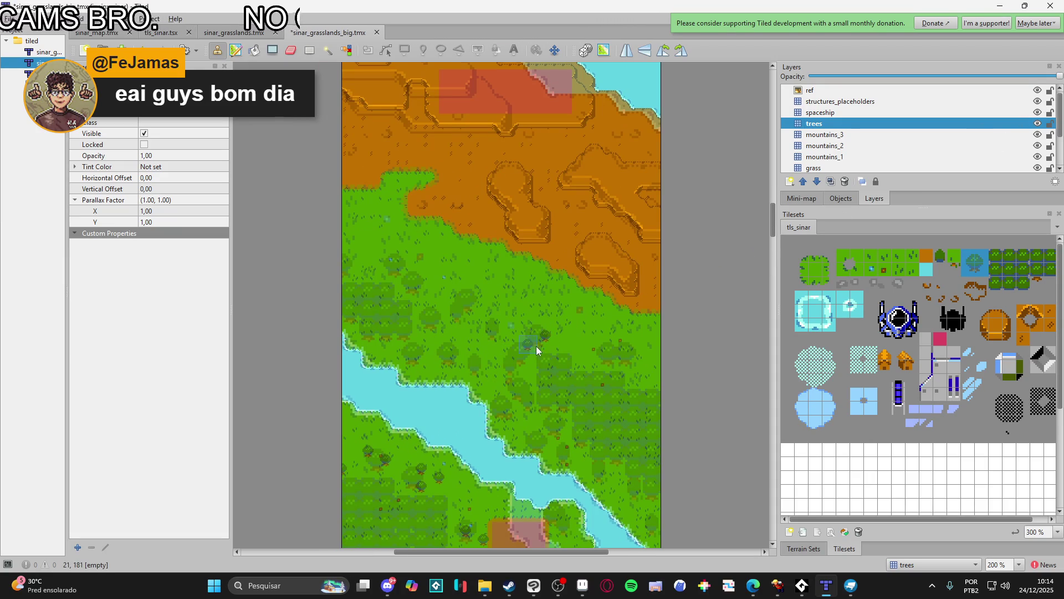
pyautogui.click(533, 329)
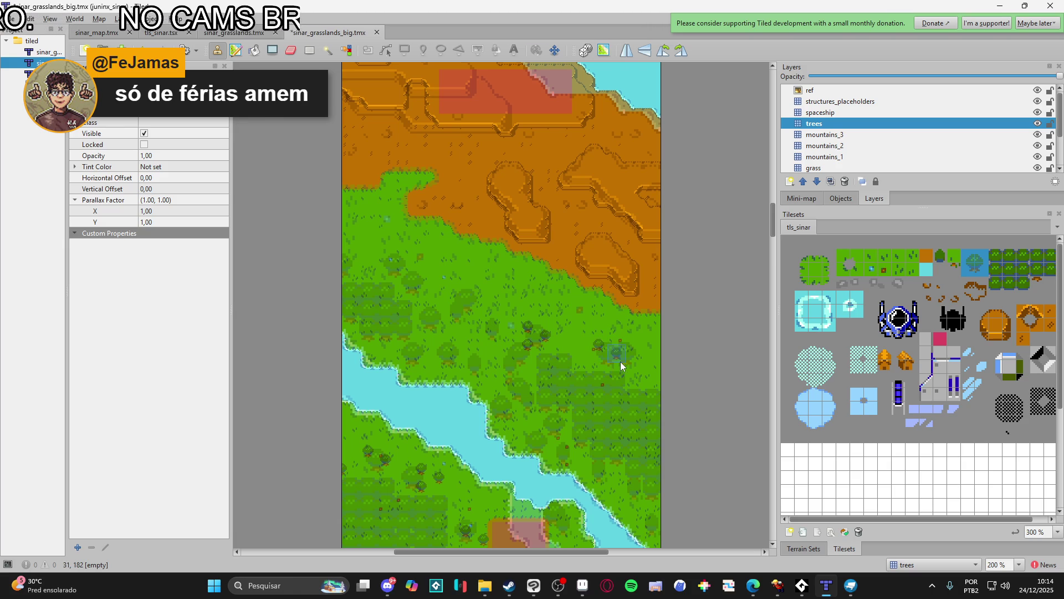
pyautogui.click(626, 338)
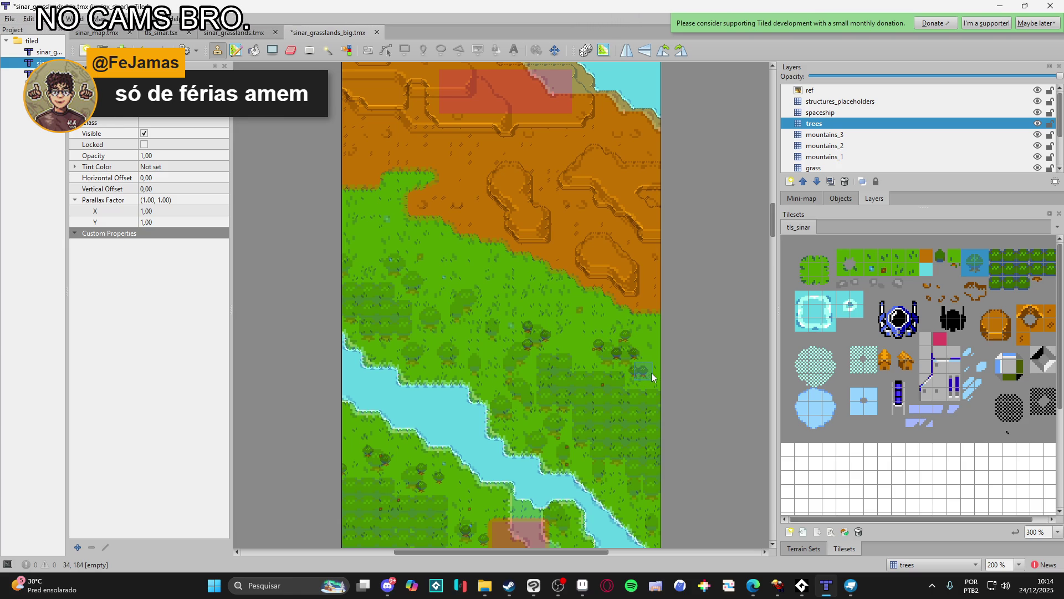
pyautogui.click(512, 395)
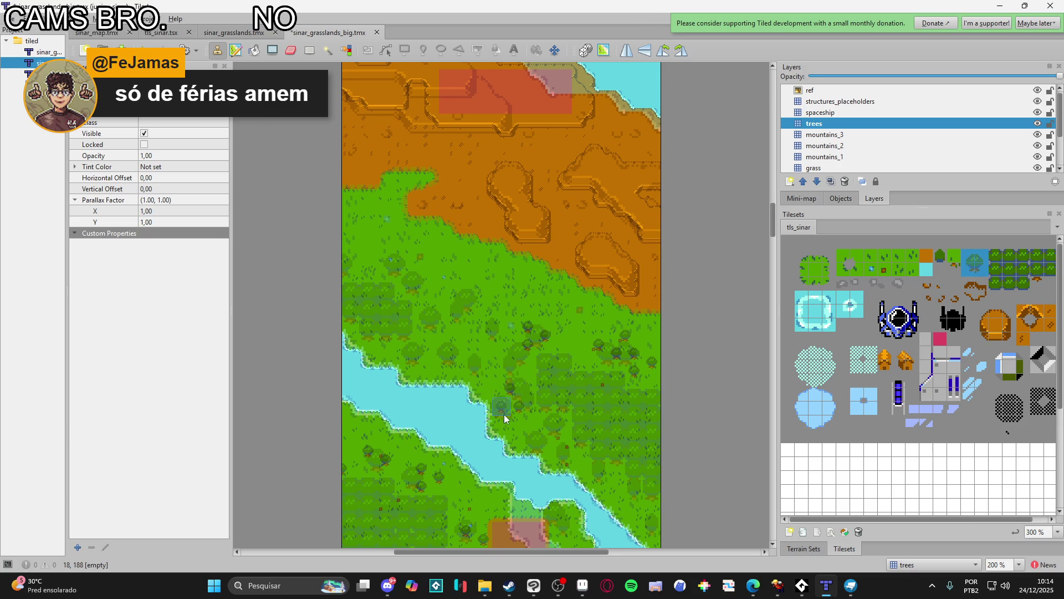
# - Add trees along the river bank and its lower bend, plus one in the upper grass area
pyautogui.click(566, 430)
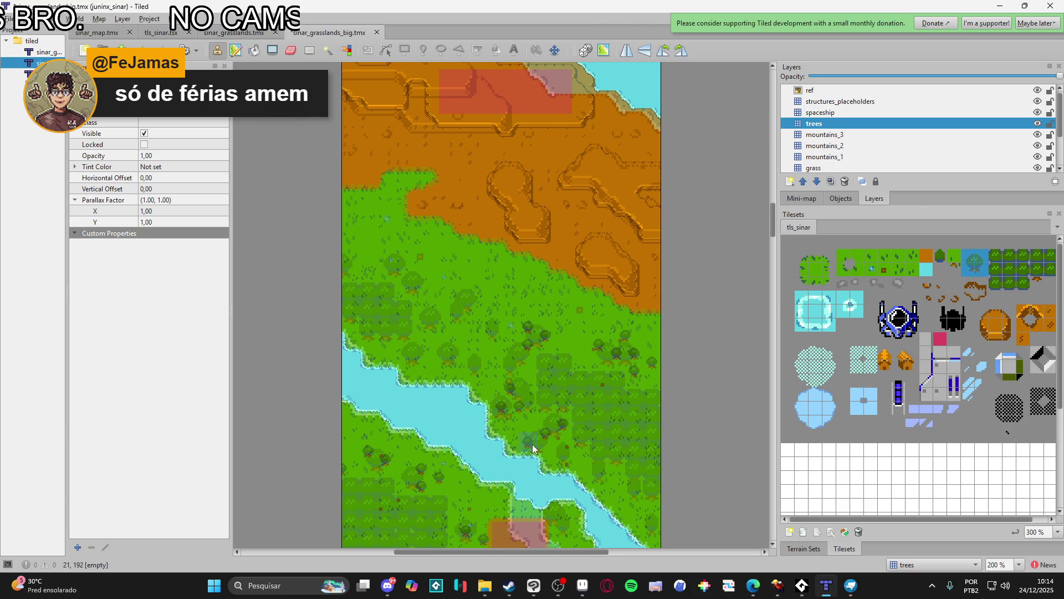
pyautogui.click(564, 452)
pyautogui.scroll(-1, 555, 438)
pyautogui.hscroll(2, 554, 438)
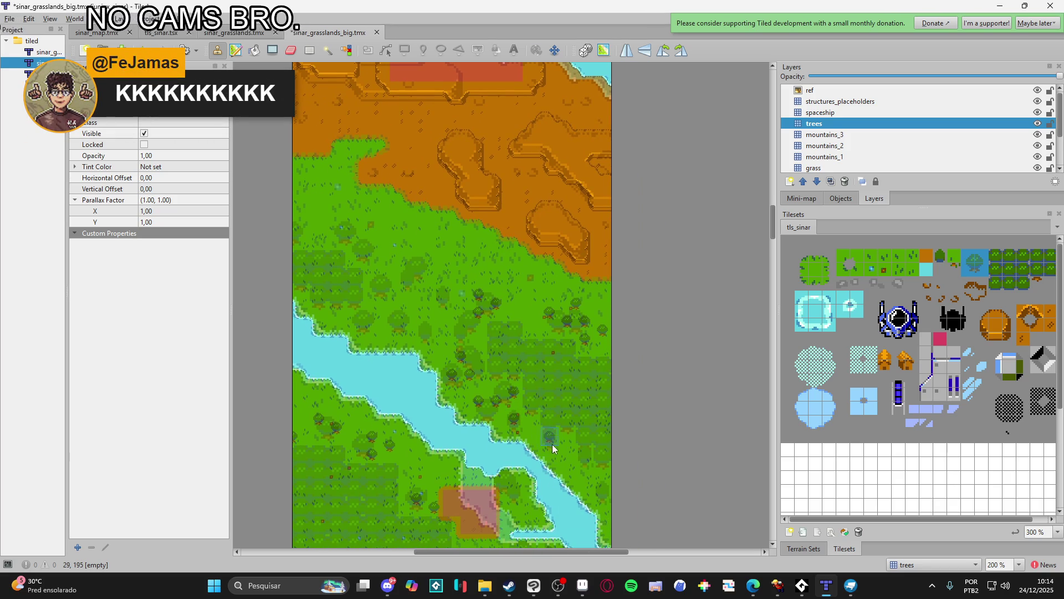
pyautogui.click(569, 447)
pyautogui.scroll(-1, 571, 455)
pyautogui.hscroll(1, 571, 455)
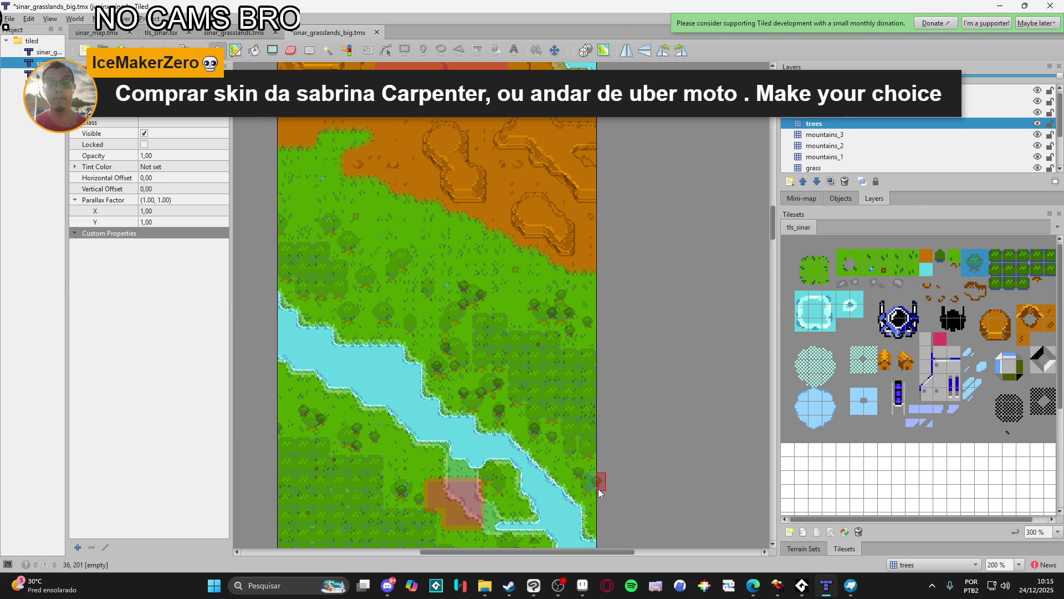
pyautogui.scroll(3, 590, 491)
pyautogui.hscroll(-2, 591, 491)
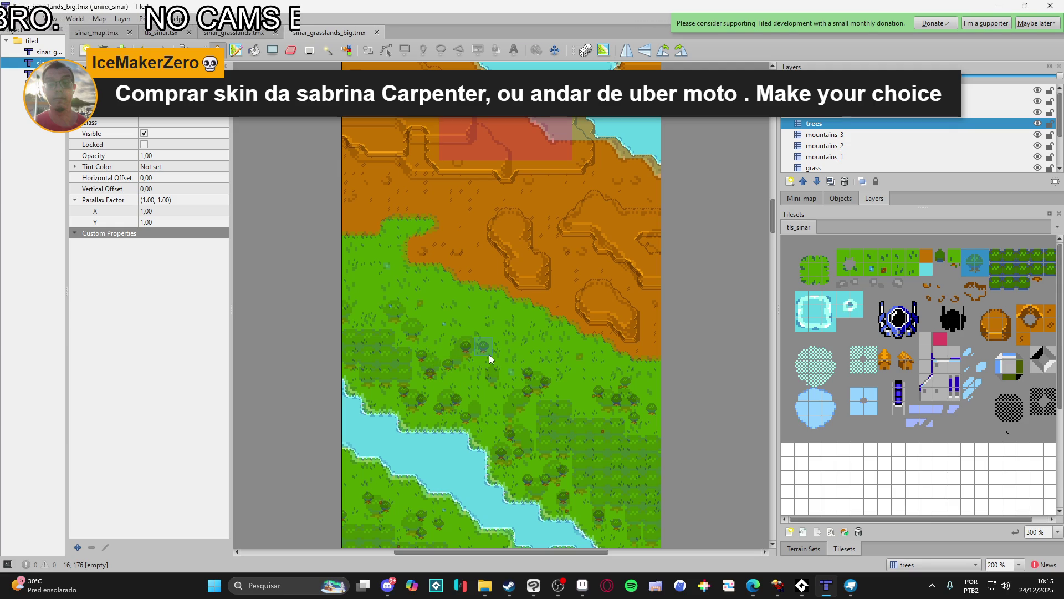
pyautogui.click(417, 330)
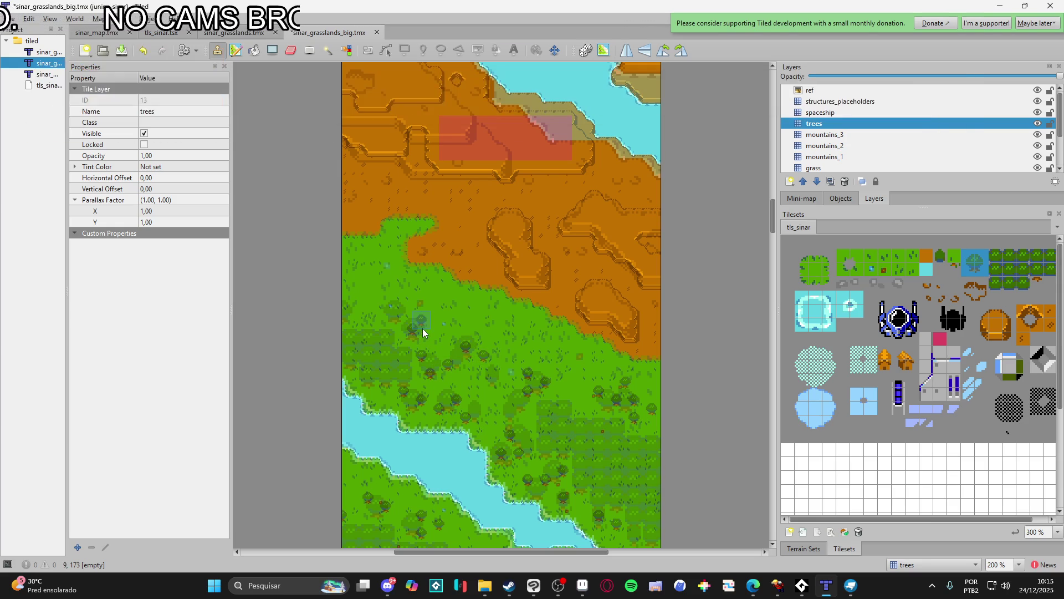
# - Place another tree near the dirt edge in the upper grass area
pyautogui.click(432, 325)
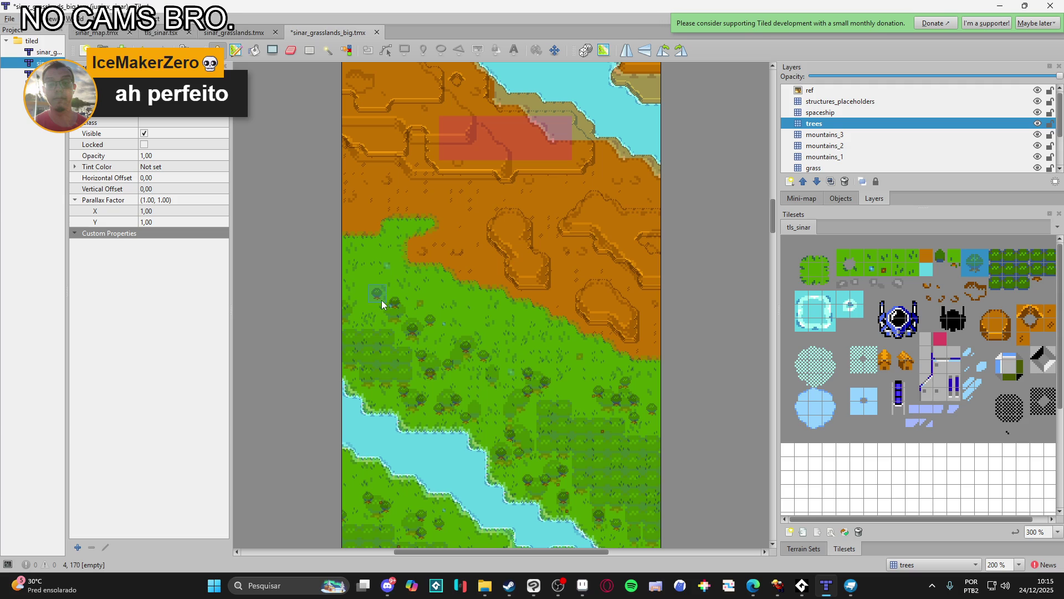
pyautogui.moveTo(479, 394); pyautogui.dragTo(462, 398)
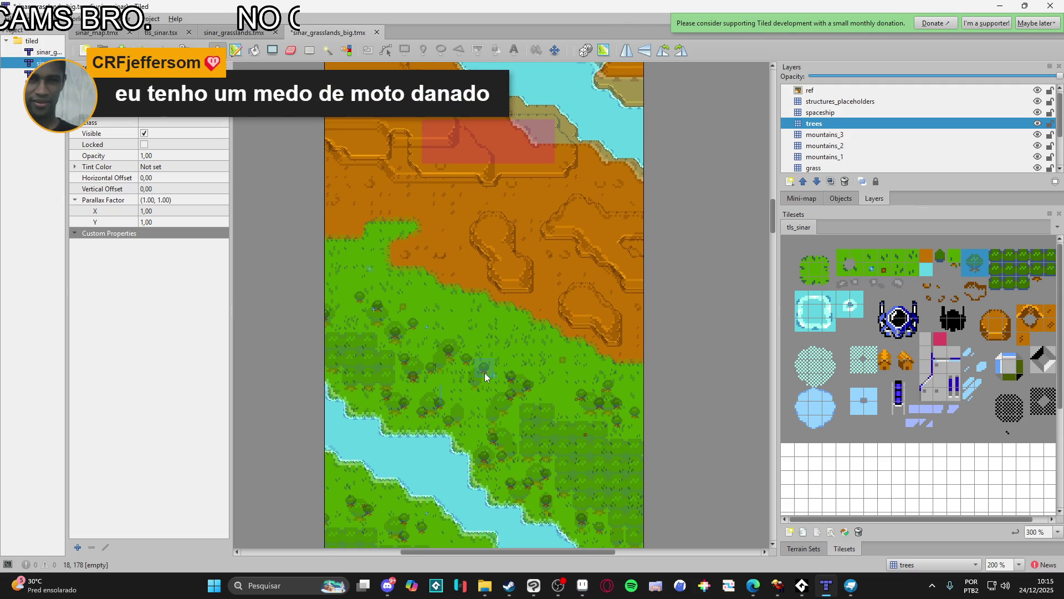
pyautogui.hscroll(1, 527, 407)
pyautogui.scroll(-5, 527, 407)
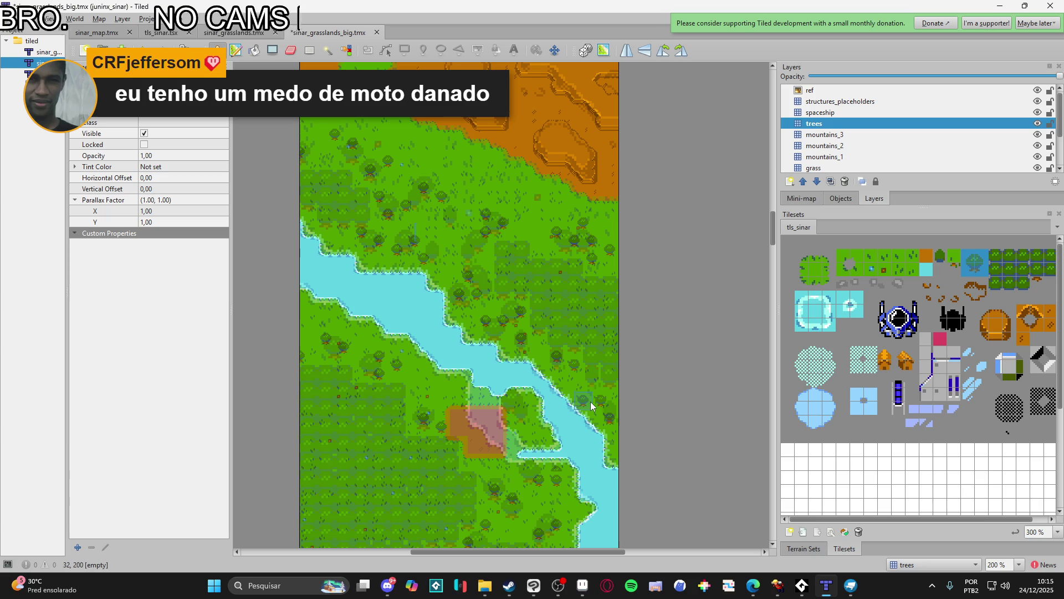
pyautogui.scroll(-9, 590, 404)
pyautogui.hscroll(-1, 571, 353)
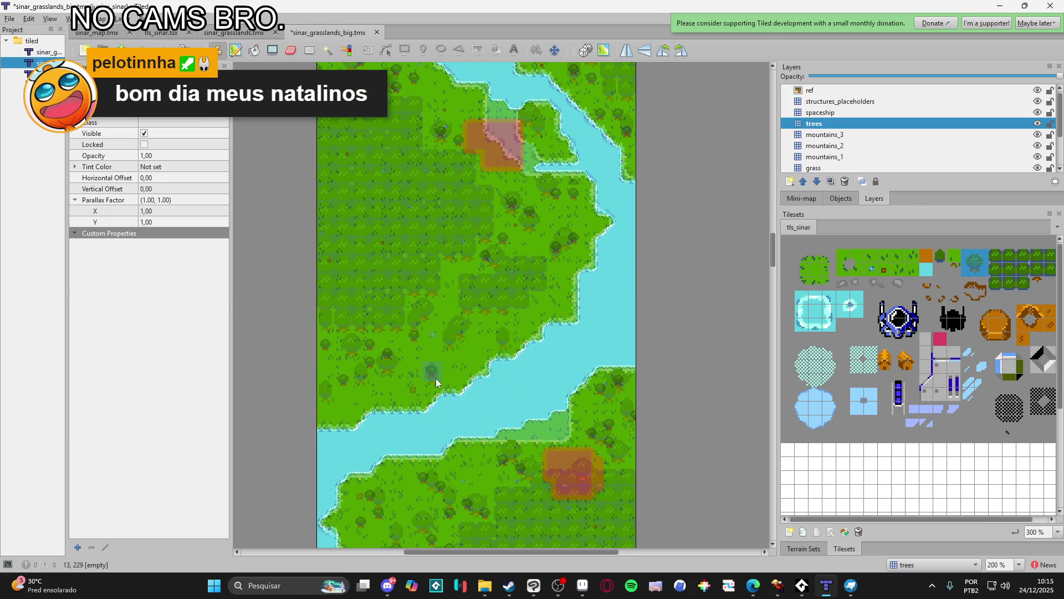
pyautogui.hscroll(-1, 457, 351)
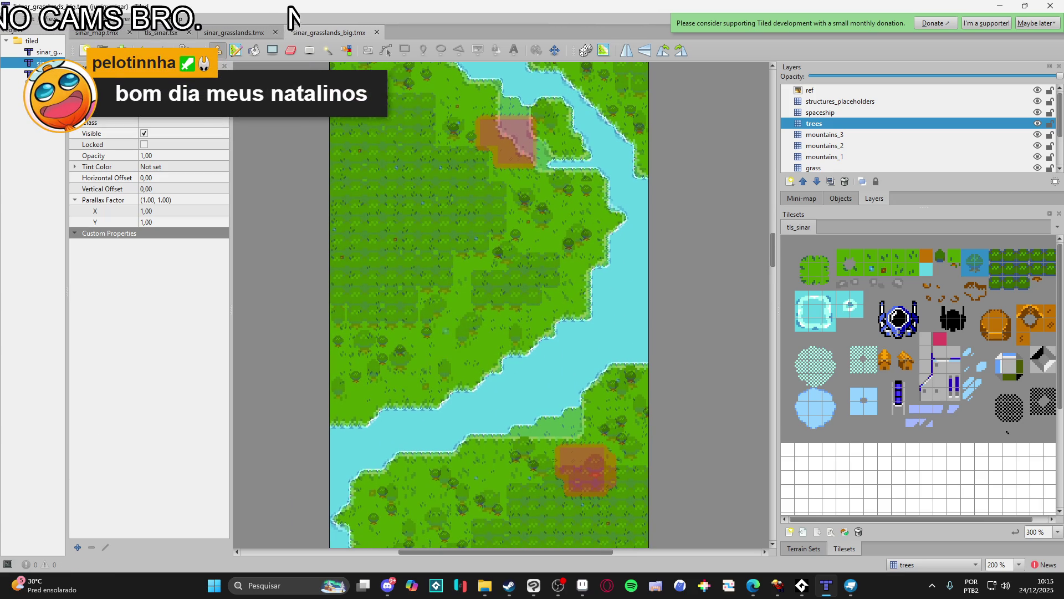
pyautogui.scroll(-1, 400, 373)
pyautogui.hscroll(1, 400, 372)
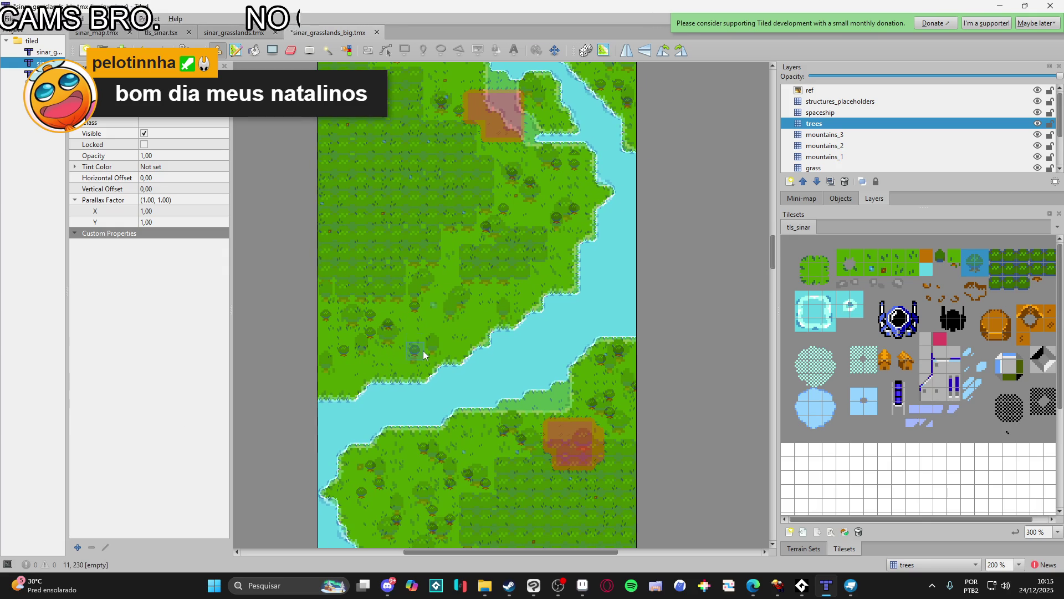
pyautogui.scroll(-1, 367, 360)
pyautogui.hscroll(1, 367, 359)
pyautogui.scroll(-10, 381, 230)
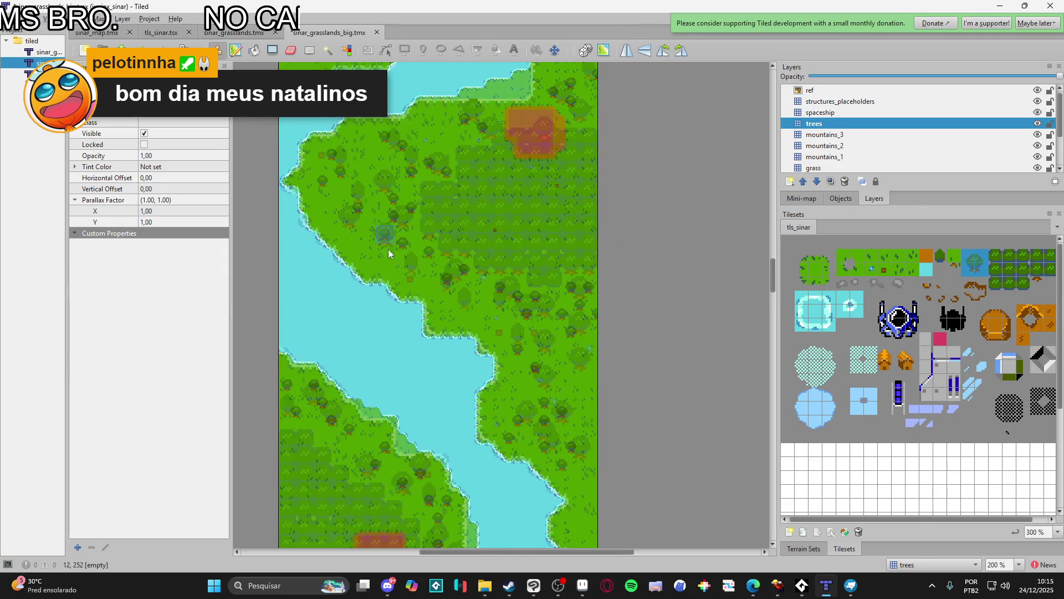
pyautogui.hscroll(-3, 447, 230)
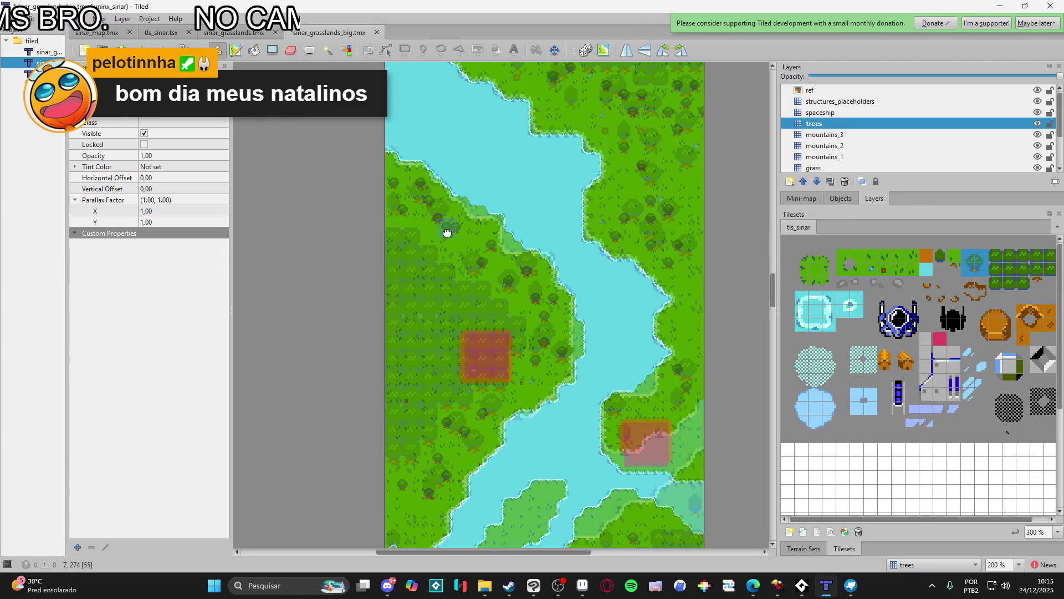
# - Pick a different tree tile from the tls_sinar tileset as the new stamp
pyautogui.click(940, 257)
pyautogui.scroll(-9, 493, 406)
pyautogui.hscroll(1, 494, 406)
pyautogui.scroll(-20, 551, 311)
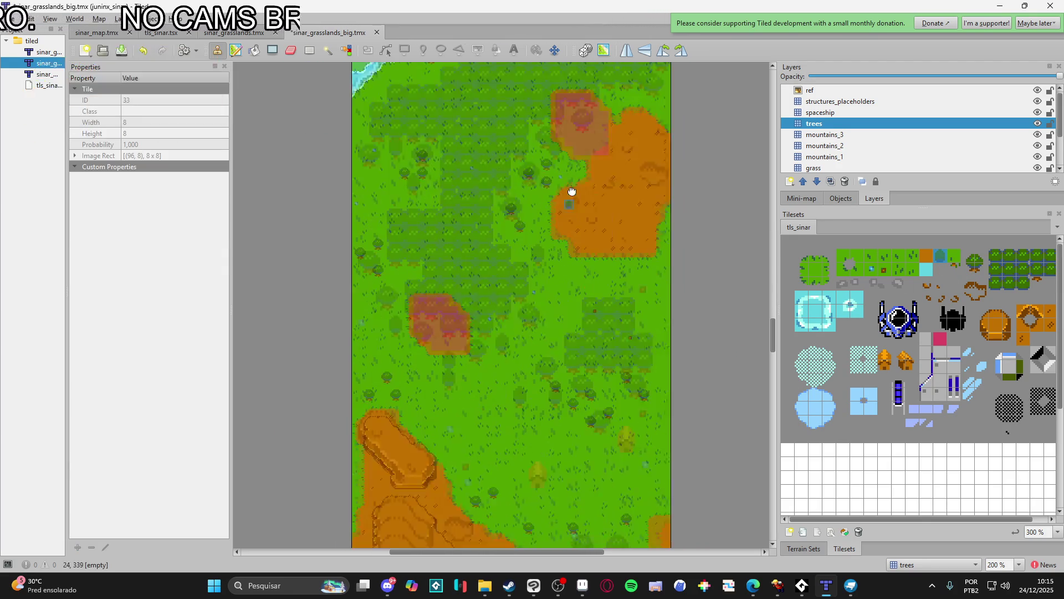
pyautogui.hscroll(2, 560, 222)
pyautogui.scroll(-20, 581, 246)
pyautogui.hscroll(-2, 573, 279)
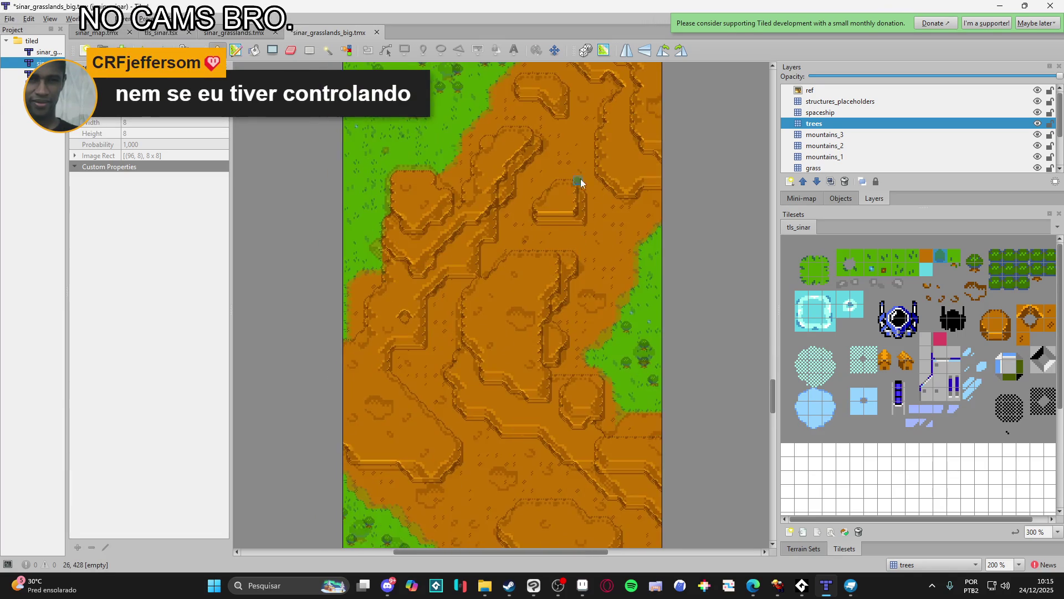
pyautogui.scroll(-11, 493, 413)
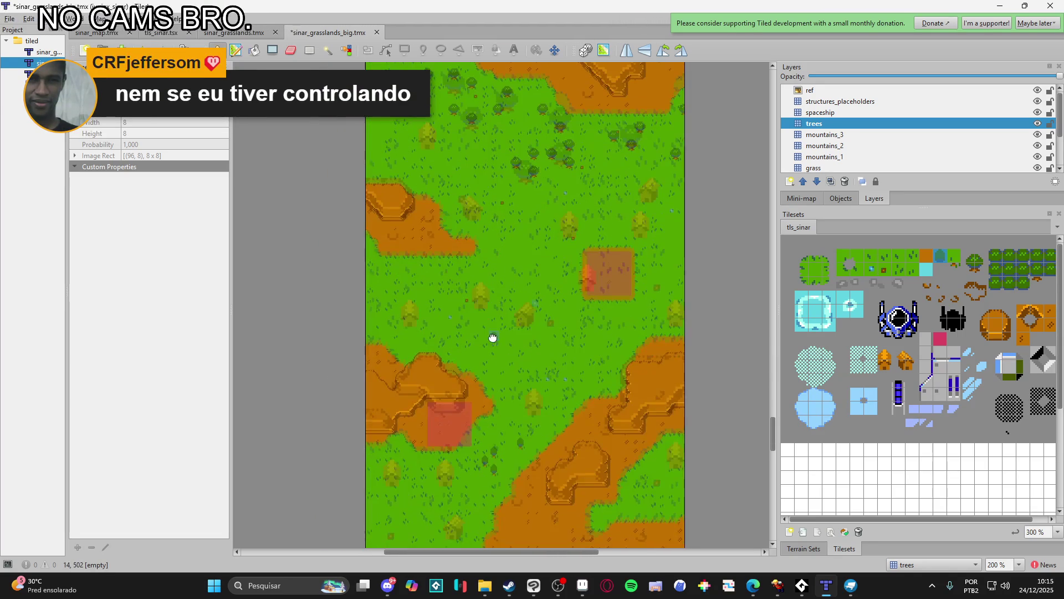
pyautogui.scroll(-15, 490, 372)
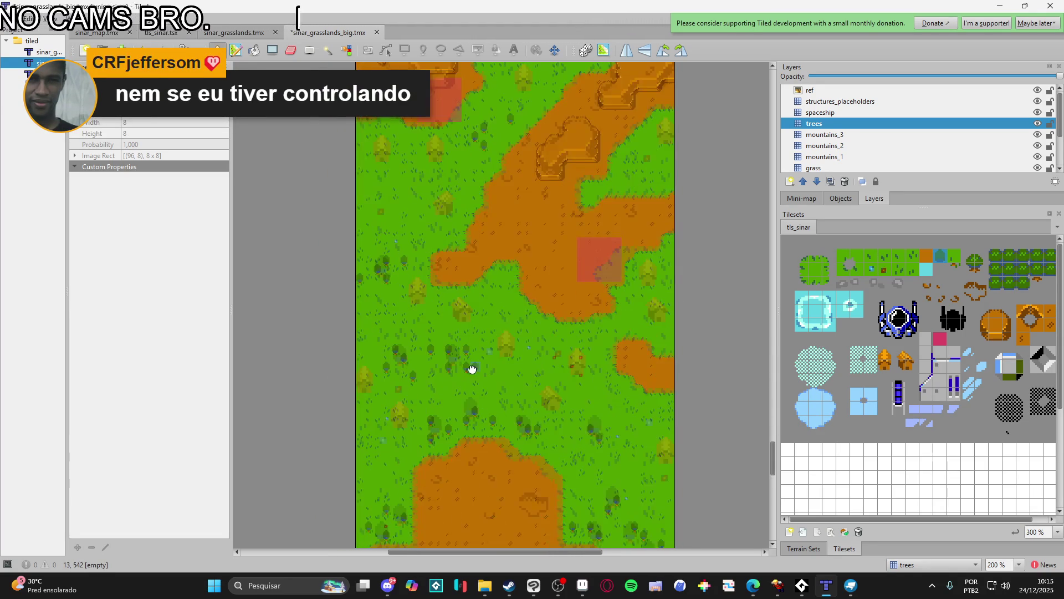
pyautogui.hscroll(2, 504, 408)
pyautogui.scroll(-15, 401, 531)
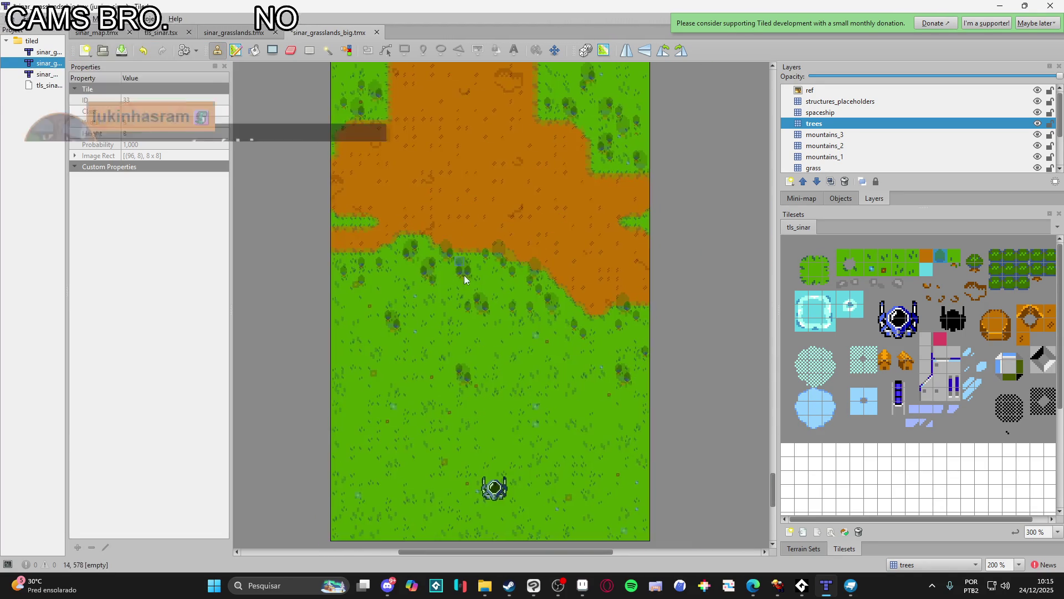
pyautogui.scroll(4, 451, 301)
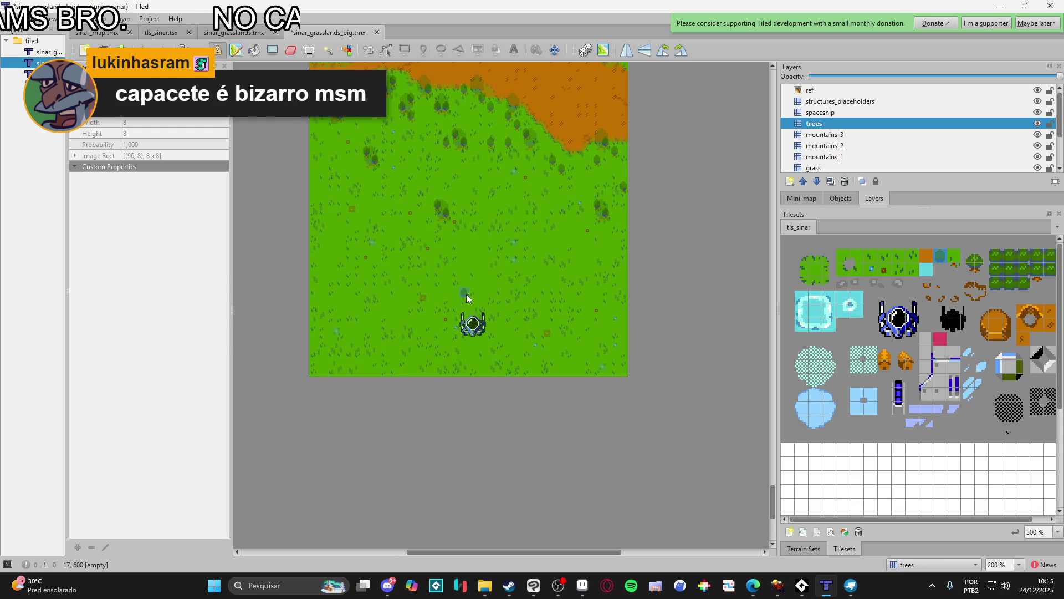
pyautogui.keyDown('ctrl'); pyautogui.scroll(3, 467, 293); pyautogui.keyUp('ctrl')
pyautogui.scroll(5, 453, 266)
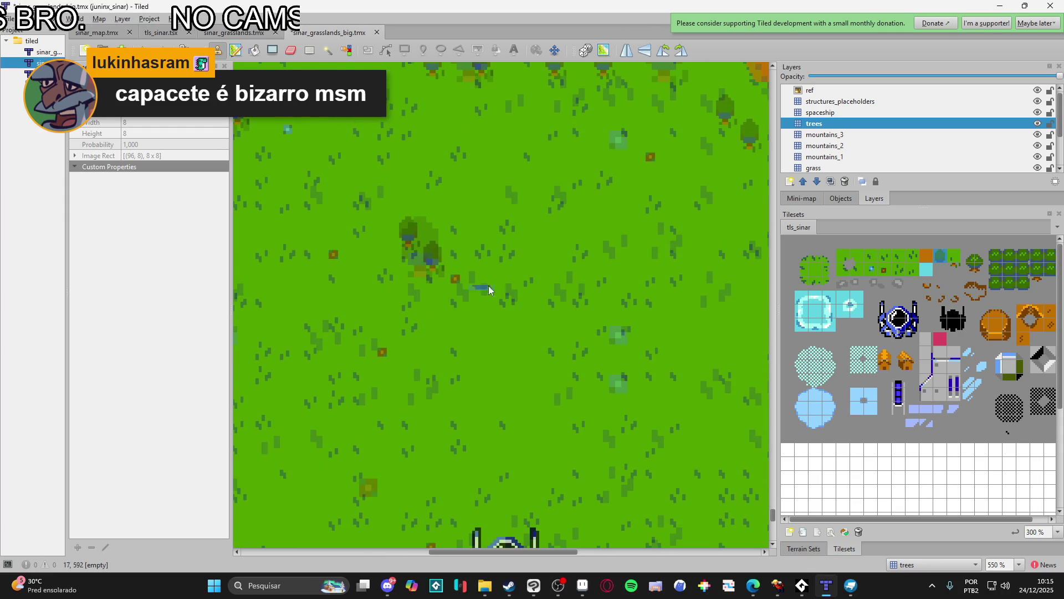
# - With the trees layer selected, add a new tile layer, trees_2, just above it
pyautogui.click(815, 128)
pyautogui.click(789, 181)
pyautogui.click(813, 196)
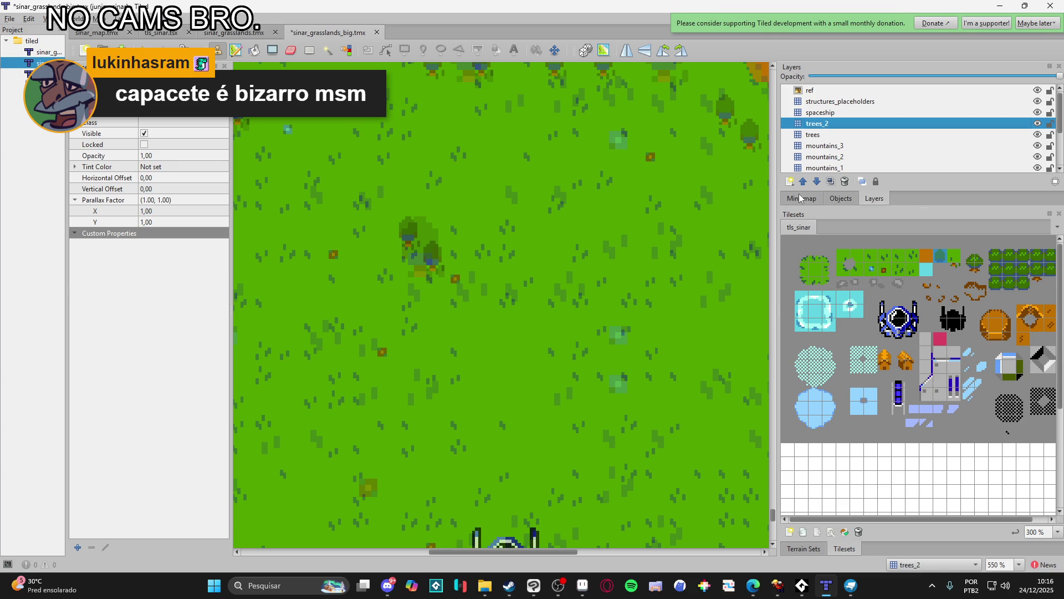
# - On the mountains_3 layer, select a 1x2-tile rectangular area near the tree
pyautogui.click(863, 145)
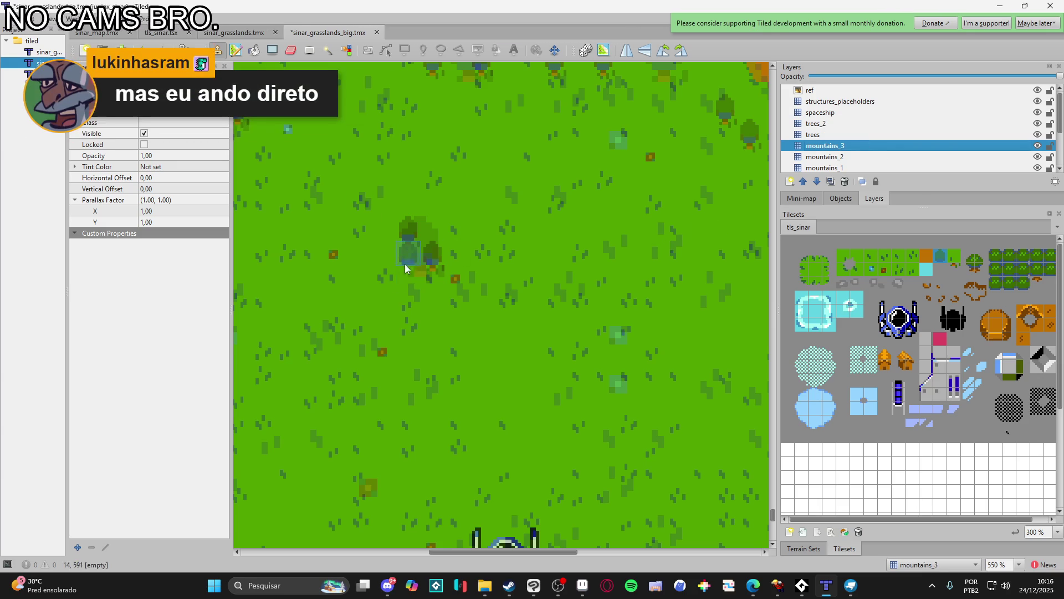
pyautogui.click(309, 50)
pyautogui.moveTo(422, 248); pyautogui.dragTo(437, 269)
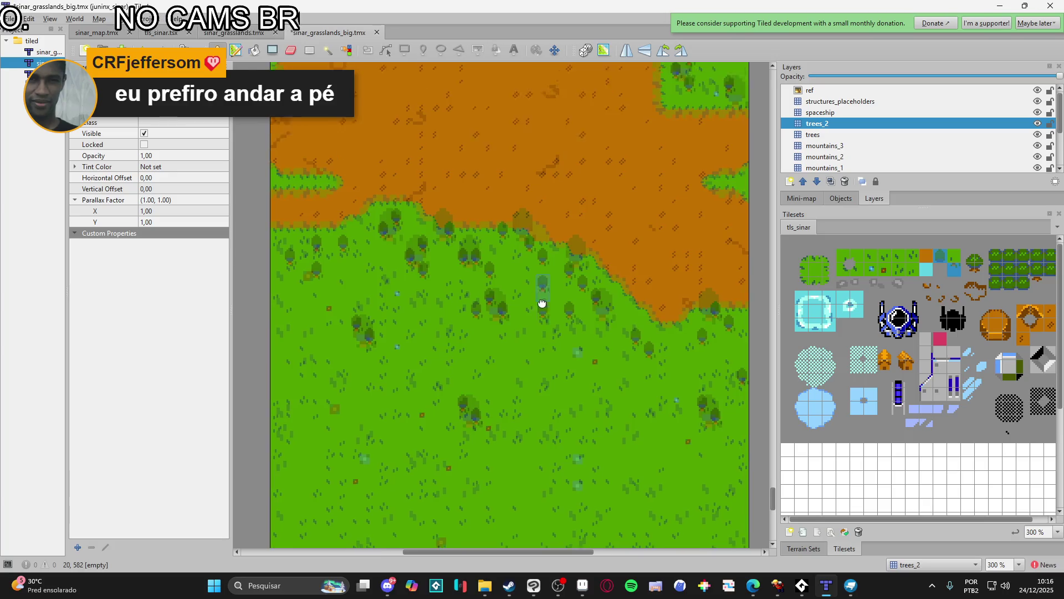
# - Stamp three trees over the reference trees in the upper-left grassland
pyautogui.scroll(10, 527, 432)
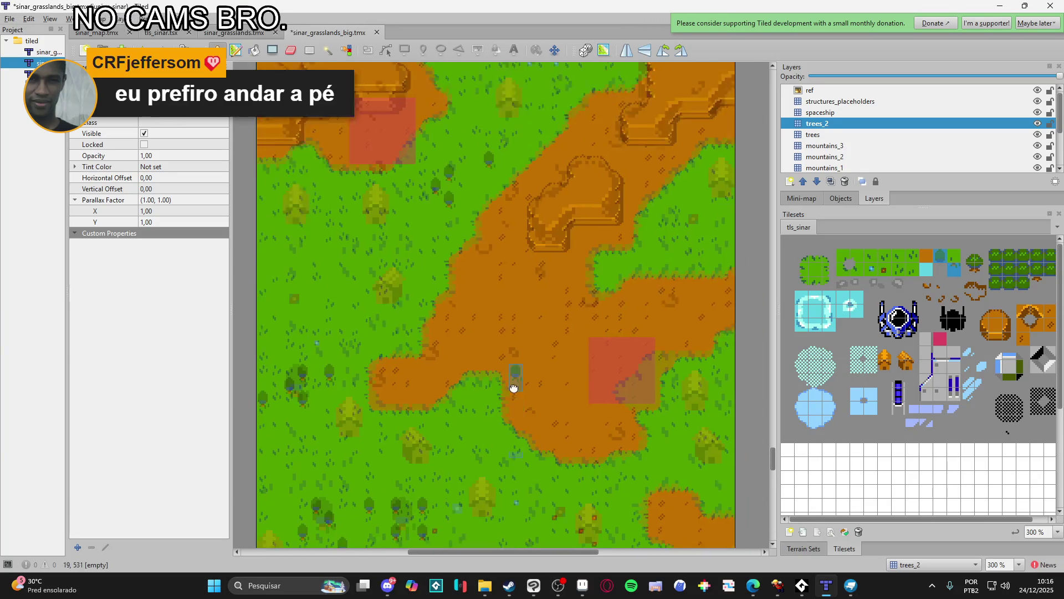
pyautogui.scroll(15, 467, 204)
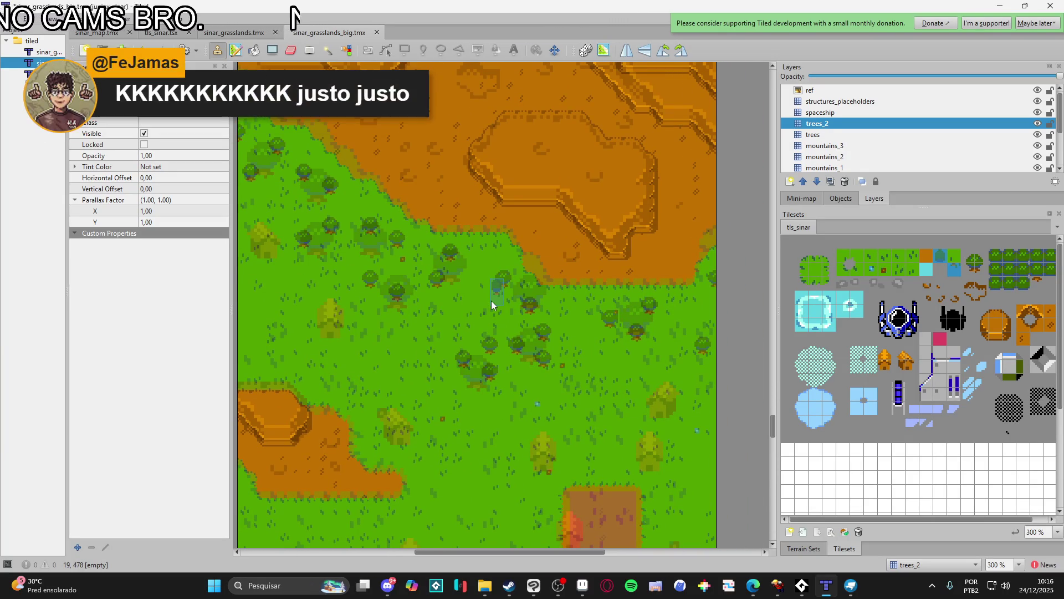
pyautogui.click(478, 274)
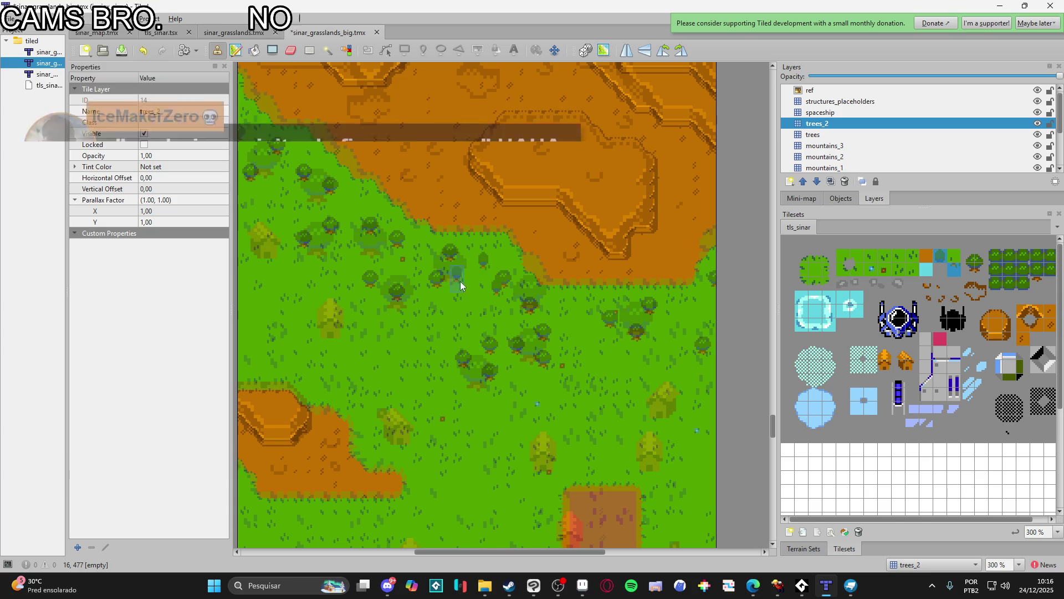
pyautogui.scroll(1, 393, 295)
pyautogui.hscroll(-1, 393, 296)
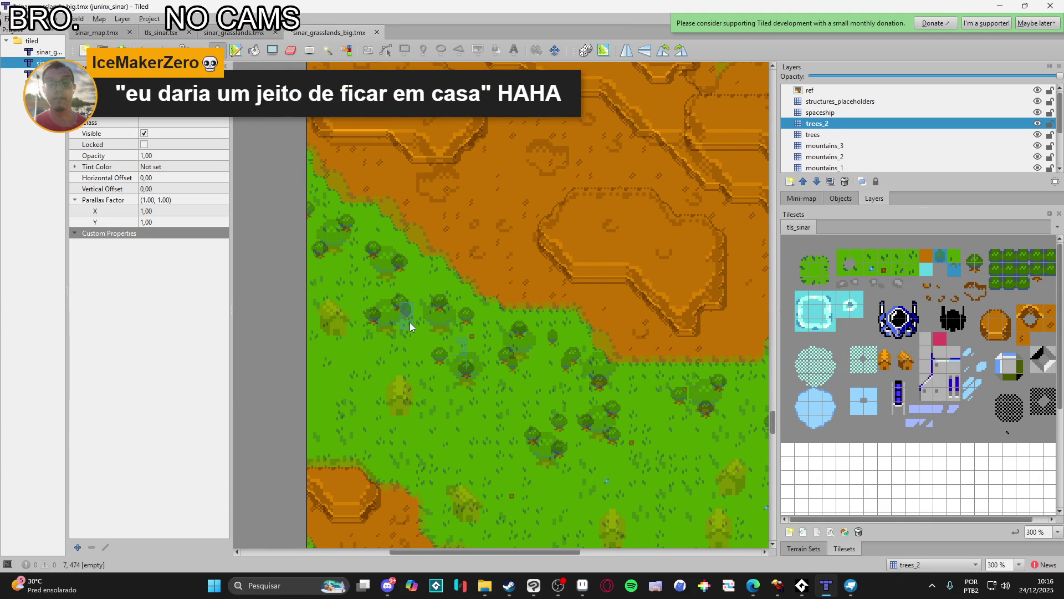
pyautogui.click(417, 285)
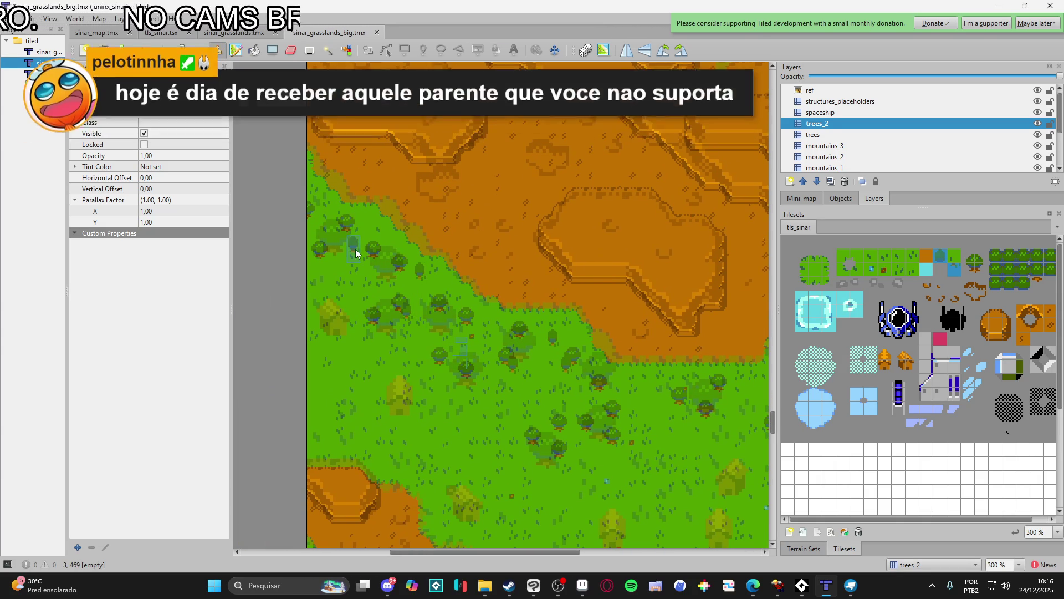
pyautogui.hscroll(-1, 355, 250)
pyautogui.scroll(1, 355, 250)
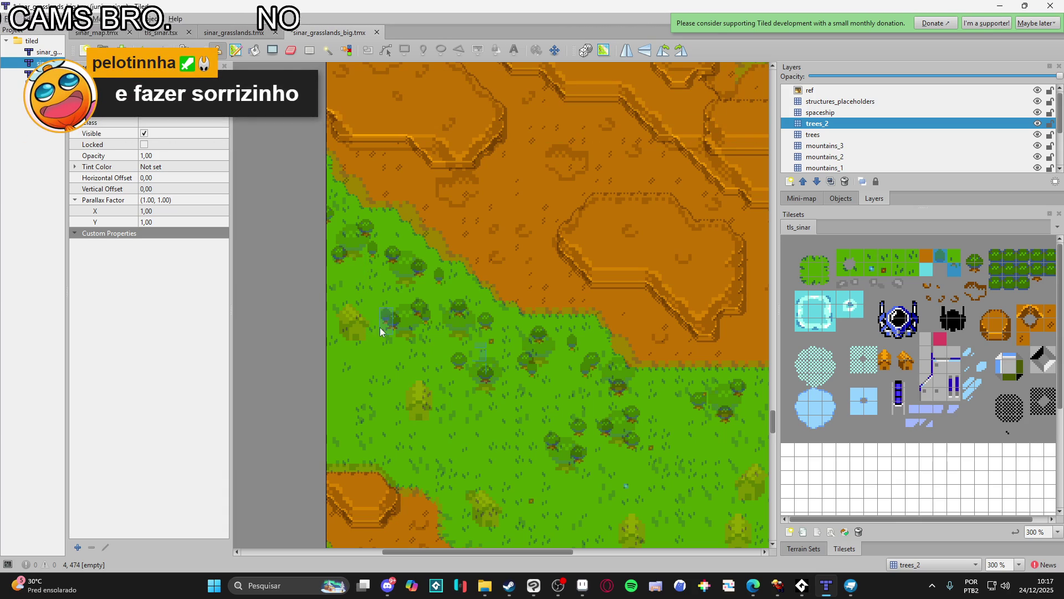
pyautogui.click(377, 235)
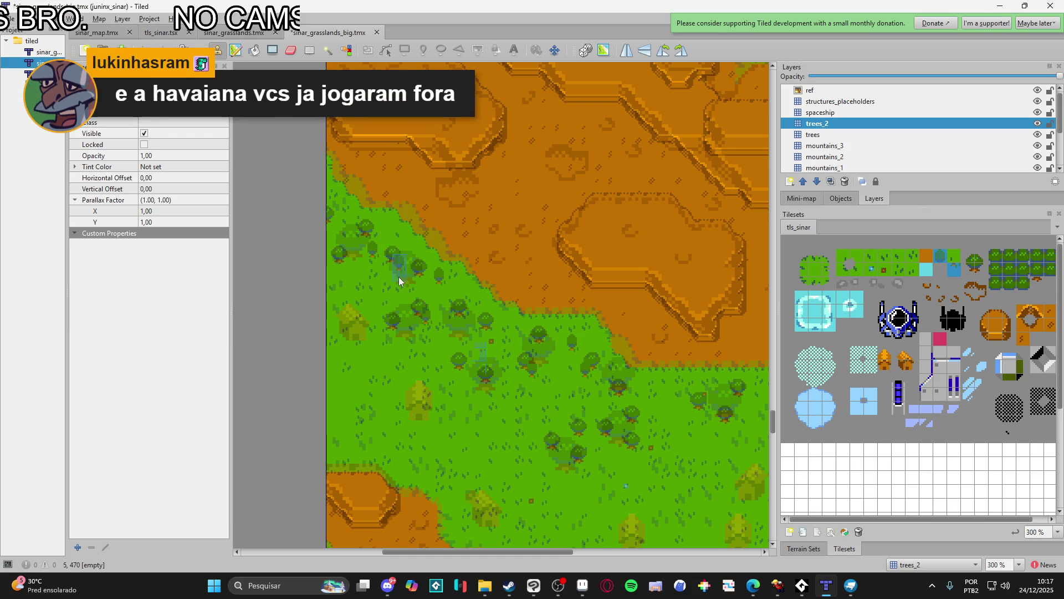
# - Stamp more trees on the right-side grass and among the lower grassland trees
pyautogui.scroll(-3, 437, 341)
pyautogui.hscroll(4, 437, 342)
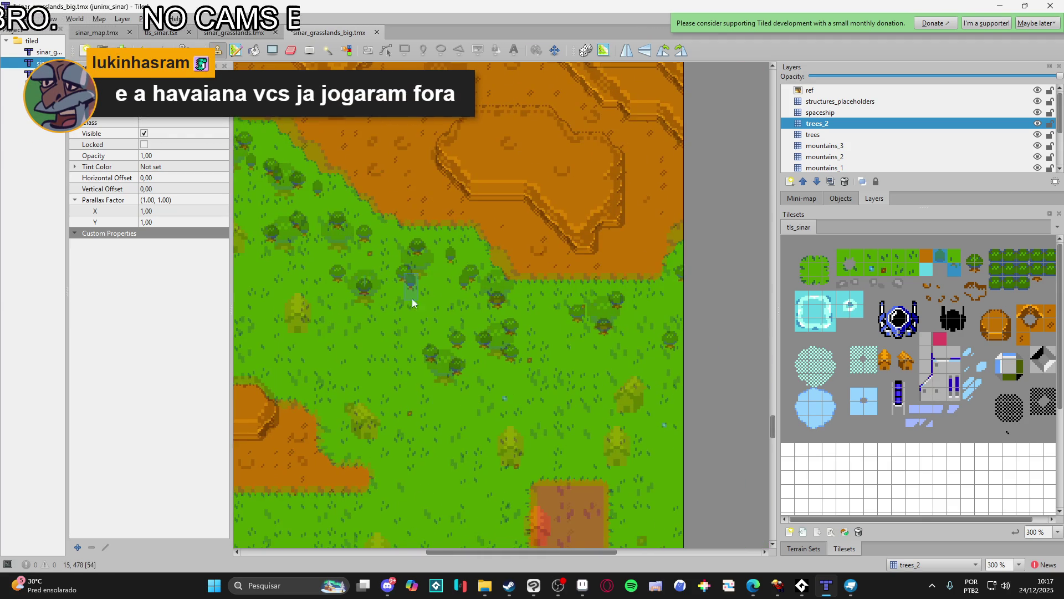
pyautogui.click(640, 320)
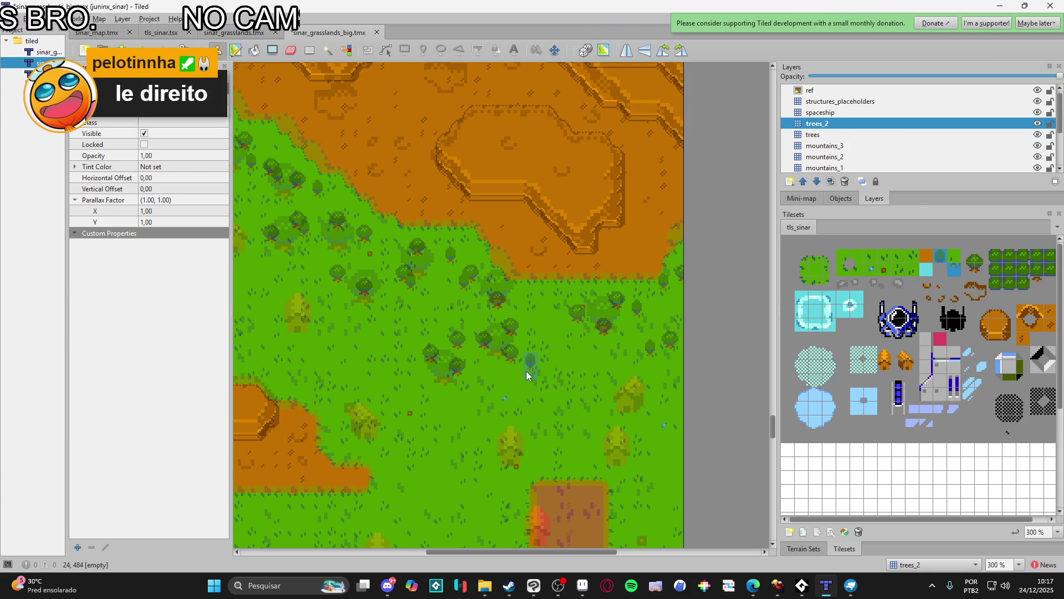
pyautogui.click(444, 384)
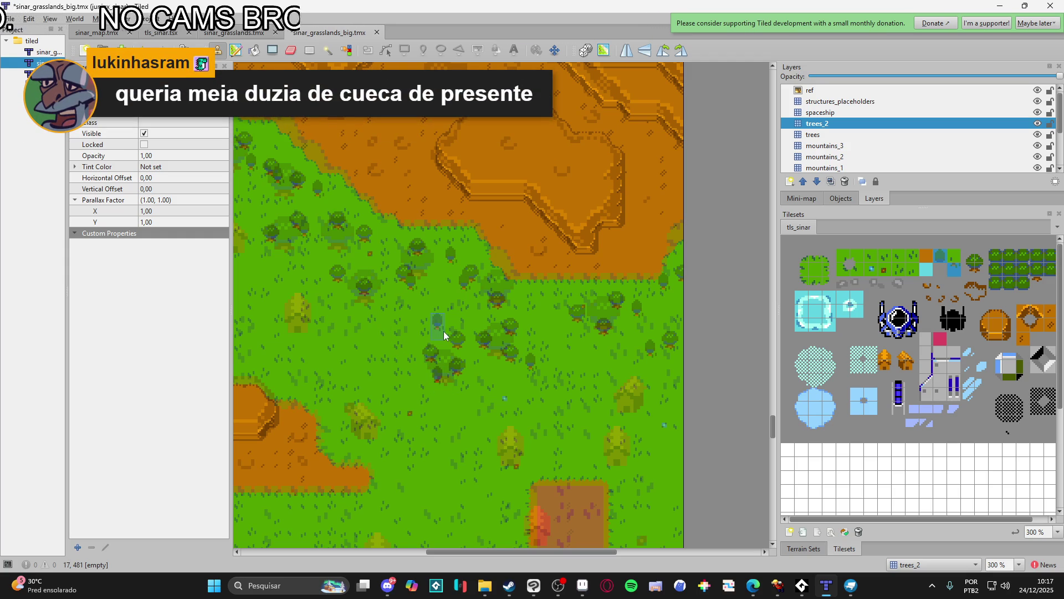
pyautogui.click(442, 342)
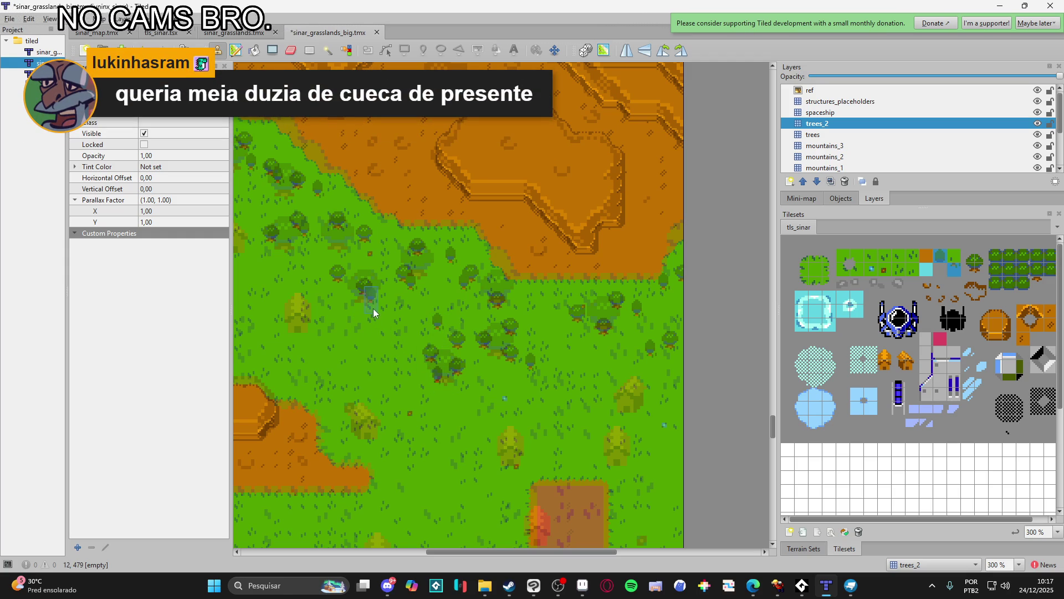
pyautogui.moveTo(354, 320); pyautogui.dragTo(414, 354)
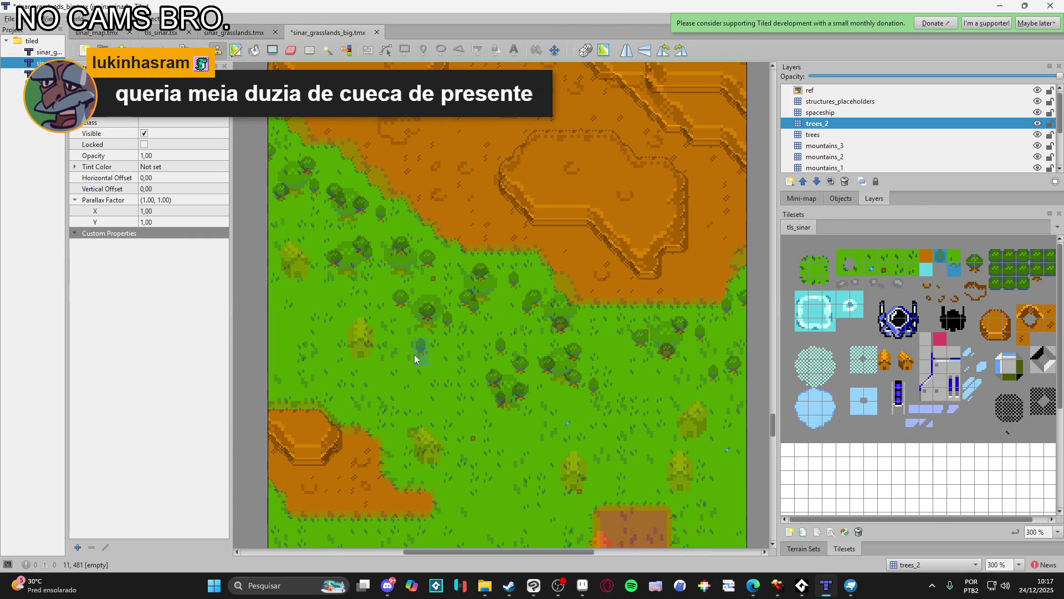
pyautogui.scroll(3, 388, 350)
pyautogui.hscroll(-2, 388, 349)
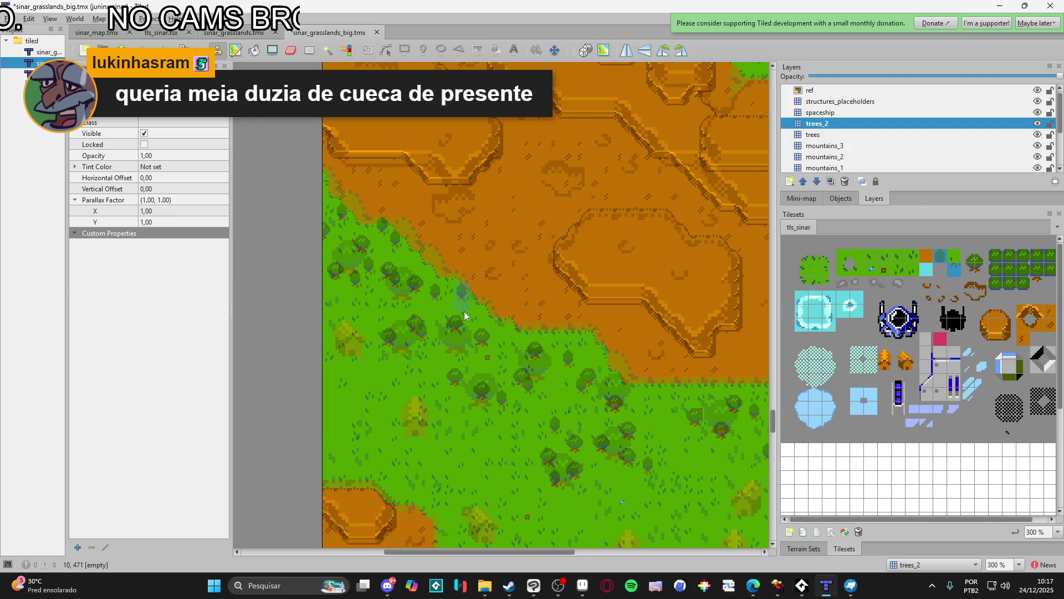
pyautogui.hscroll(2, 466, 311)
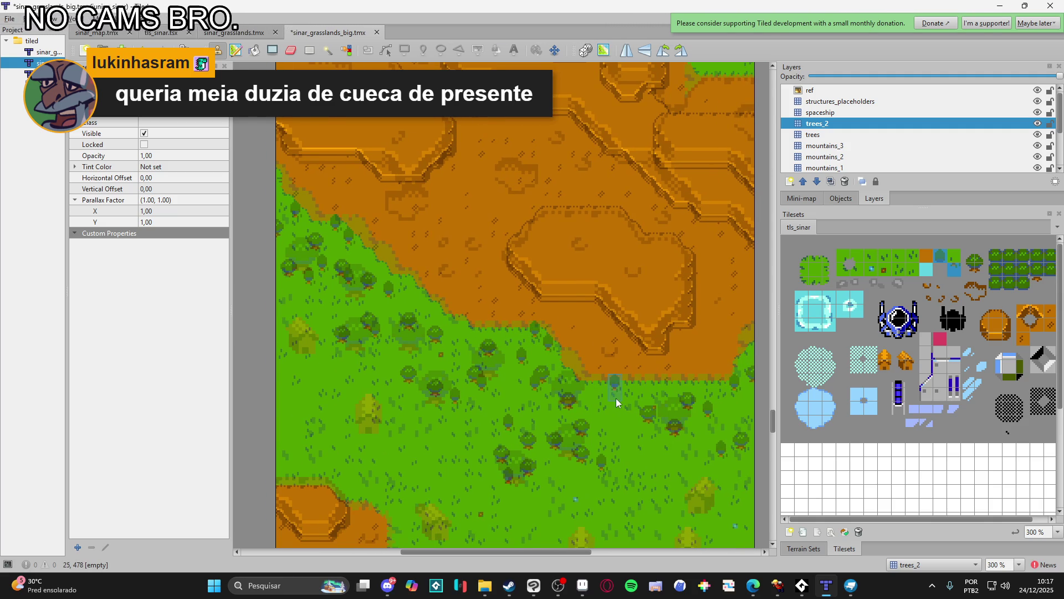
pyautogui.scroll(-3, 599, 410)
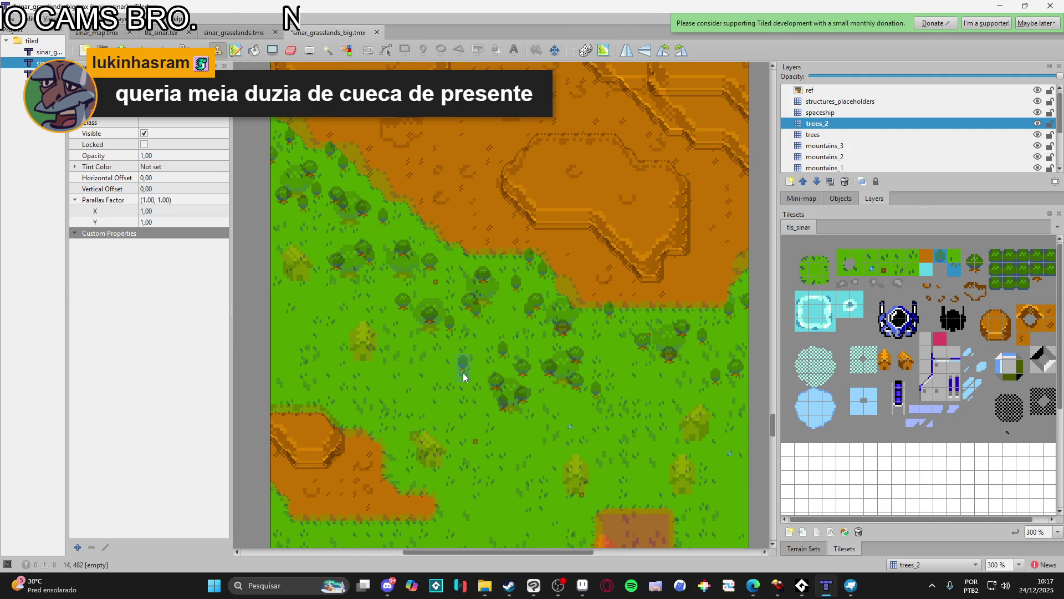
pyautogui.scroll(1, 288, 372)
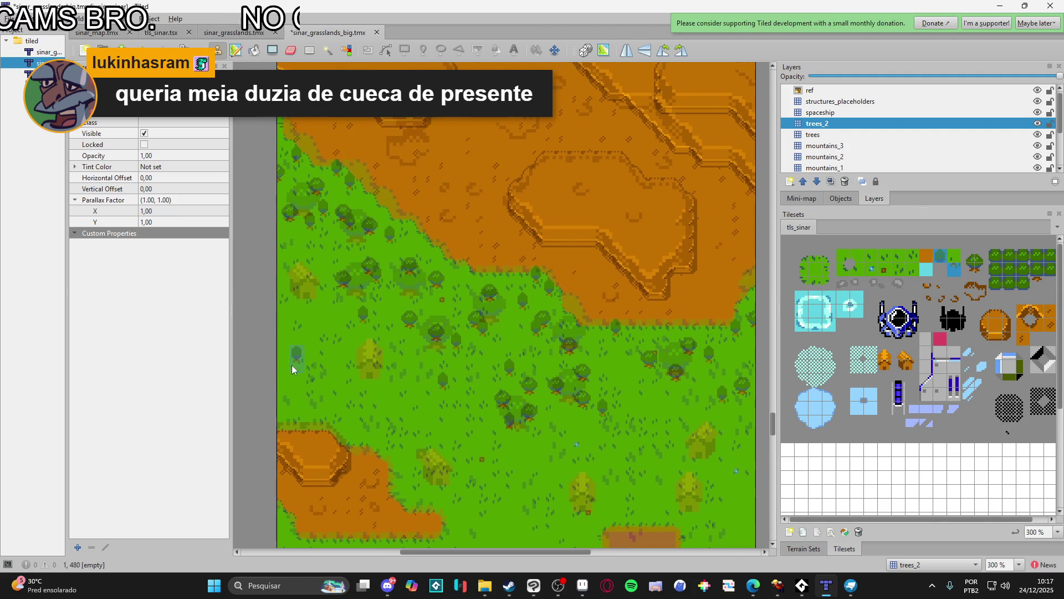
pyautogui.hscroll(4, 500, 393)
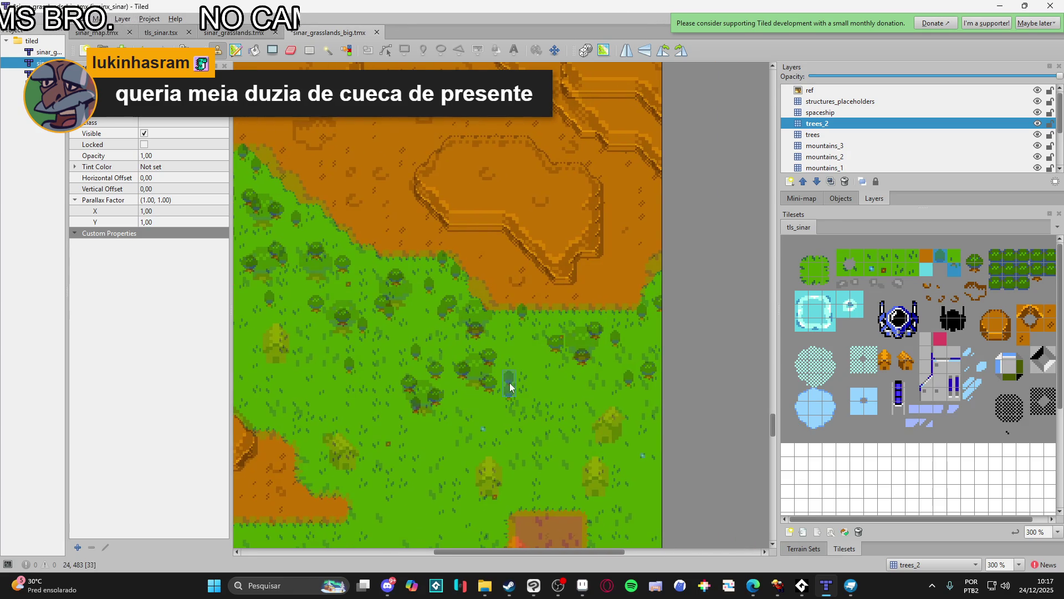
pyautogui.hscroll(3, 521, 367)
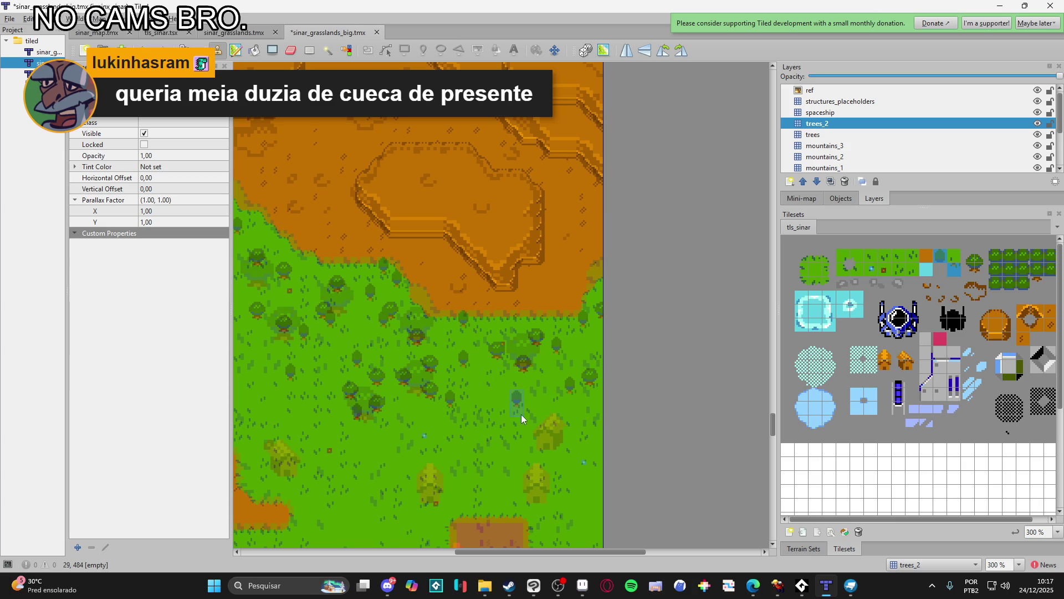
pyautogui.scroll(-1, 501, 442)
pyautogui.scroll(4, 474, 342)
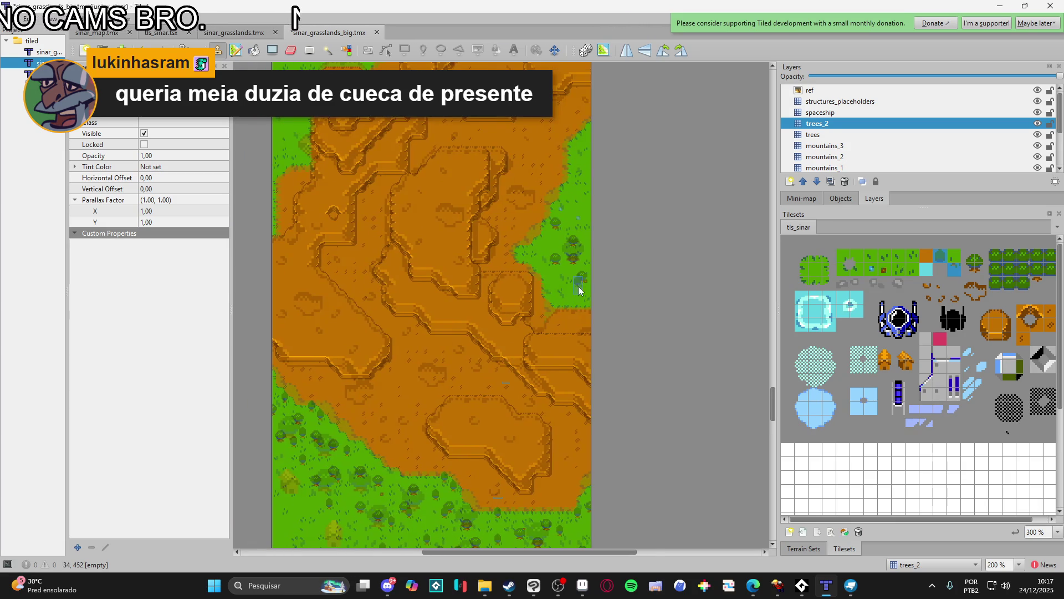
# - Stamp three trees on the grass patches beside the dirt mountains
pyautogui.scroll(2, 580, 287)
pyautogui.click(560, 321)
pyautogui.click(477, 231)
pyautogui.scroll(4, 476, 231)
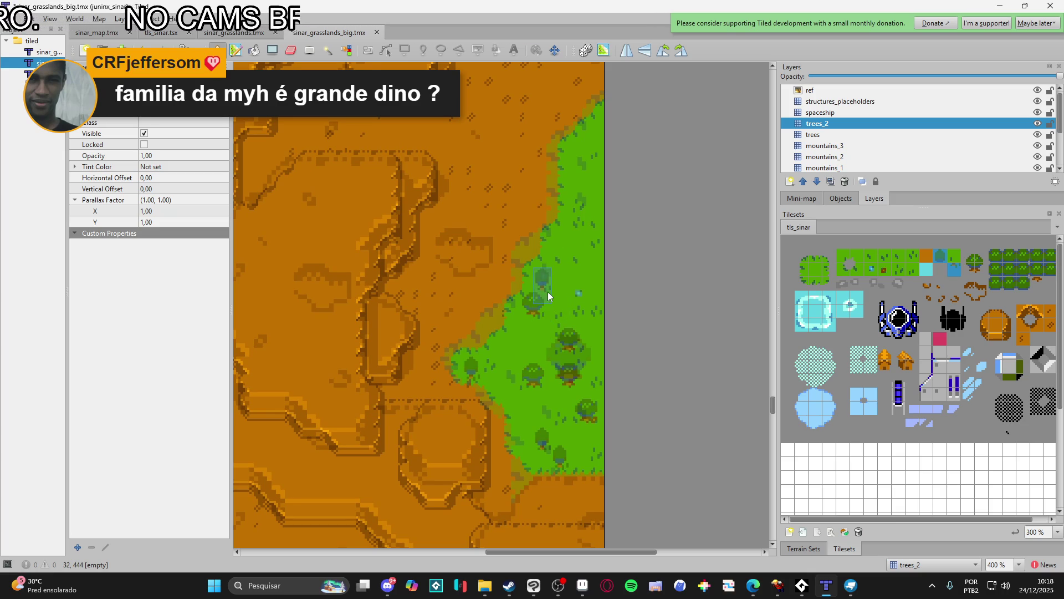
pyautogui.click(538, 324)
pyautogui.scroll(-1, 560, 396)
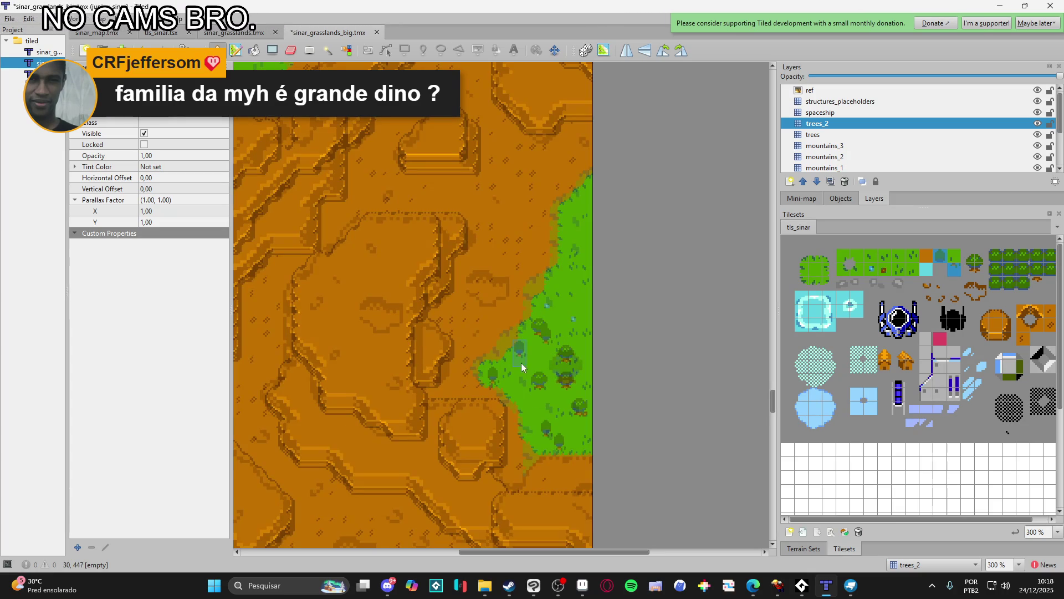
pyautogui.scroll(-1, 580, 445)
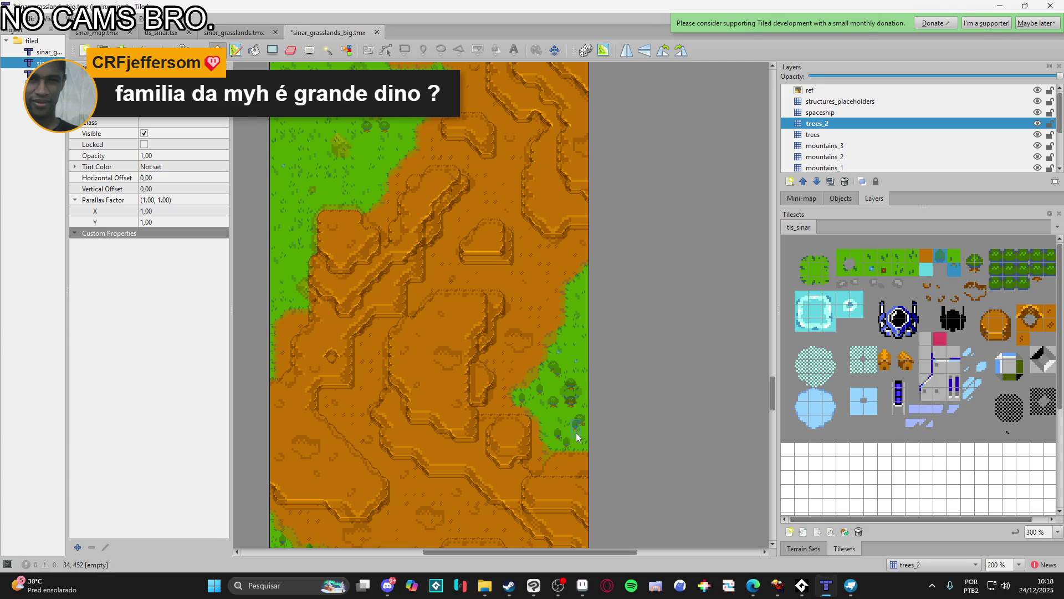
pyautogui.scroll(2, 577, 435)
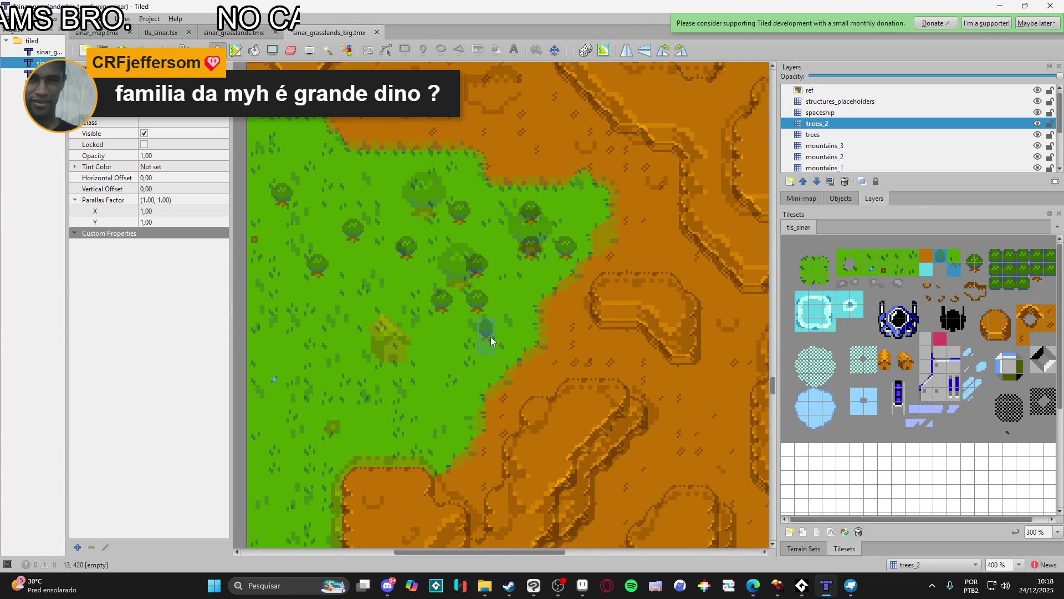
# - Add five more trees along the grass border, the left map edge and the top of the grass
pyautogui.click(500, 330)
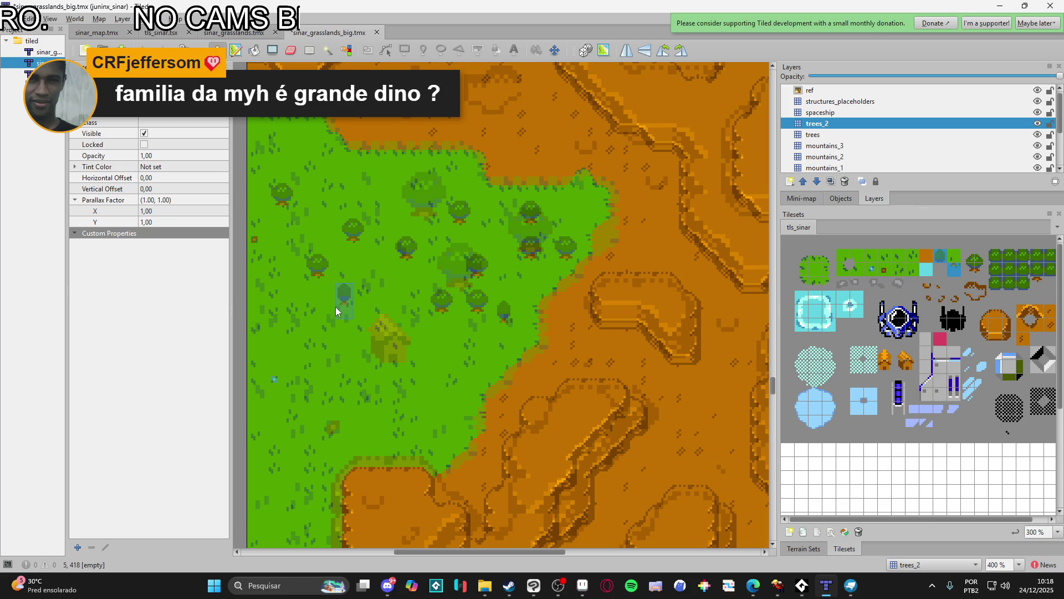
pyautogui.click(255, 244)
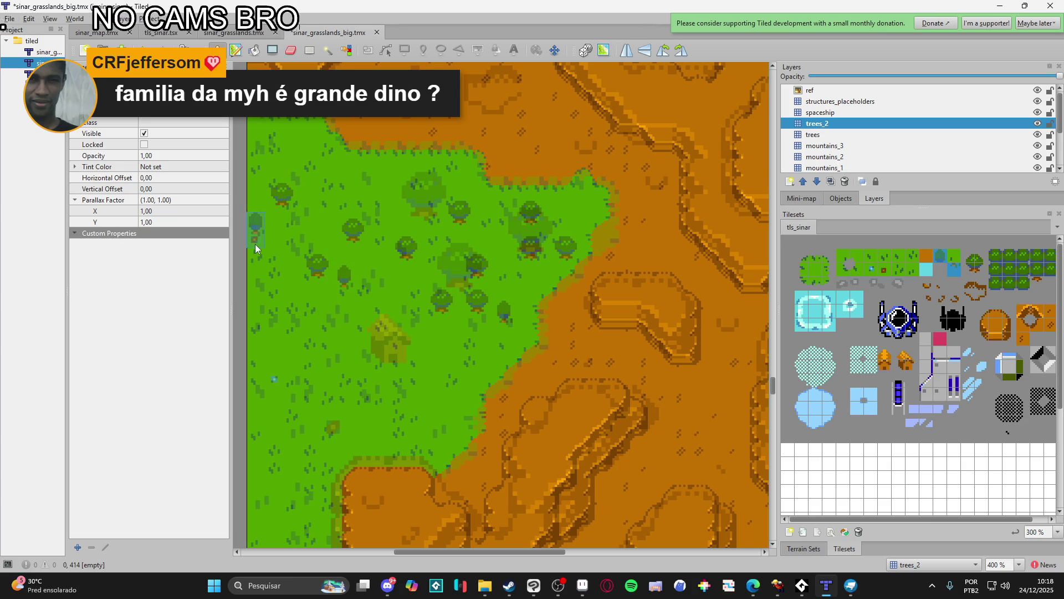
pyautogui.click(433, 235)
pyautogui.click(556, 215)
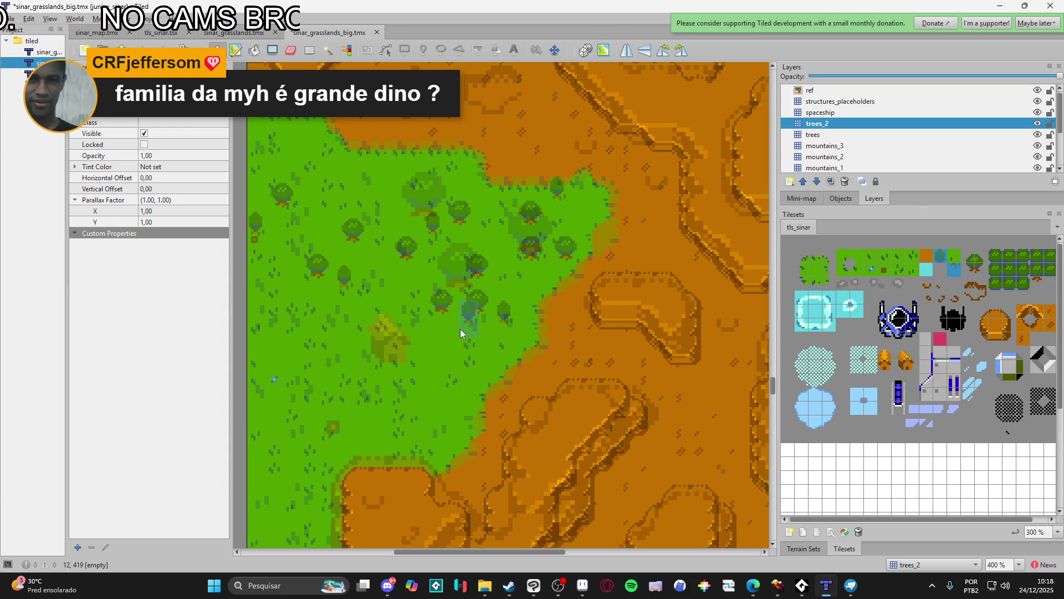
pyautogui.click(444, 344)
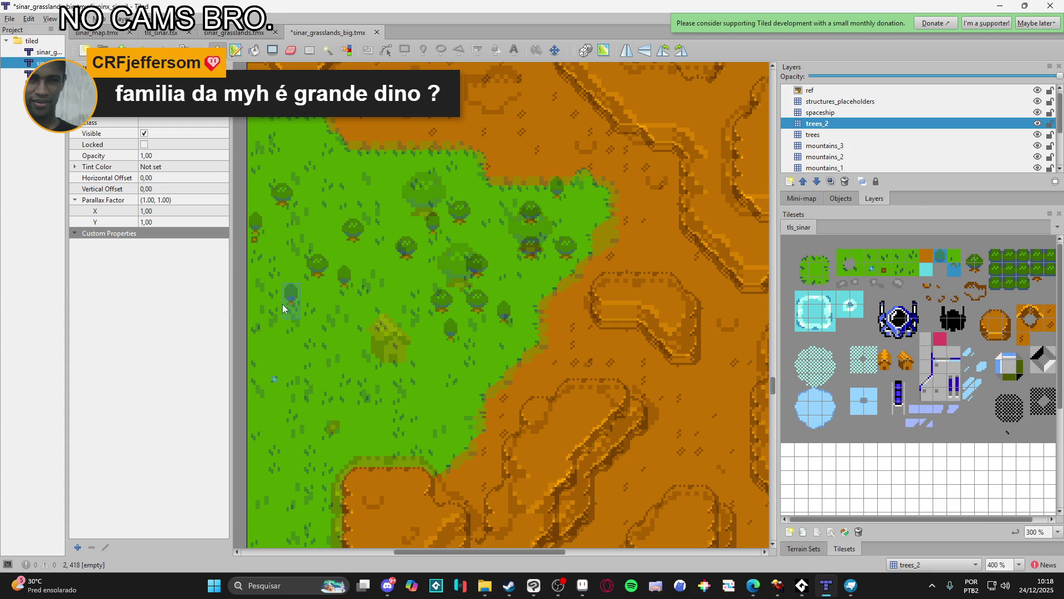
pyautogui.scroll(-2, 290, 317)
pyautogui.scroll(-3, 341, 357)
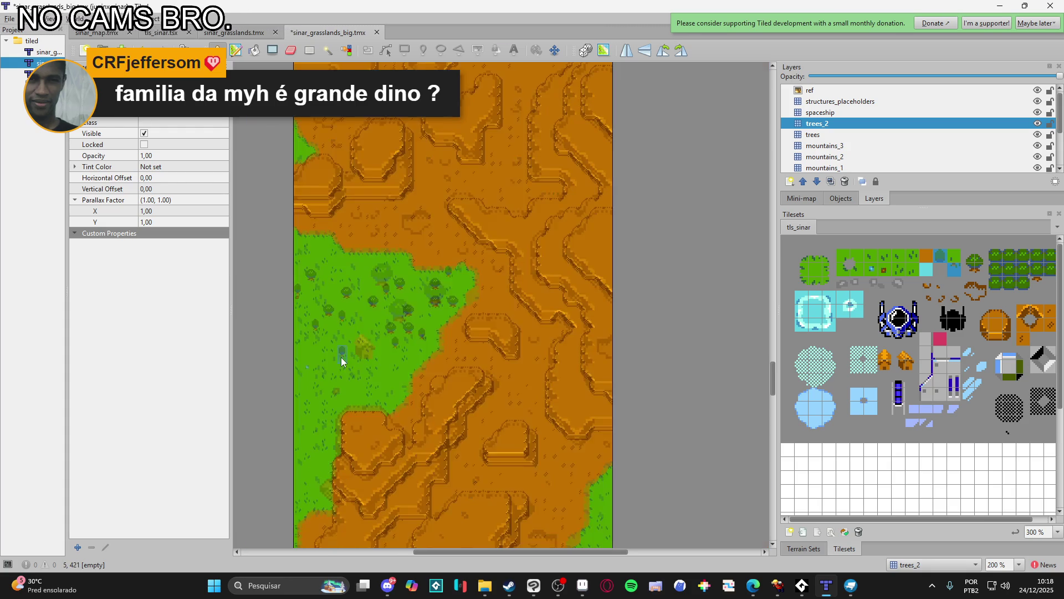
pyautogui.scroll(6, 376, 341)
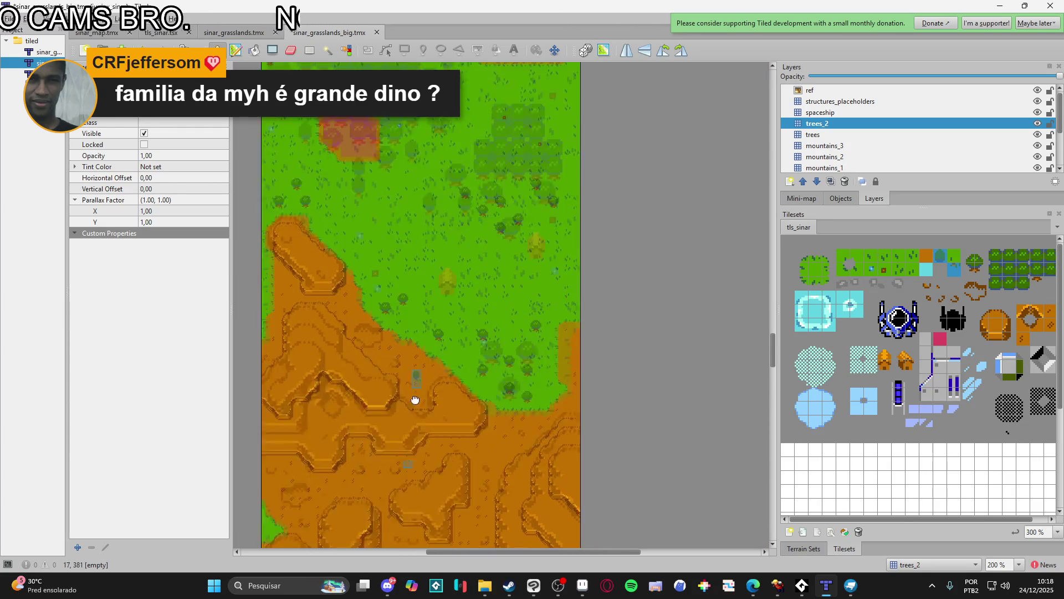
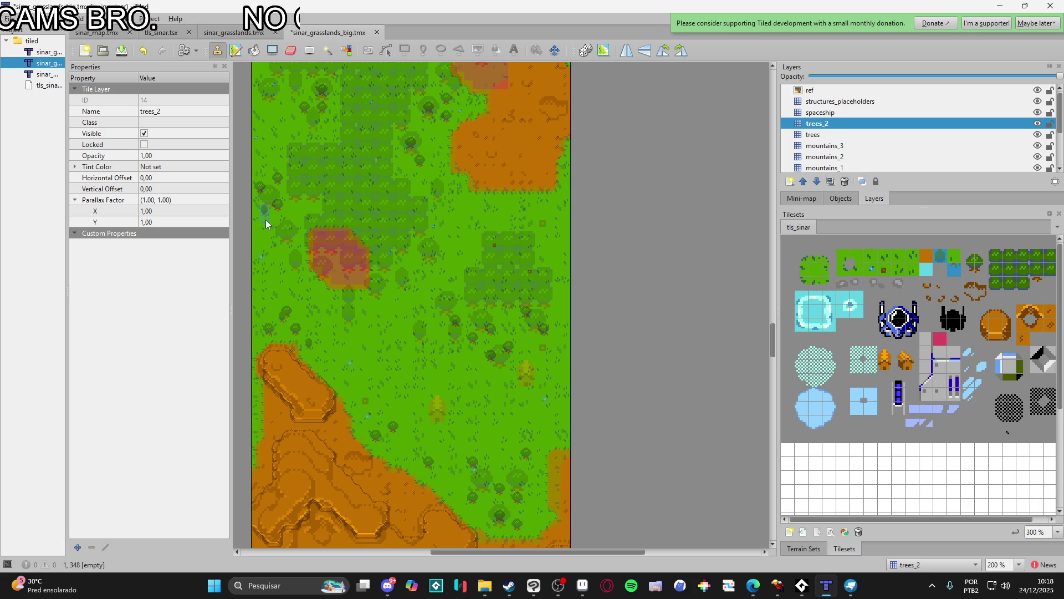
# - Undo the misplaced tree and stamp a single tree in the open grass
pyautogui.scroll(3, 288, 218)
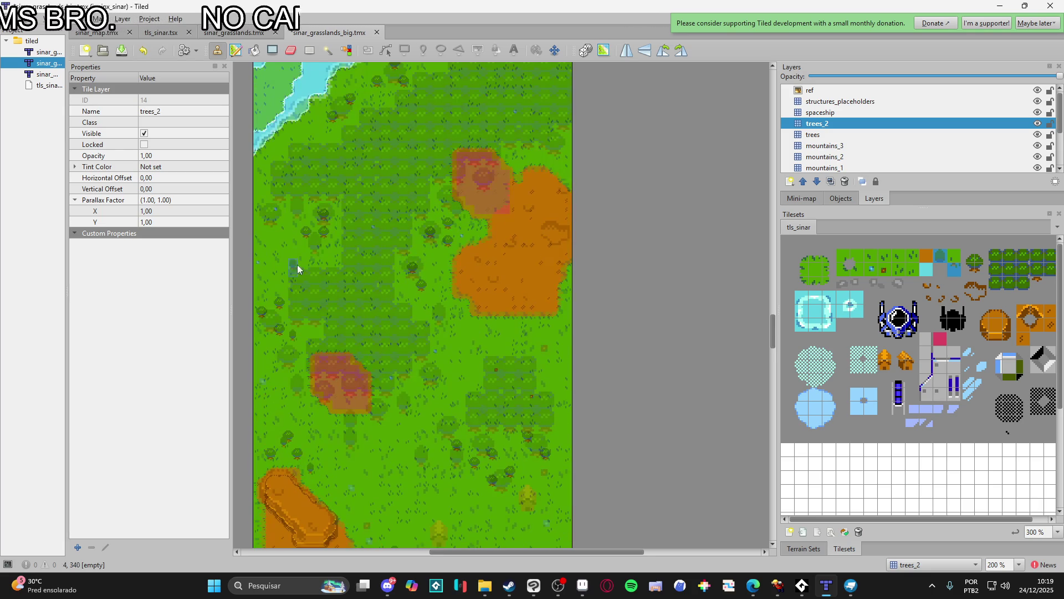
pyautogui.scroll(2, 304, 247)
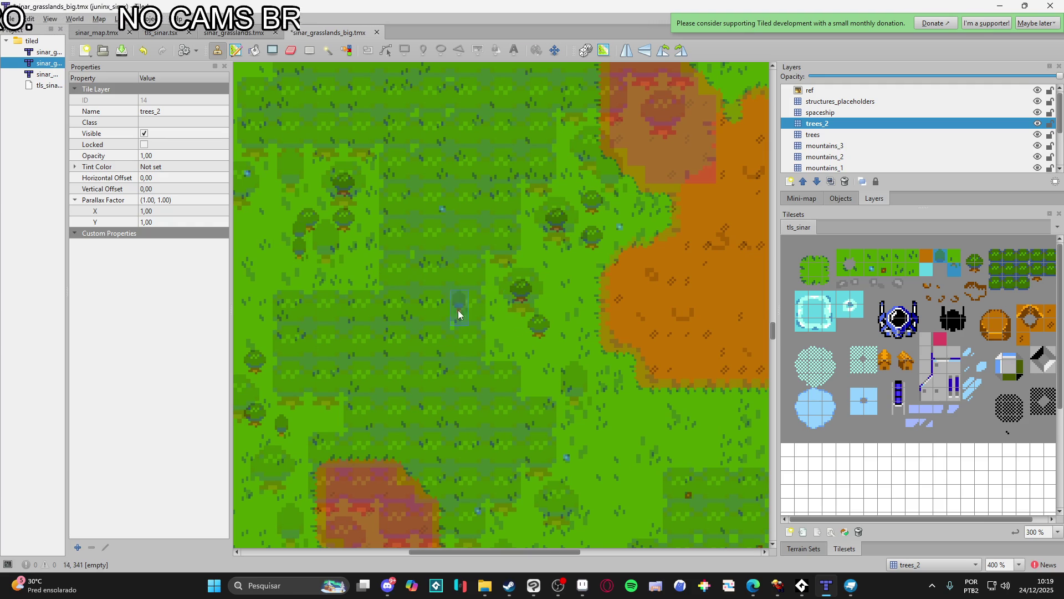
pyautogui.hotkey('ctrl', 'z')
pyautogui.click(286, 253)
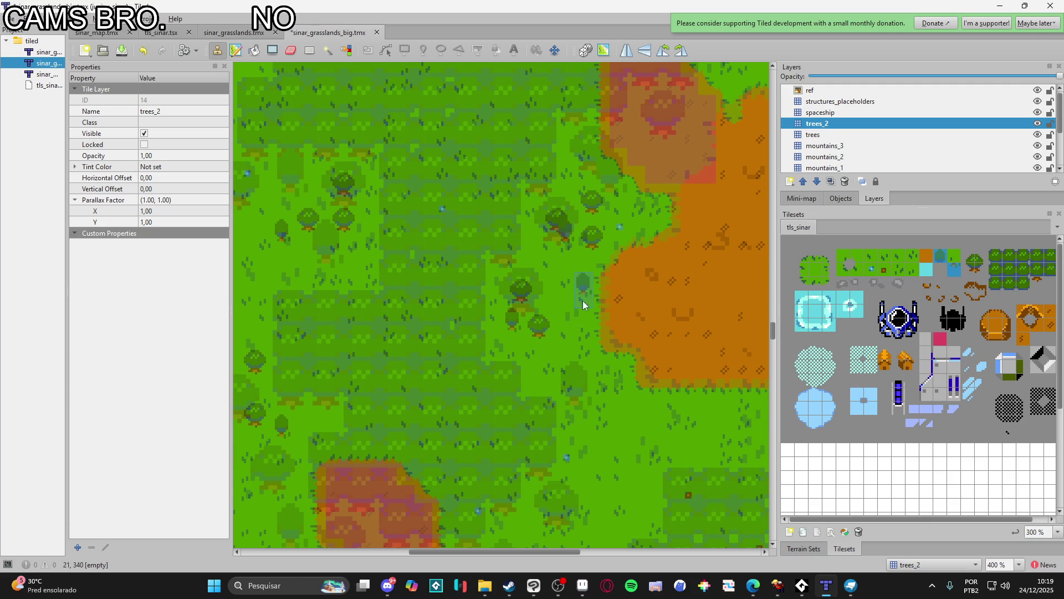
# - Add a tree beside the lower tree cluster and save the map
pyautogui.hscroll(2, 575, 305)
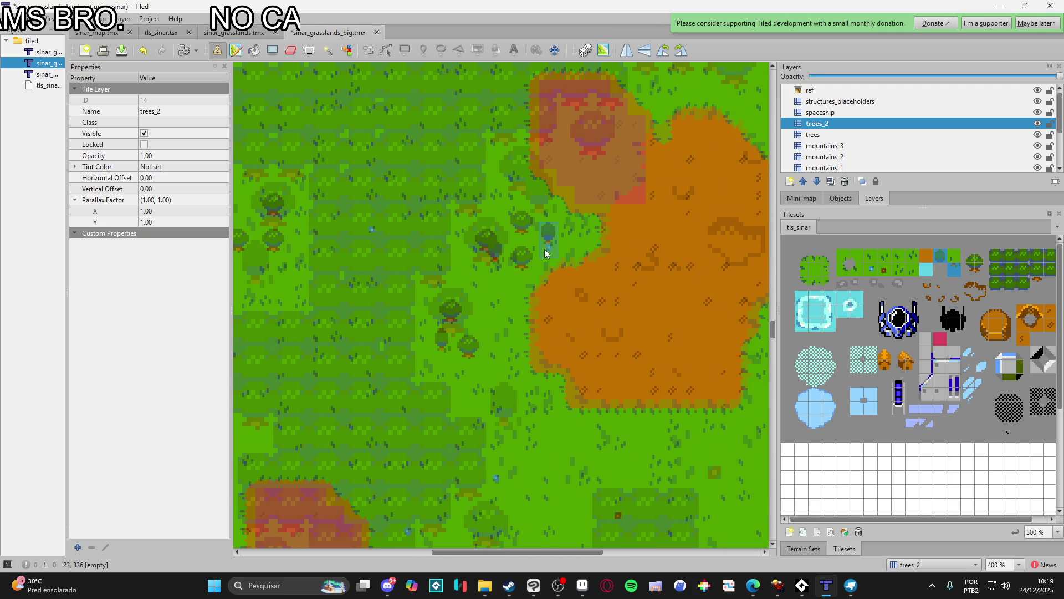
pyautogui.scroll(-4, 588, 344)
pyautogui.scroll(3, 604, 410)
pyautogui.scroll(-4, 588, 366)
pyautogui.hscroll(1, 576, 333)
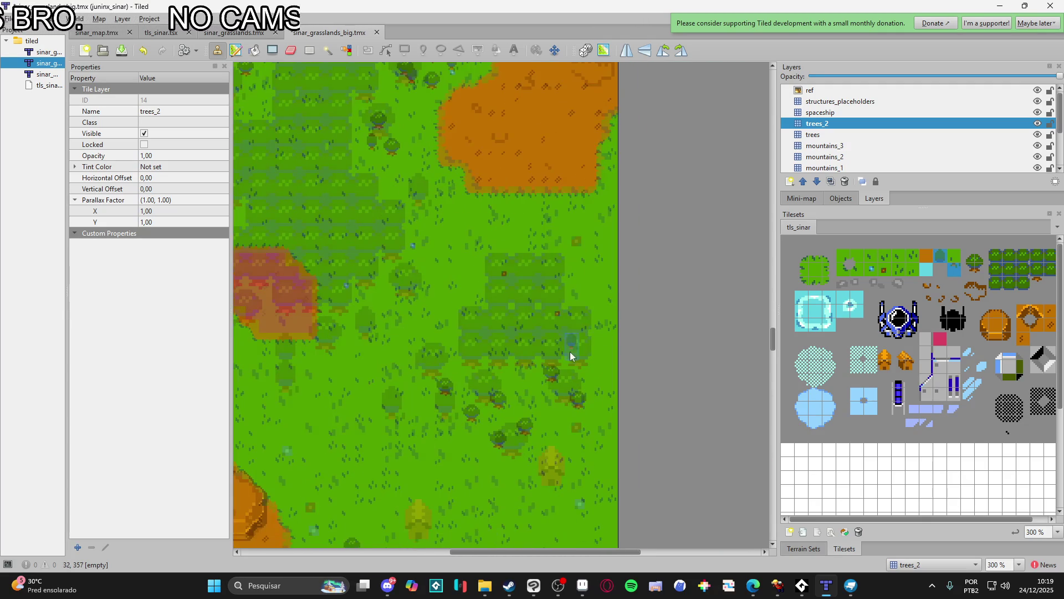
pyautogui.scroll(2, 561, 395)
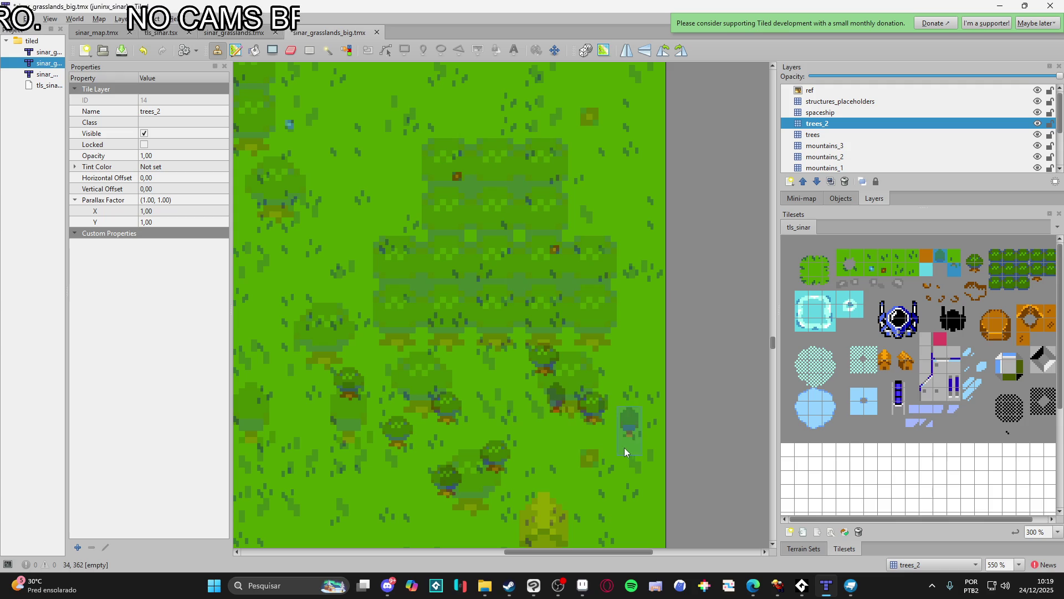
pyautogui.scroll(-2, 573, 448)
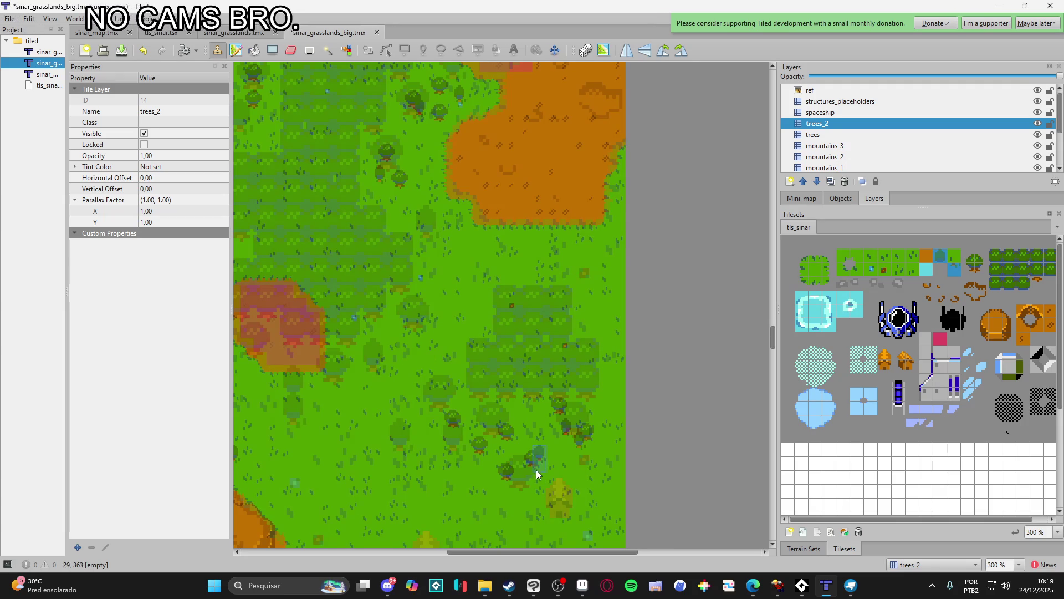
pyautogui.click(543, 487)
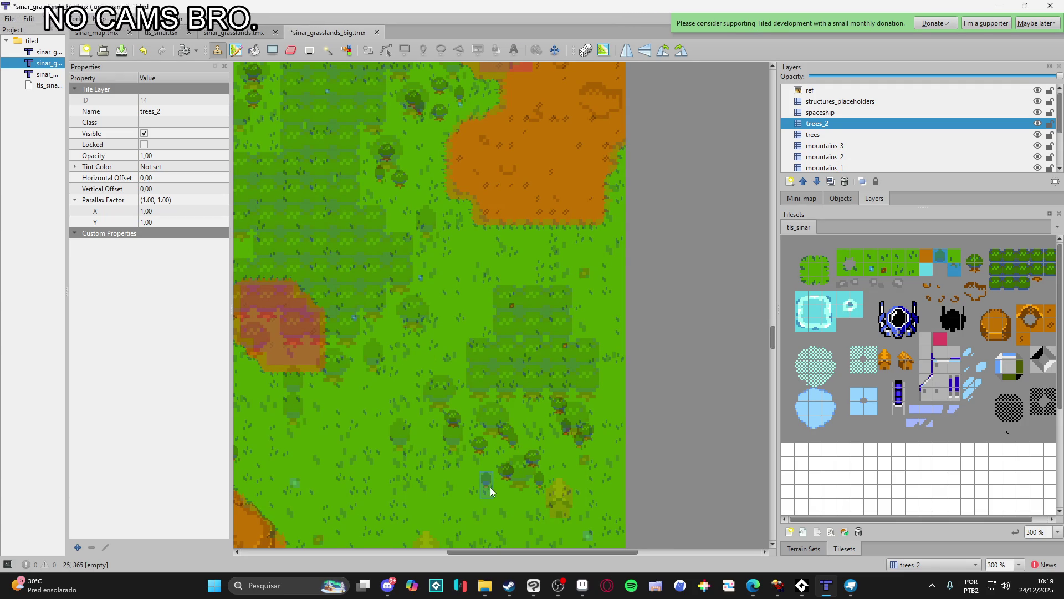
pyautogui.scroll(5, 502, 472)
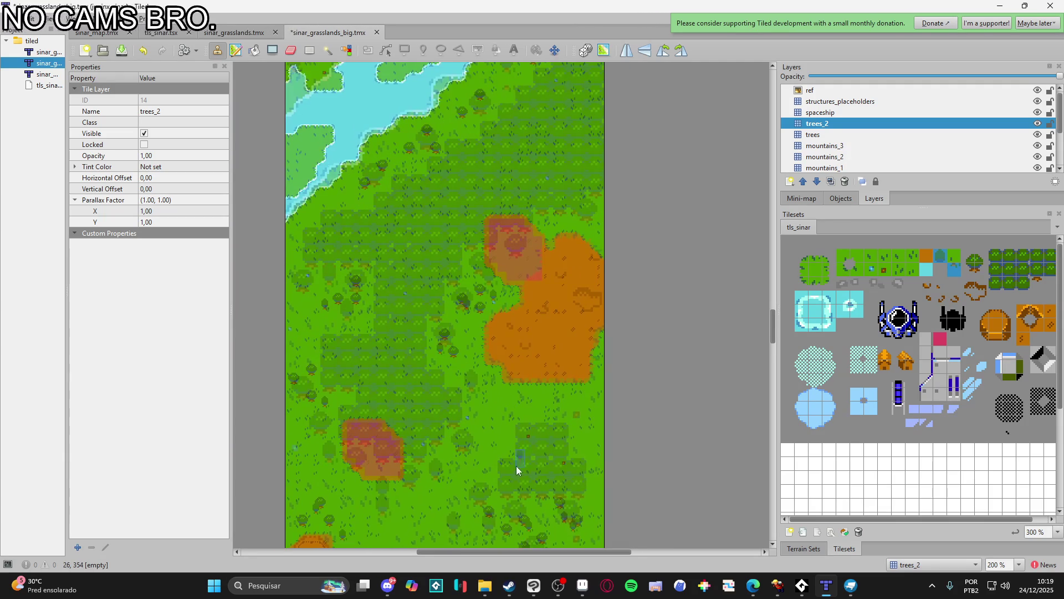
pyautogui.scroll(2, 421, 310)
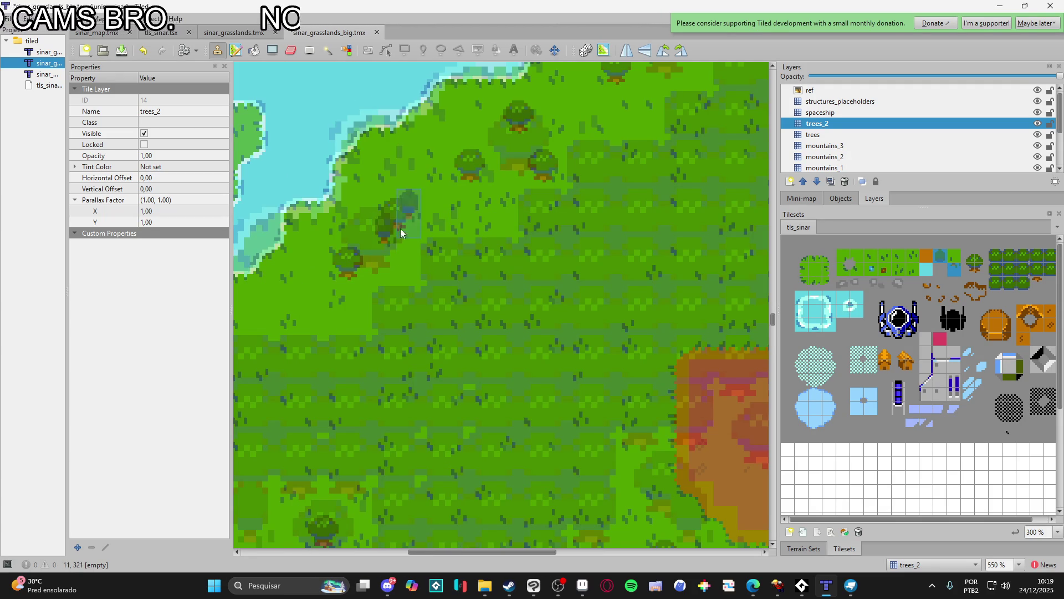
pyautogui.scroll(3, 388, 244)
pyautogui.hotkey('ctrl', 's')
# - Place two trees near the riverbank and save again
pyautogui.click(454, 335)
pyautogui.click(551, 238)
pyautogui.scroll(-1, 546, 317)
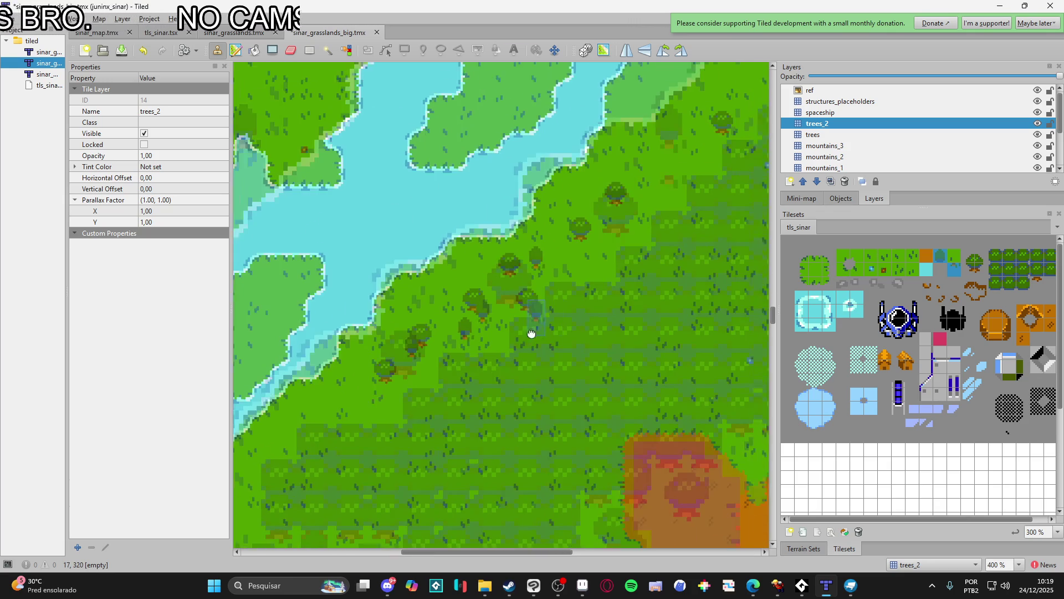
pyautogui.moveTo(668, 180); pyautogui.dragTo(558, 315)
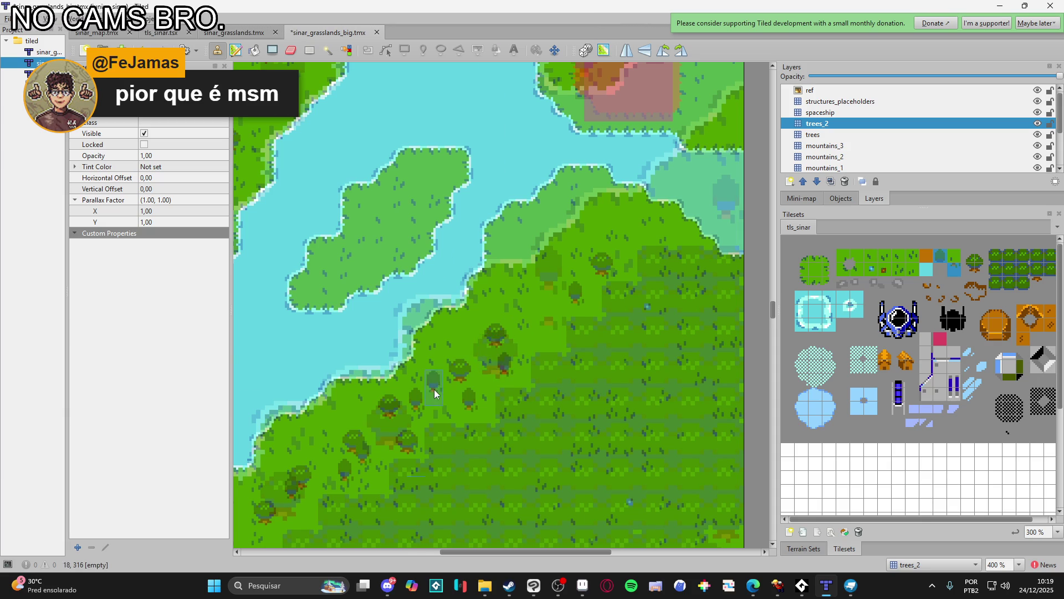
pyautogui.scroll(-1, 434, 389)
pyautogui.hotkey('ctrl', 's')
# - Compare against the ref overlay, stamp two more trees mid-map and lower down, then select the trees layer
pyautogui.click(1037, 92)
pyautogui.click(1037, 91)
pyautogui.click(1037, 90)
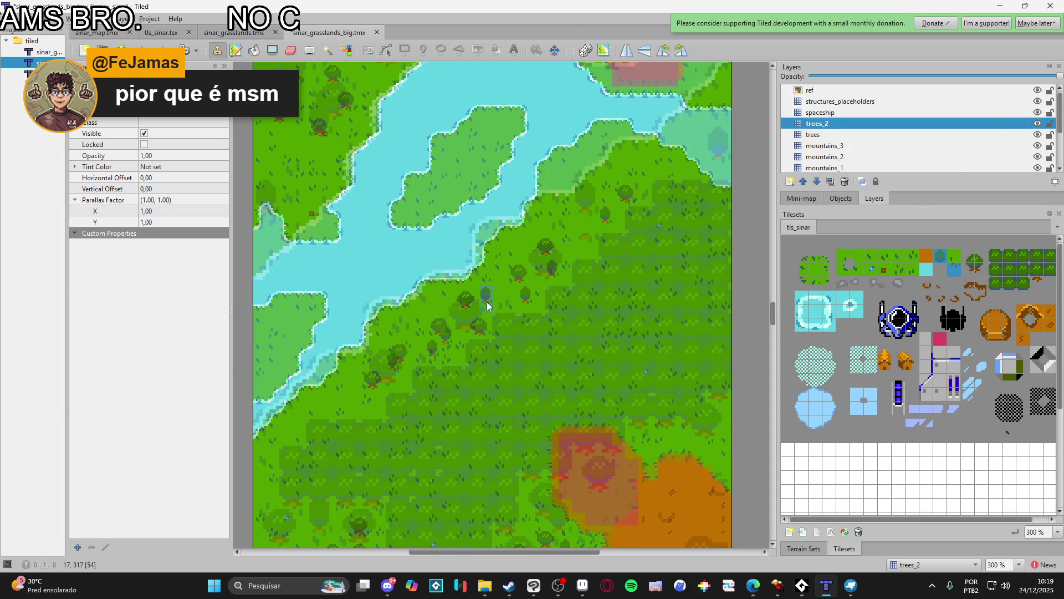
pyautogui.hscroll(-2, 349, 303)
pyautogui.scroll(-1, 350, 302)
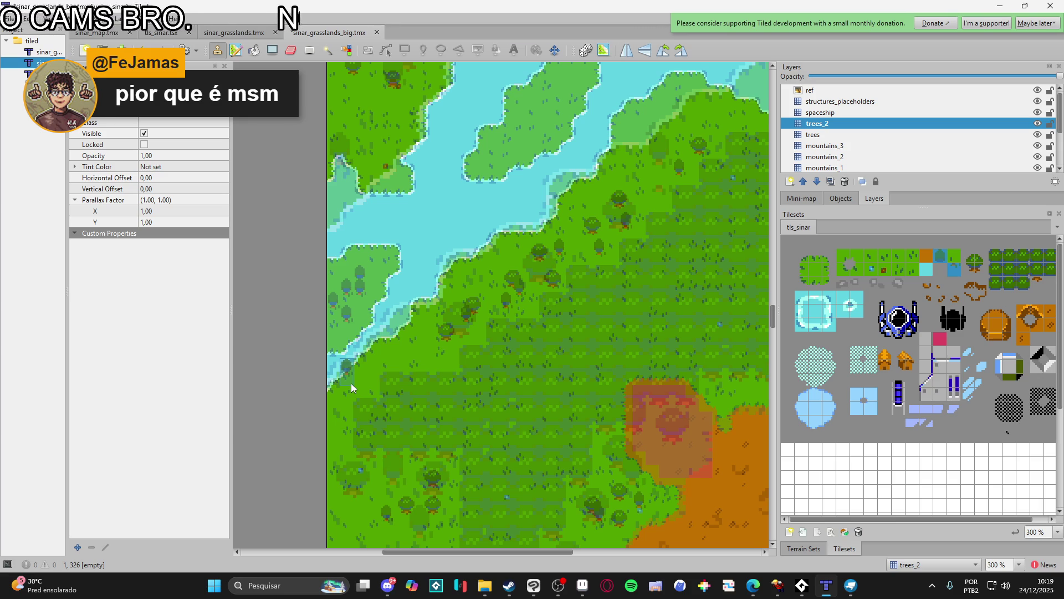
pyautogui.keyDown('ctrl'); pyautogui.scroll(-2, 382, 344); pyautogui.keyUp('ctrl')
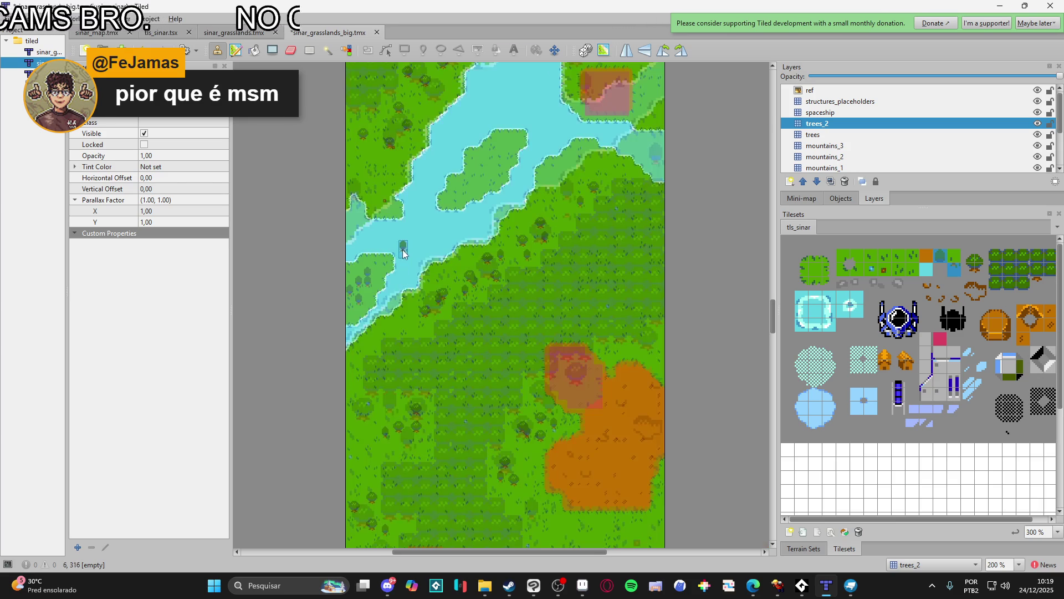
pyautogui.scroll(-5, 444, 283)
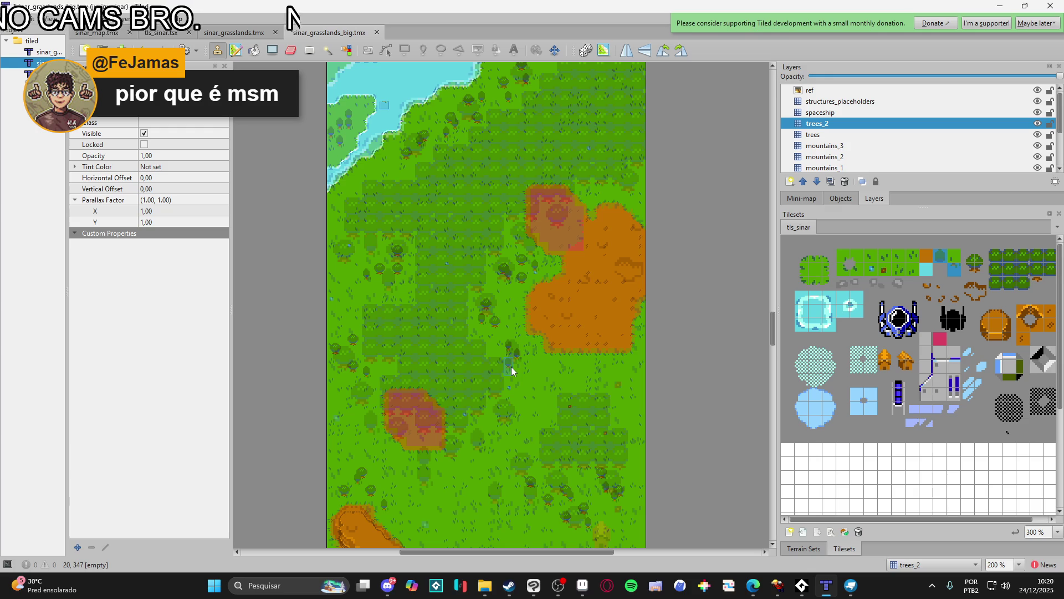
pyautogui.click(538, 369)
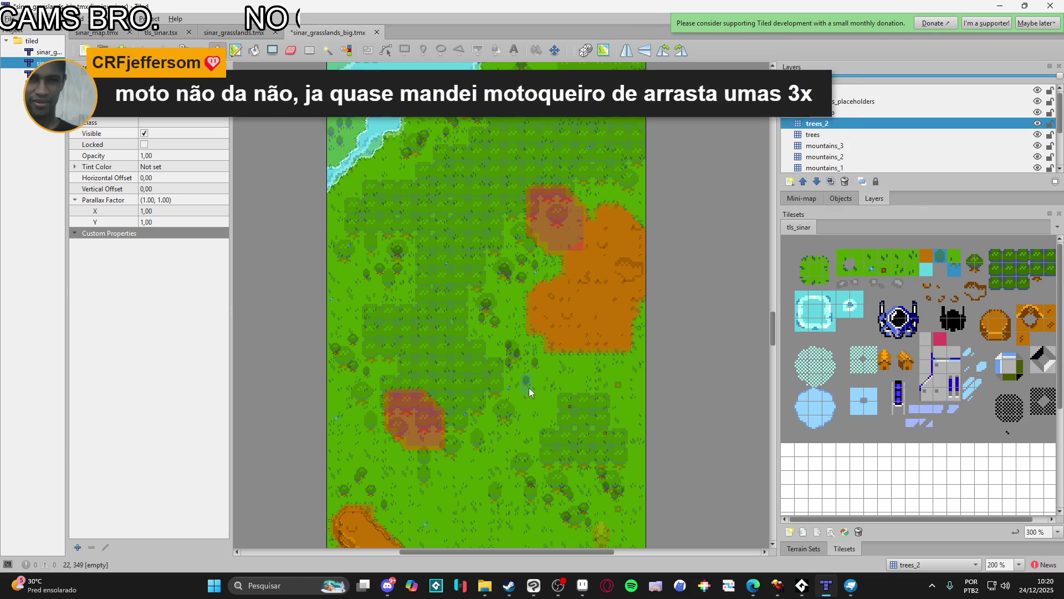
pyautogui.scroll(-2, 518, 390)
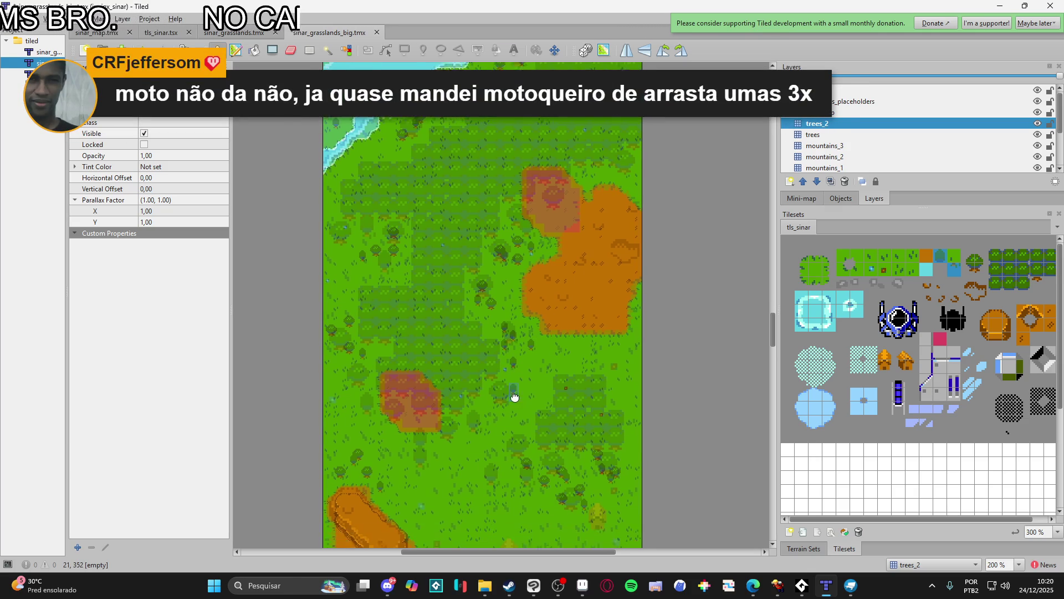
pyautogui.click(478, 424)
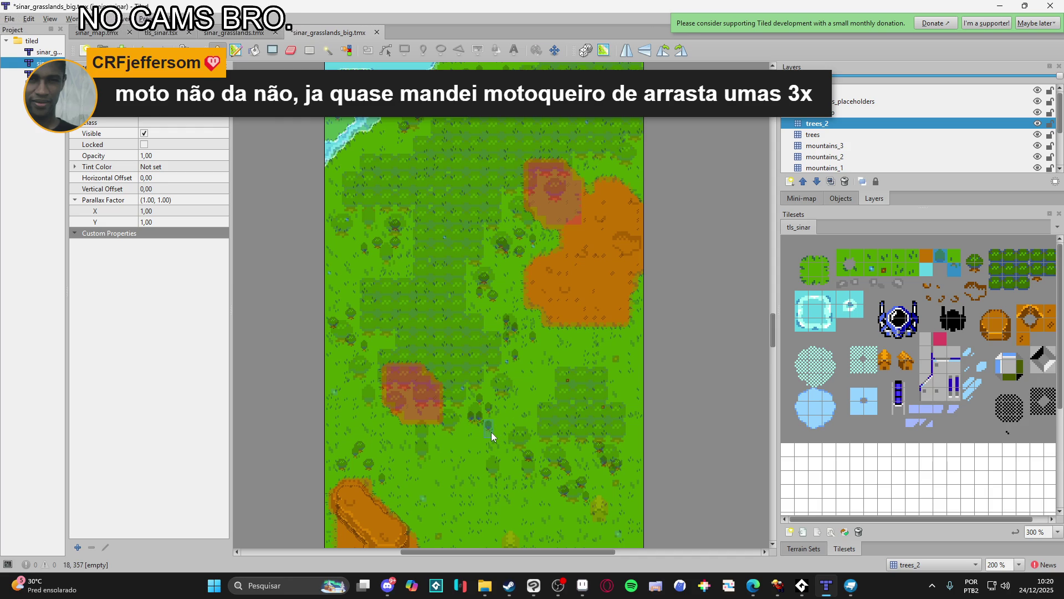
pyautogui.click(868, 135)
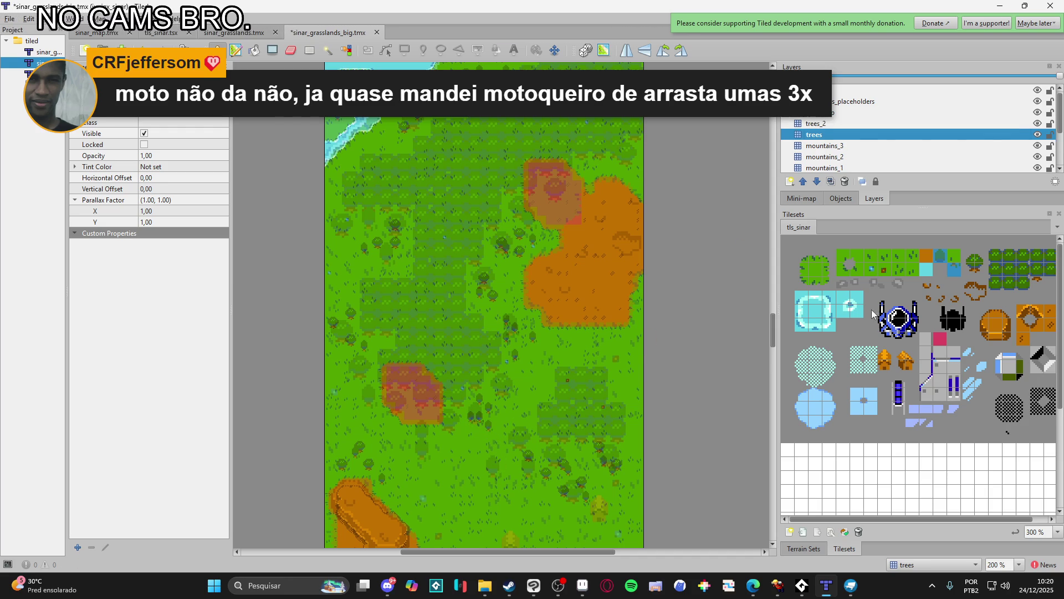
# - Pick the tree tile on trees_2 and stamp trees between the clusters and further up the map
pyautogui.click(967, 258)
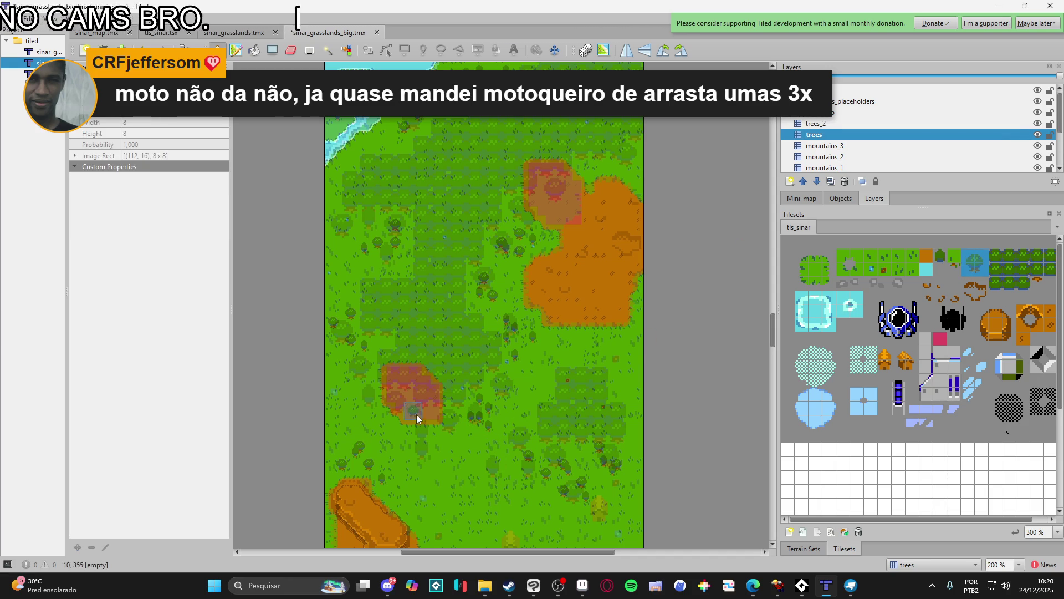
pyautogui.click(828, 123)
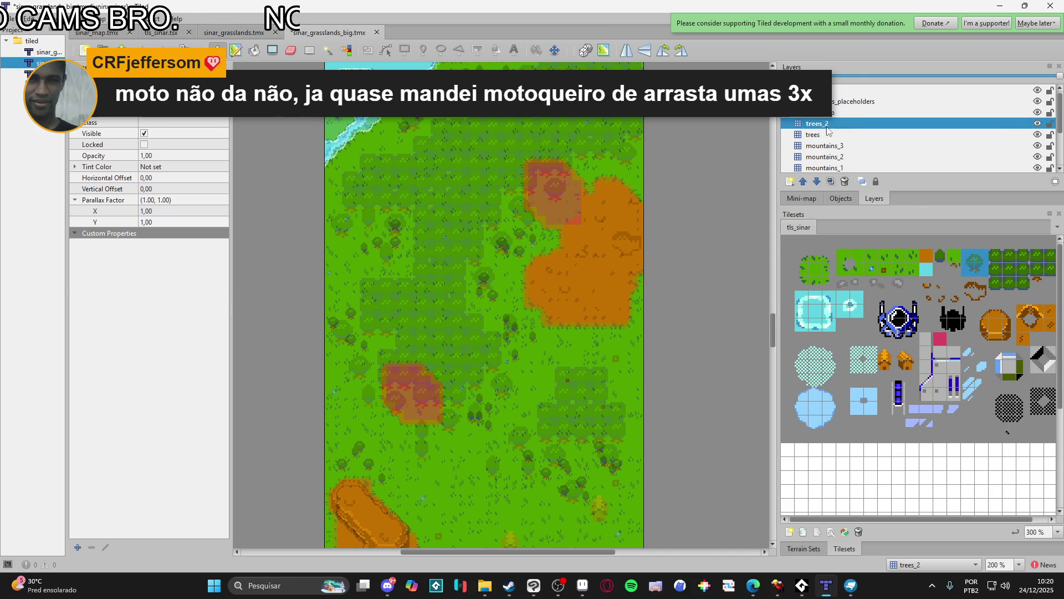
pyautogui.click(504, 388)
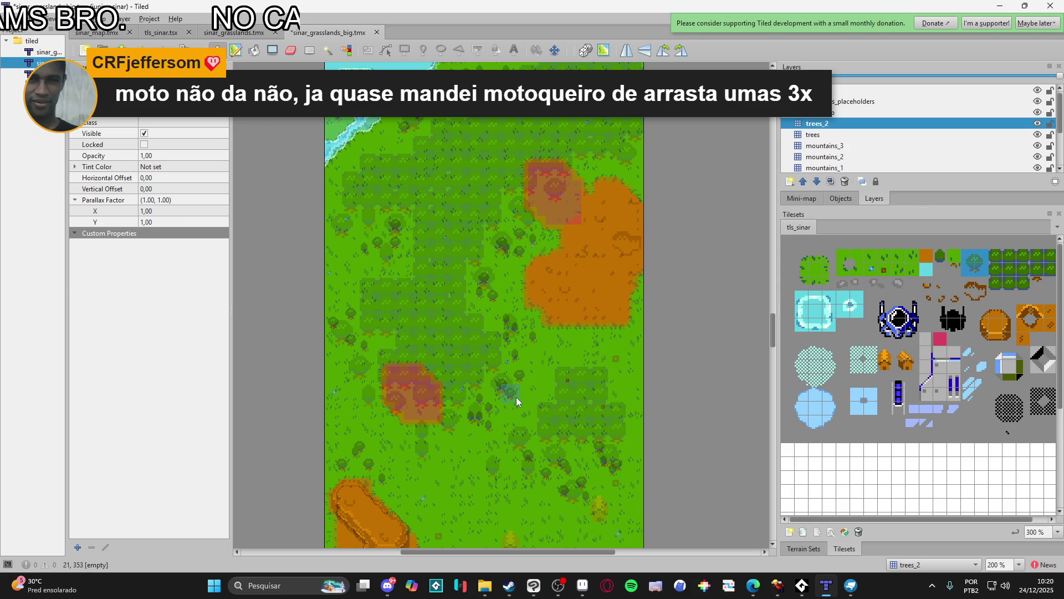
pyautogui.scroll(-1, 516, 396)
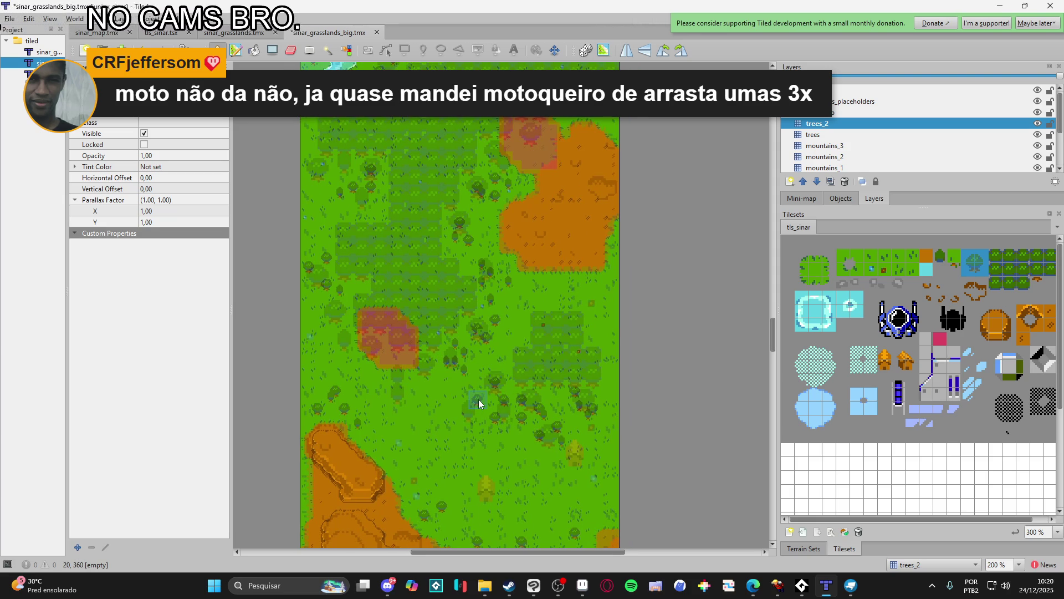
pyautogui.scroll(1, 358, 384)
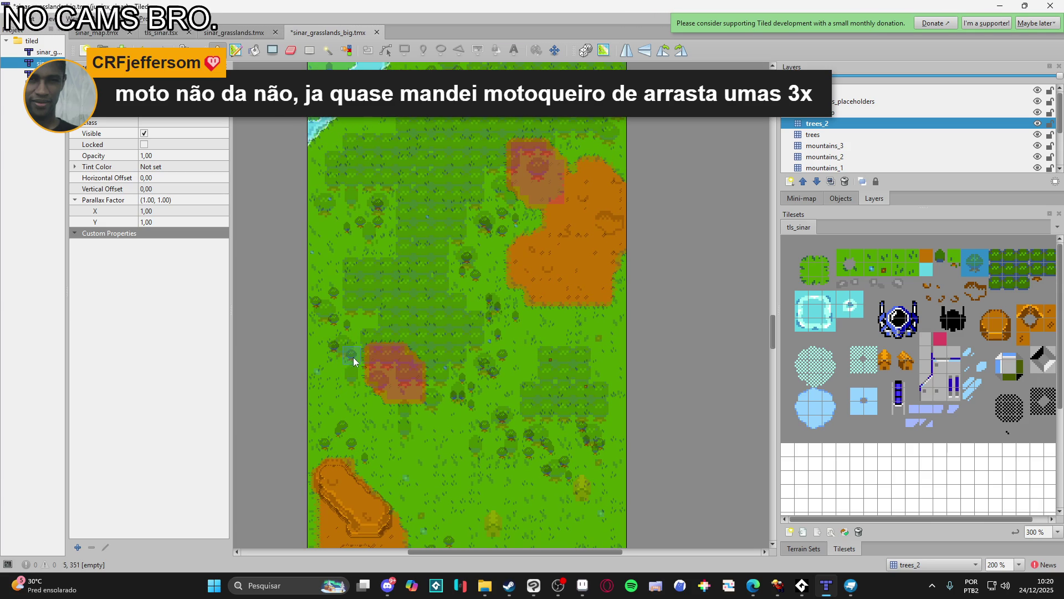
pyautogui.scroll(2, 336, 330)
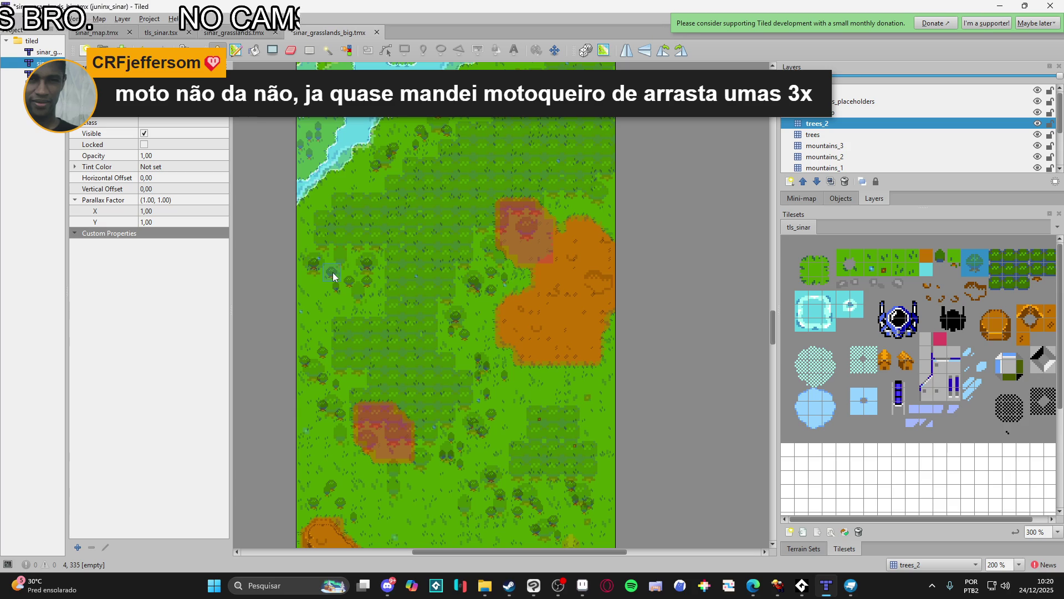
pyautogui.hscroll(1, 388, 288)
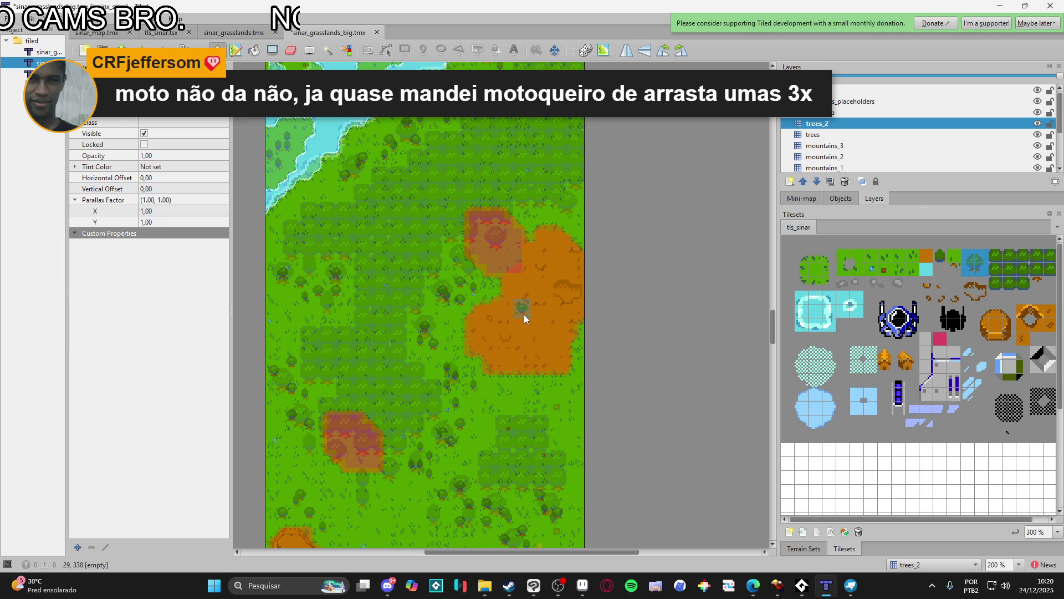
pyautogui.scroll(-3, 523, 318)
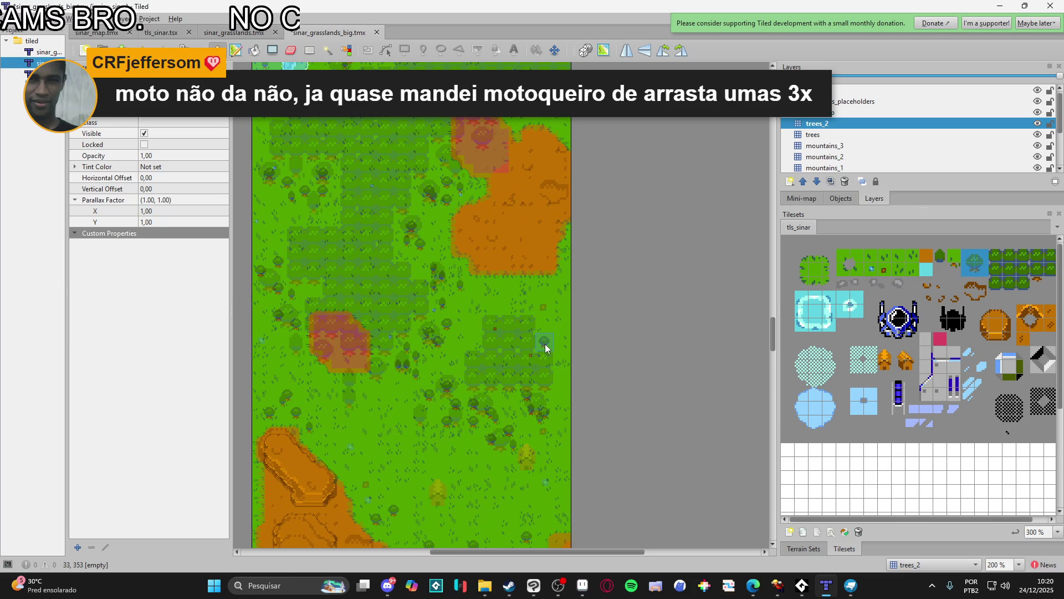
pyautogui.scroll(10, 467, 450)
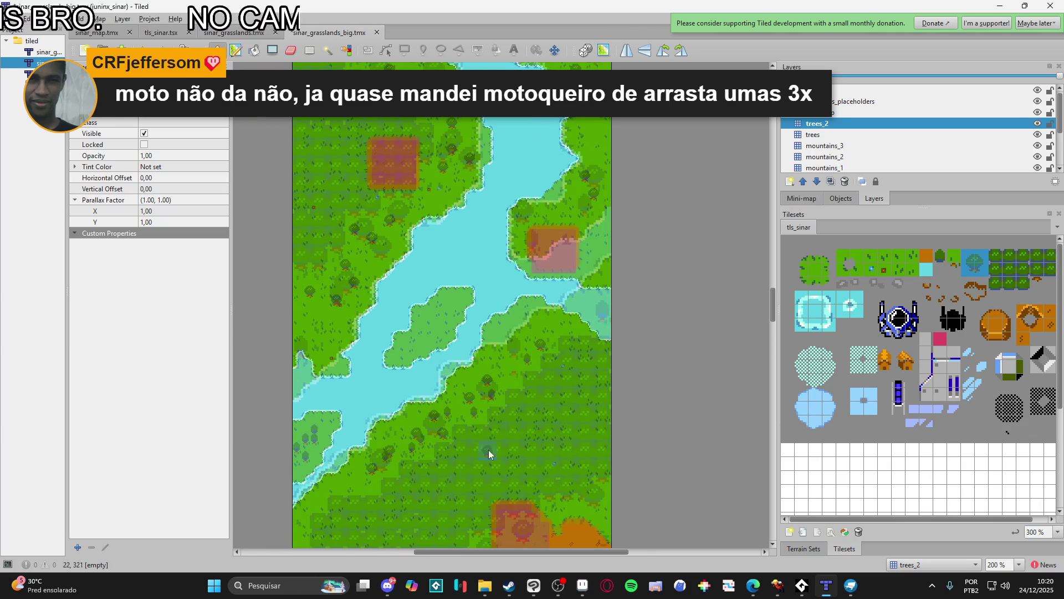
pyautogui.click(529, 223)
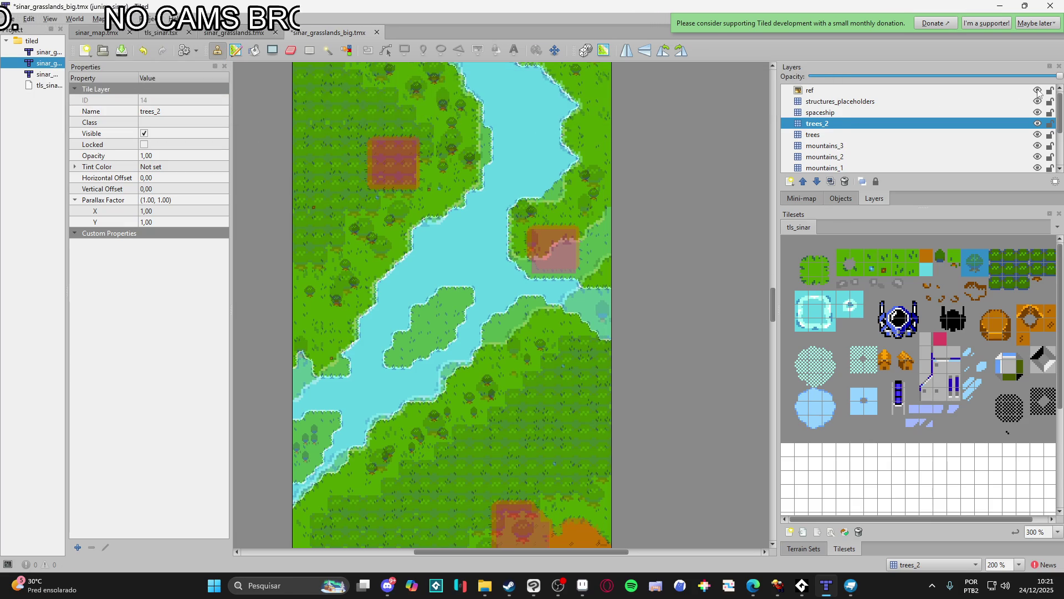
# - Hide the ref overlay, review the grass and orange dirt patches, and make the trees layer active
pyautogui.click(1038, 90)
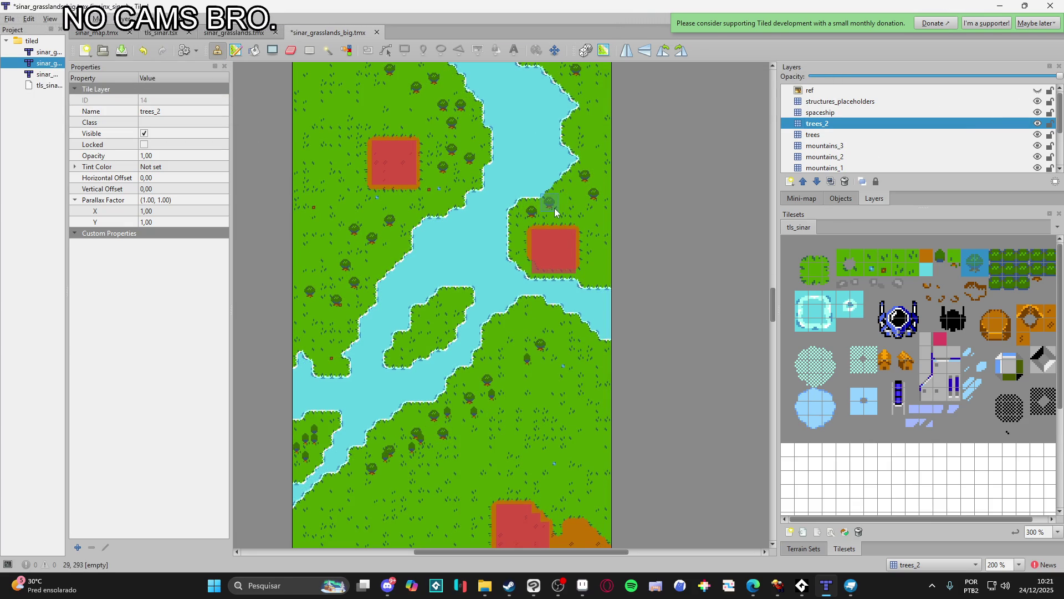
pyautogui.scroll(-1, 510, 290)
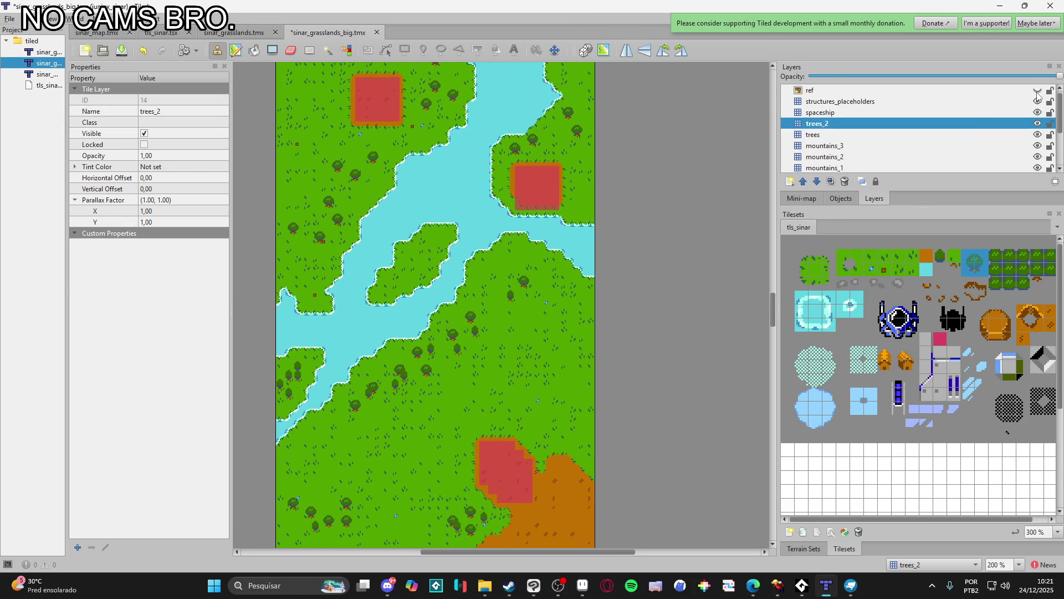
pyautogui.click(1038, 91)
pyautogui.click(1038, 91)
pyautogui.scroll(-10, 506, 334)
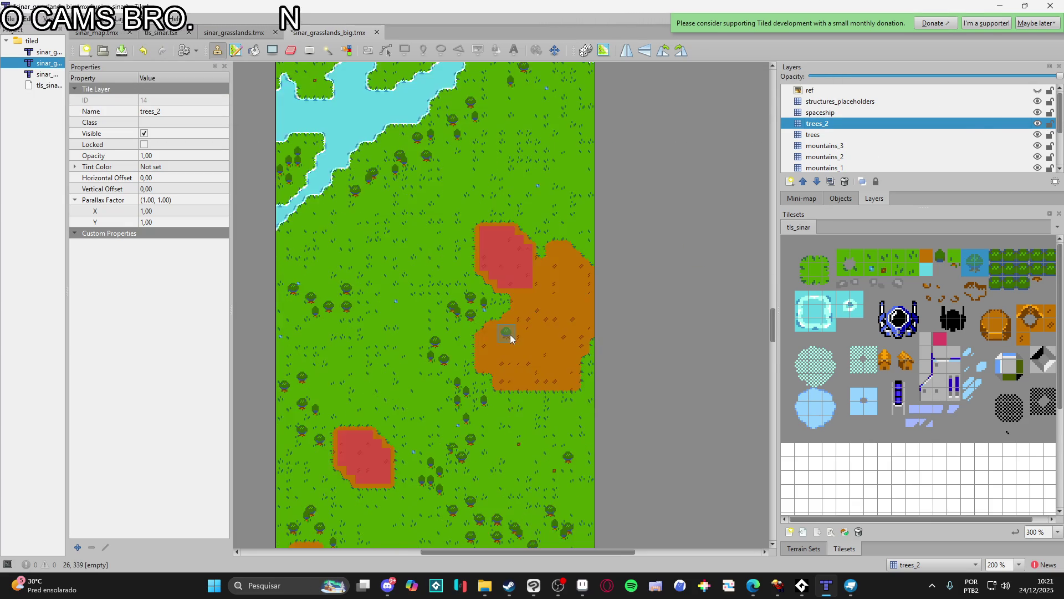
pyautogui.scroll(-15, 516, 338)
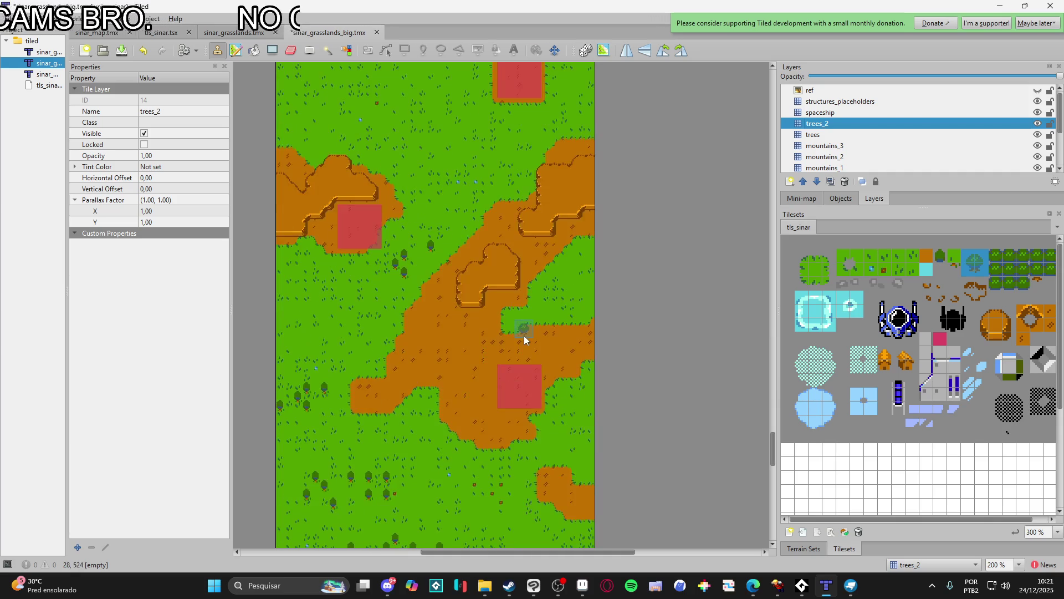
pyautogui.scroll(5, 521, 333)
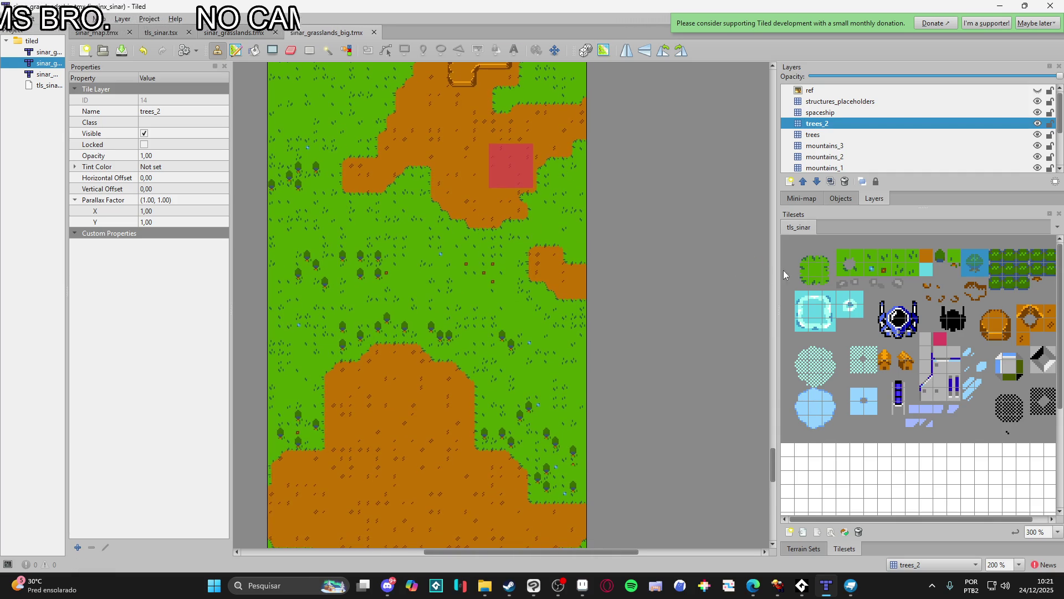
pyautogui.scroll(2, 512, 284)
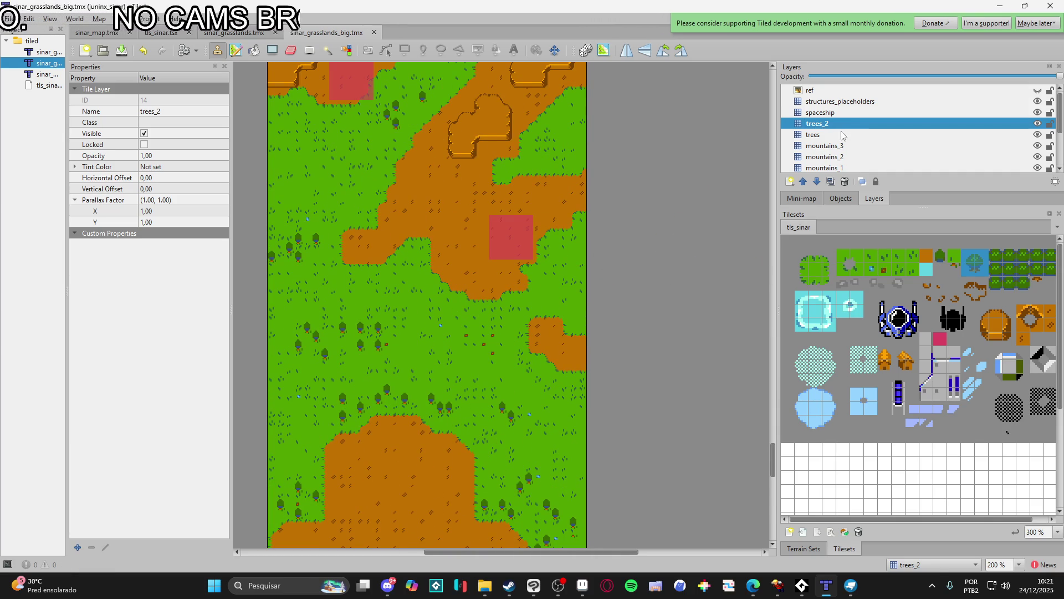
pyautogui.click(814, 135)
# - Choose the trees terrain from the terrain sets and turn the ref overlay on
pyautogui.click(805, 549)
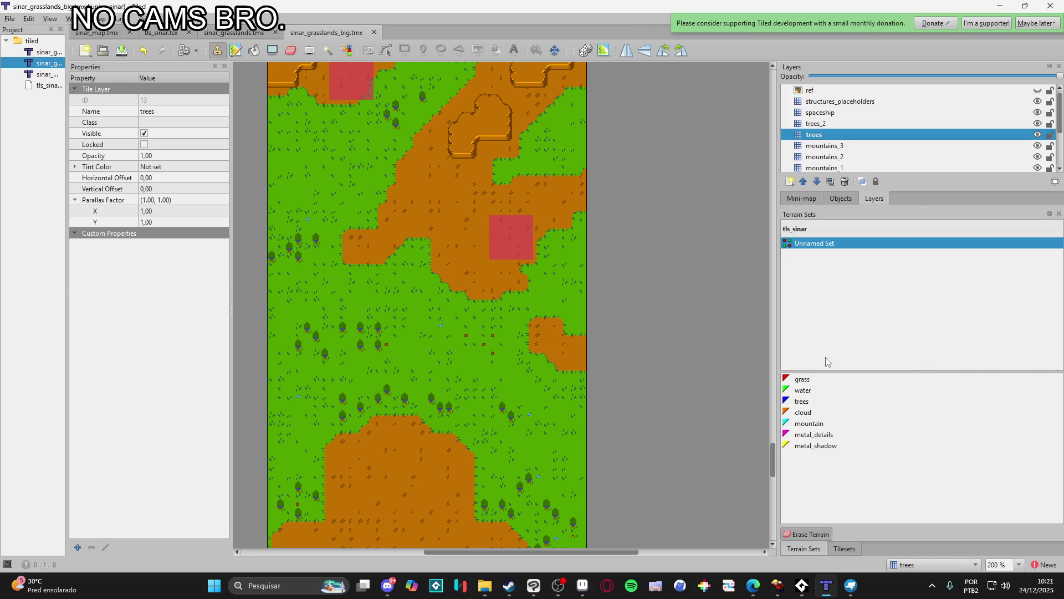
pyautogui.click(808, 401)
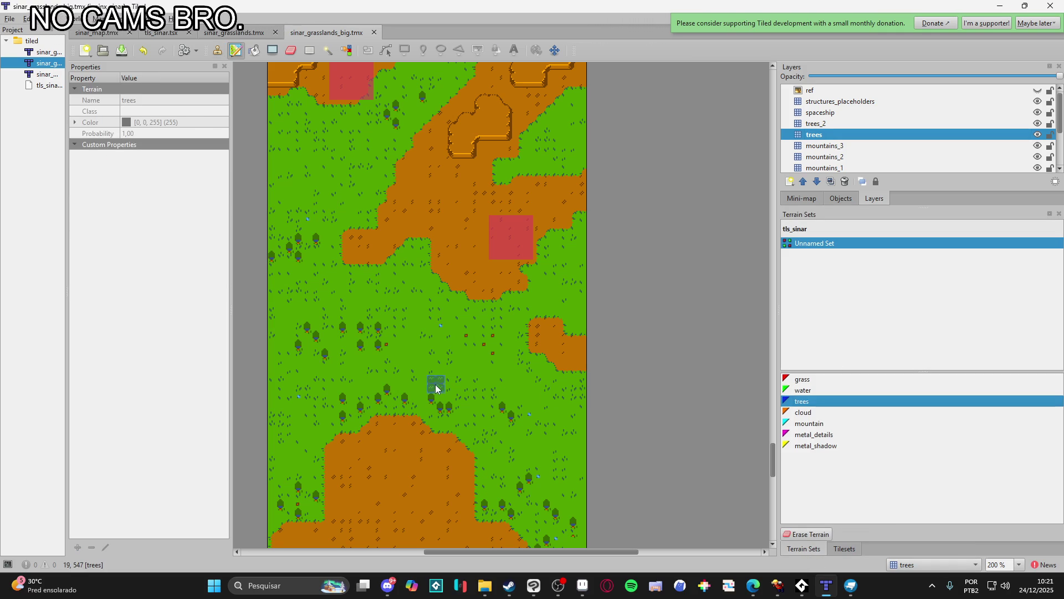
pyautogui.click(1037, 90)
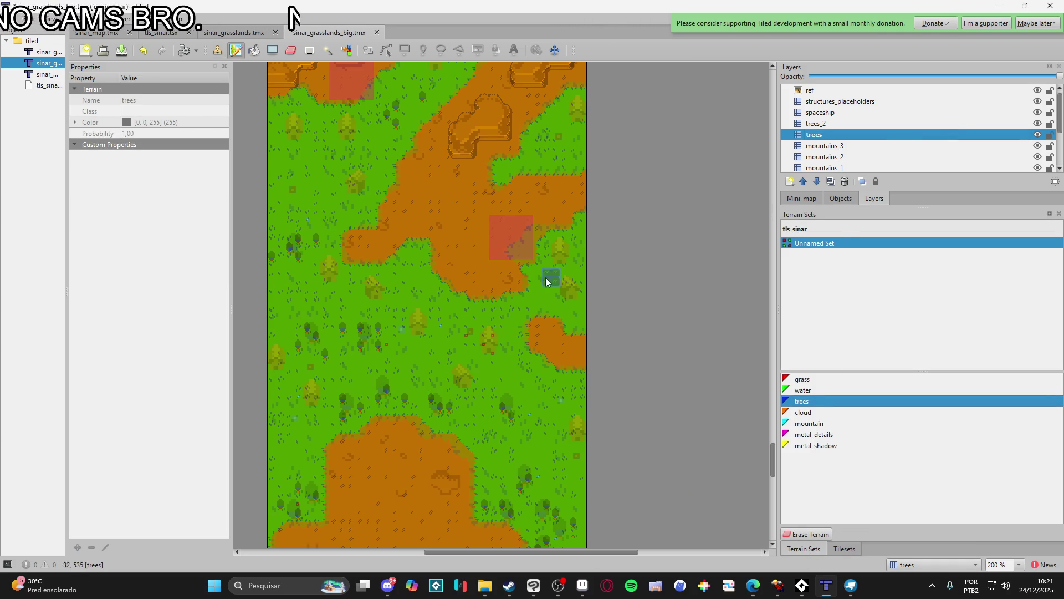
pyautogui.scroll(4, 457, 269)
pyautogui.scroll(15, 468, 387)
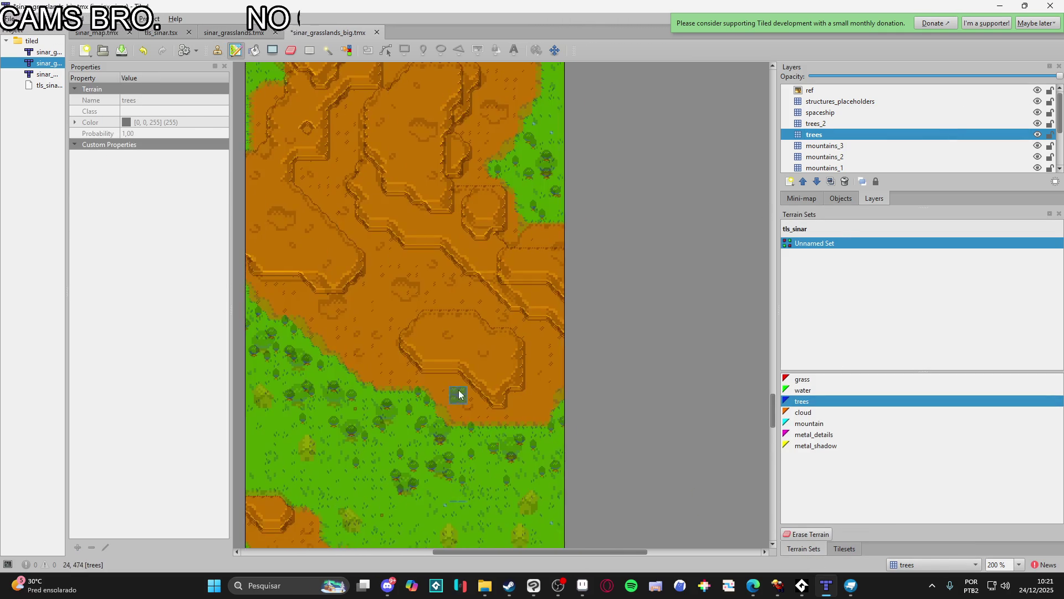
pyautogui.scroll(8, 500, 461)
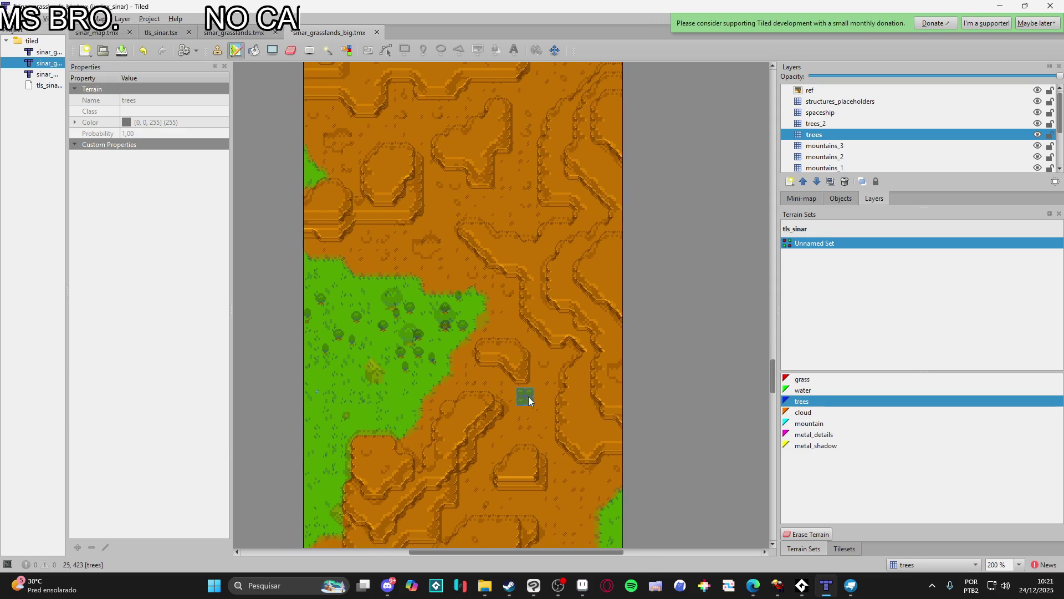
pyautogui.scroll(5, 536, 411)
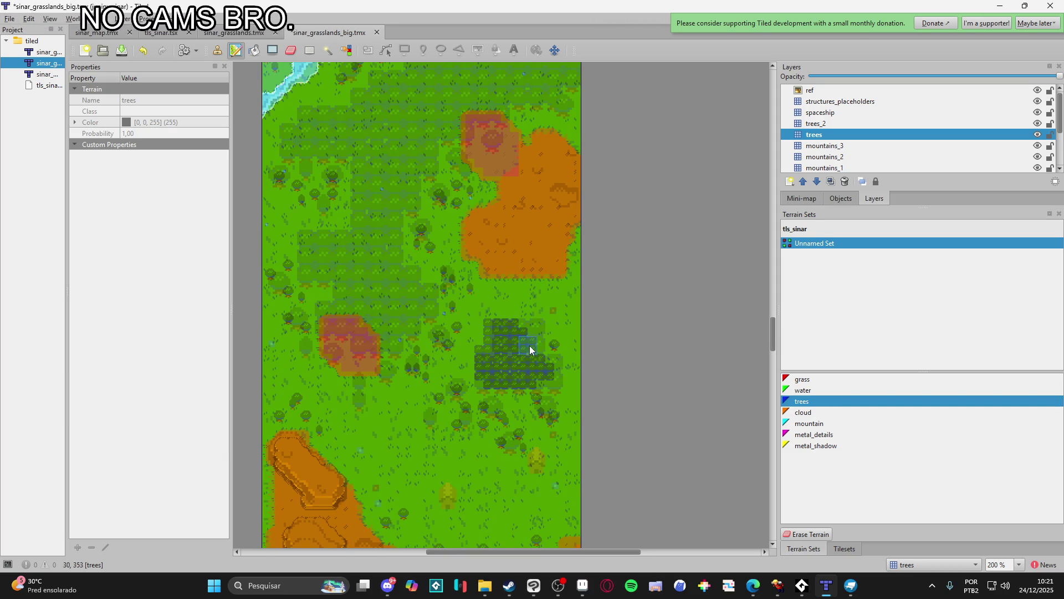
# - Paint diagonal trees-terrain strokes up through the forest beside the dirt area
pyautogui.moveTo(526, 338); pyautogui.dragTo(526, 351)
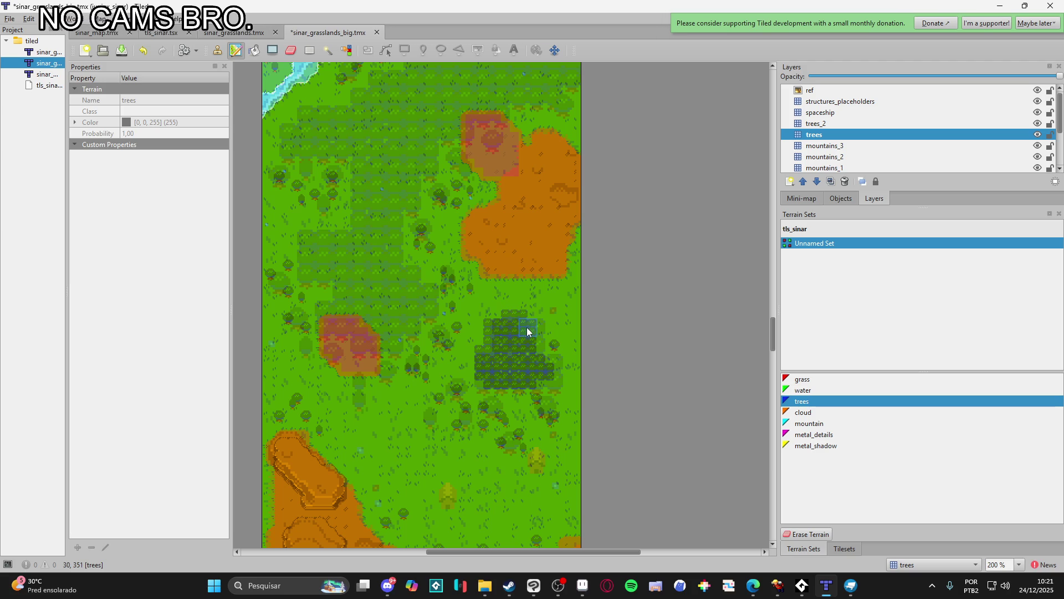
pyautogui.scroll(2, 468, 364)
pyautogui.hscroll(-3, 468, 364)
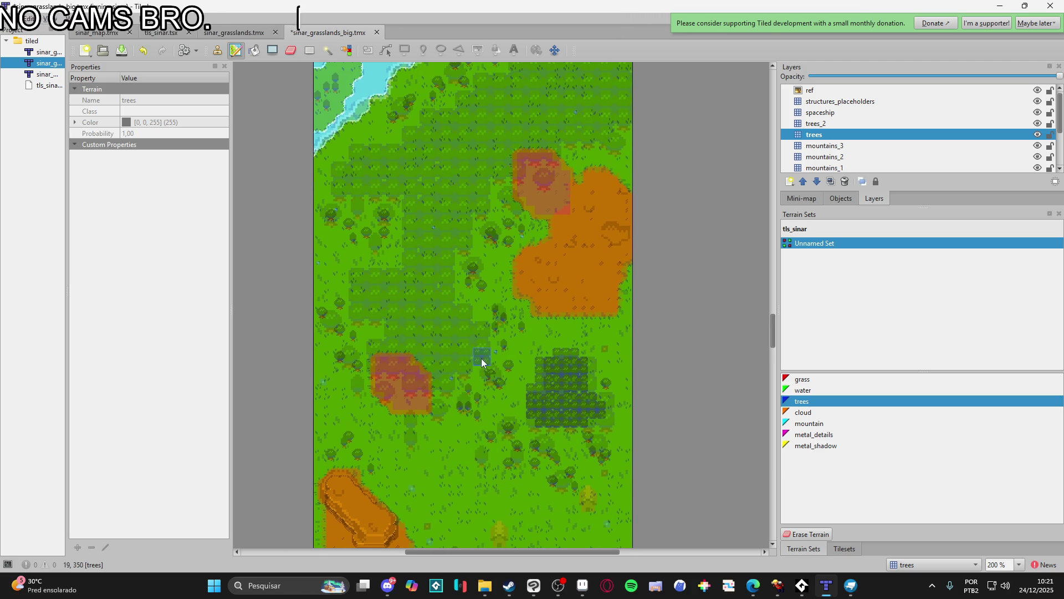
pyautogui.moveTo(444, 358)
pyautogui.mouseDown()
pyautogui.moveTo(428, 327)
pyautogui.moveTo(391, 309)
pyautogui.moveTo(415, 266)
pyautogui.mouseUp()
pyautogui.moveTo(442, 211)
pyautogui.mouseDown()
pyautogui.moveTo(398, 296)
pyautogui.moveTo(460, 334)
pyautogui.moveTo(441, 298)
pyautogui.mouseUp()
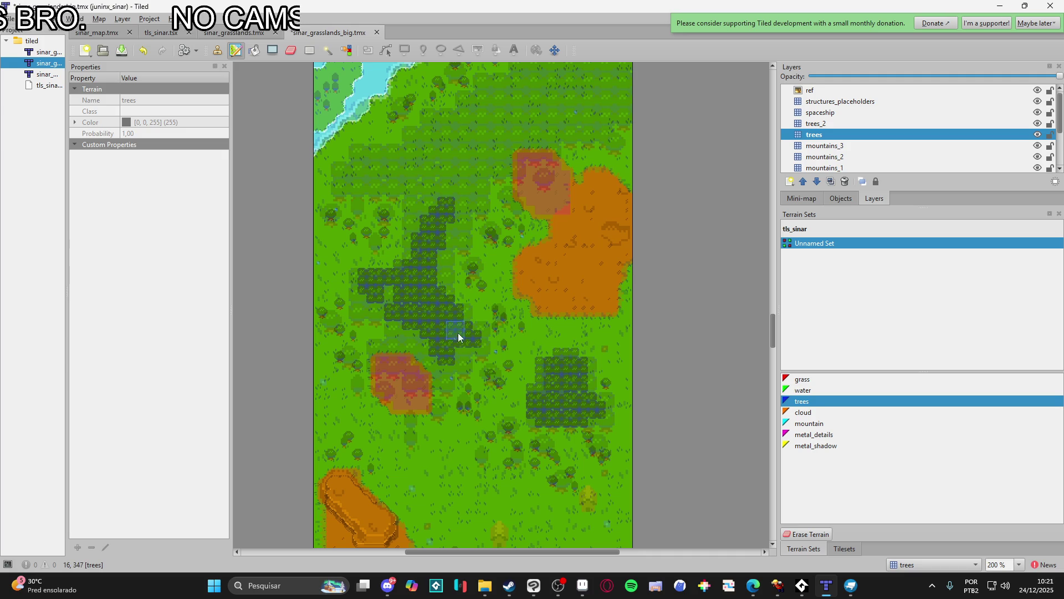
pyautogui.moveTo(435, 253); pyautogui.dragTo(450, 350)
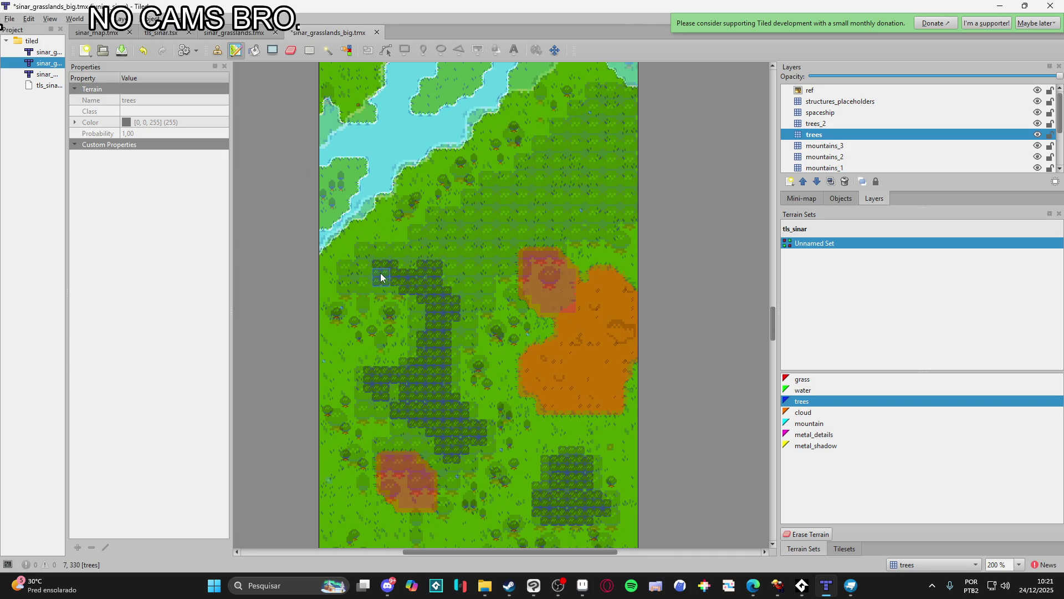
pyautogui.moveTo(381, 264); pyautogui.dragTo(433, 242)
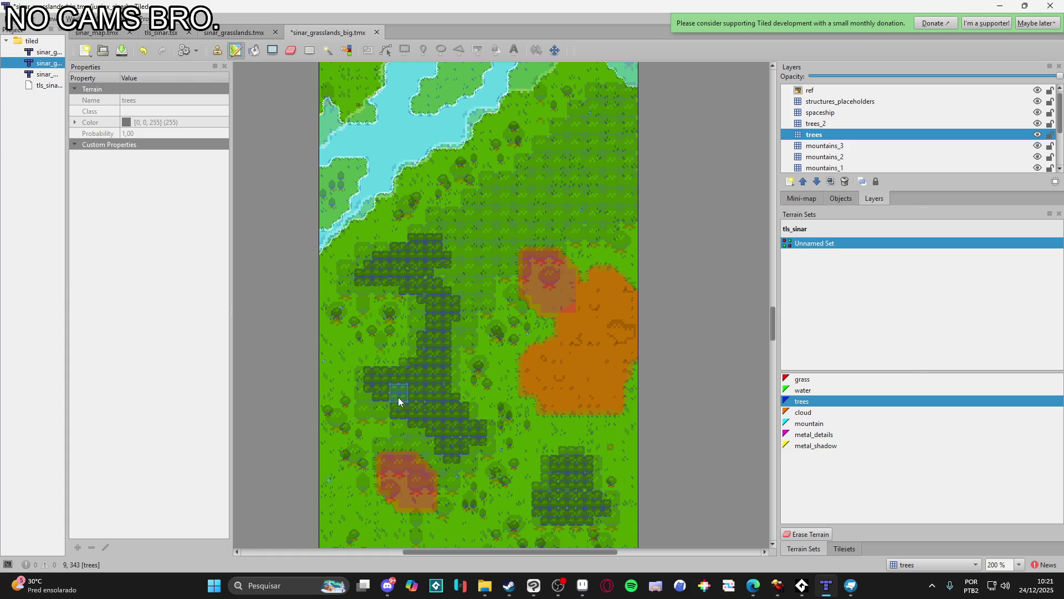
pyautogui.moveTo(382, 400); pyautogui.dragTo(369, 436)
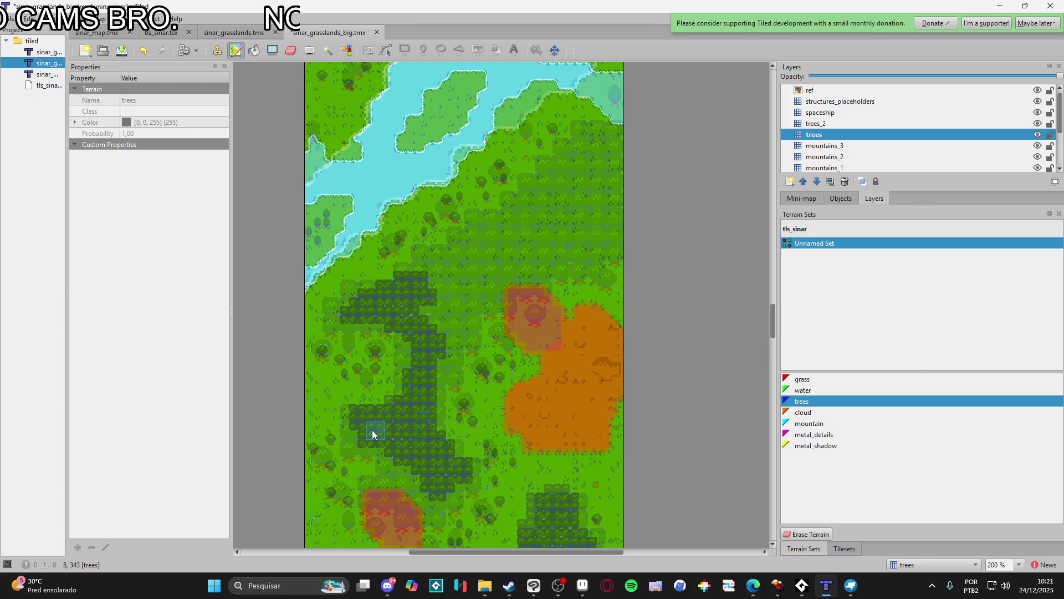
pyautogui.moveTo(455, 383); pyautogui.dragTo(440, 403)
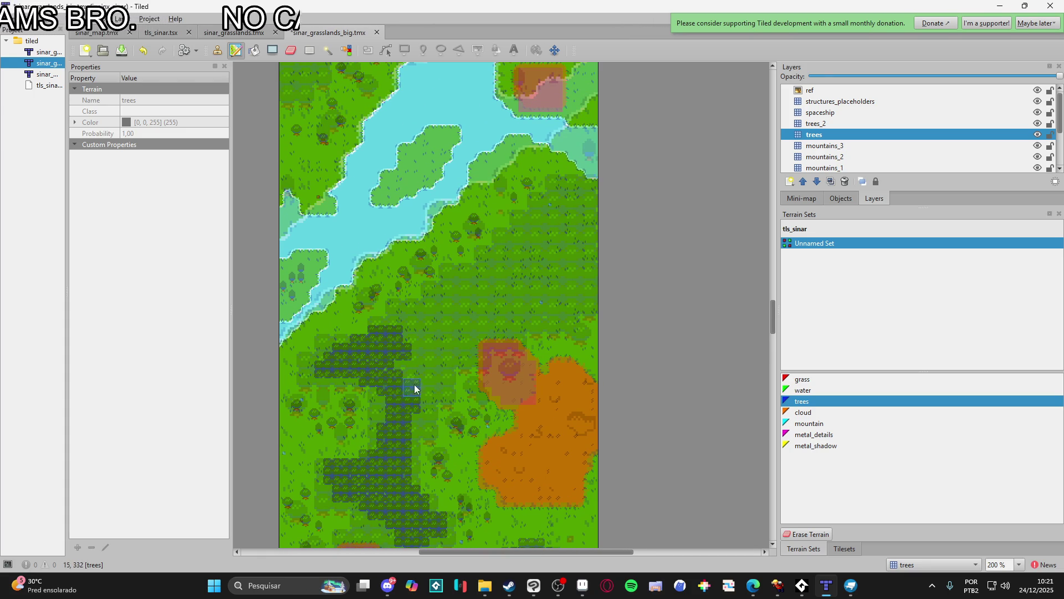
pyautogui.moveTo(399, 356)
pyautogui.mouseDown()
pyautogui.moveTo(459, 304)
pyautogui.moveTo(435, 344)
pyautogui.moveTo(476, 317)
pyautogui.moveTo(460, 319)
pyautogui.moveTo(473, 294)
pyautogui.moveTo(519, 303)
pyautogui.moveTo(589, 276)
pyautogui.moveTo(546, 288)
pyautogui.moveTo(615, 281)
pyautogui.moveTo(569, 258)
pyautogui.moveTo(510, 258)
pyautogui.moveTo(587, 234)
pyautogui.moveTo(571, 231)
pyautogui.moveTo(566, 213)
pyautogui.moveTo(522, 208)
pyautogui.mouseUp()
# - Undo the last two strokes and repaint tree terrain toward the map's right edge
pyautogui.hotkey('ctrl', 'z')
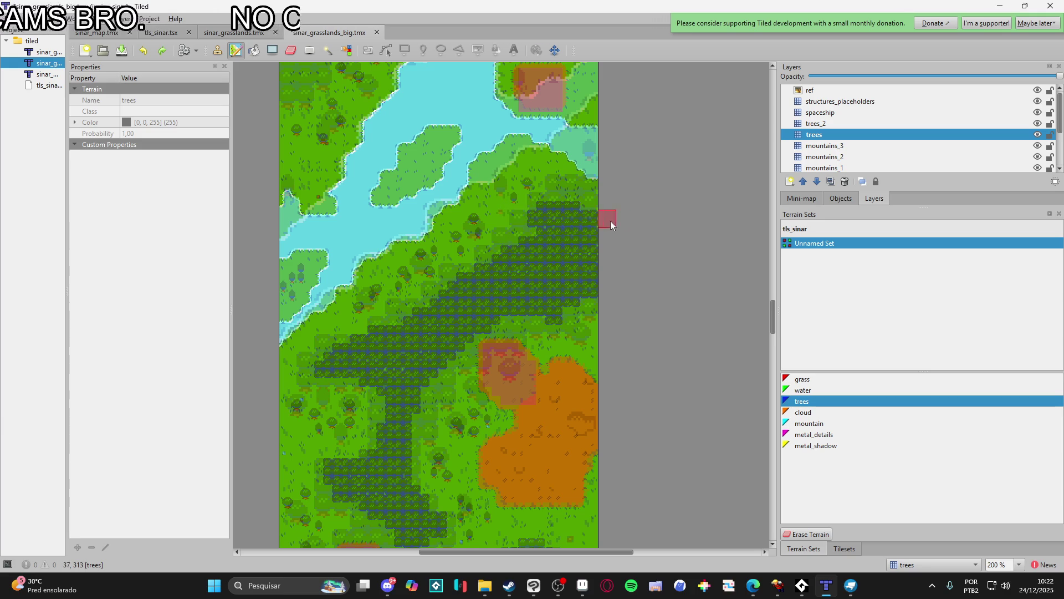
pyautogui.hotkey('ctrl', 'z')
pyautogui.click(577, 213)
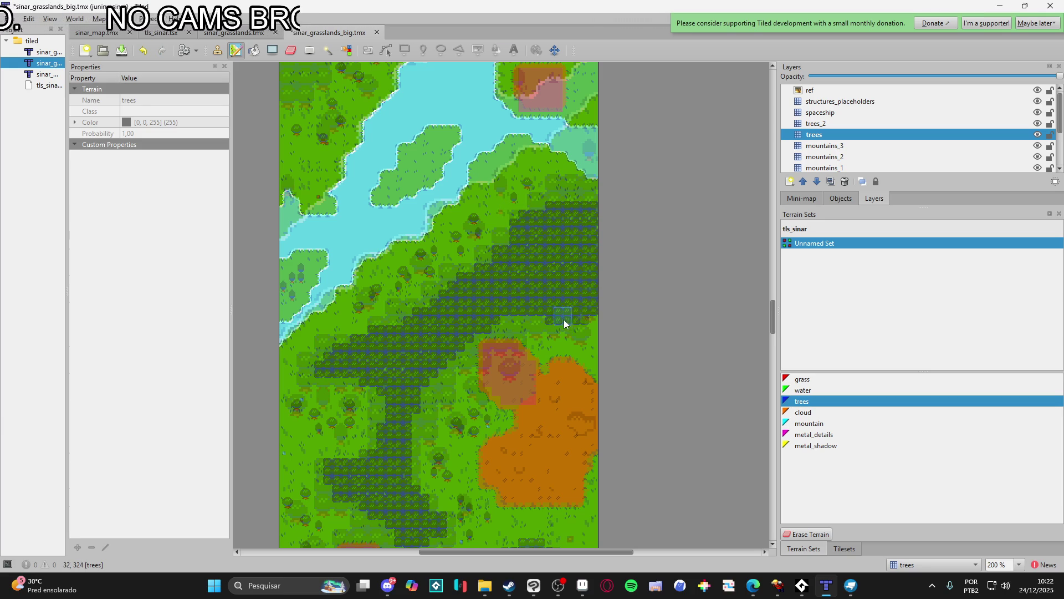
pyautogui.moveTo(539, 322); pyautogui.dragTo(599, 323)
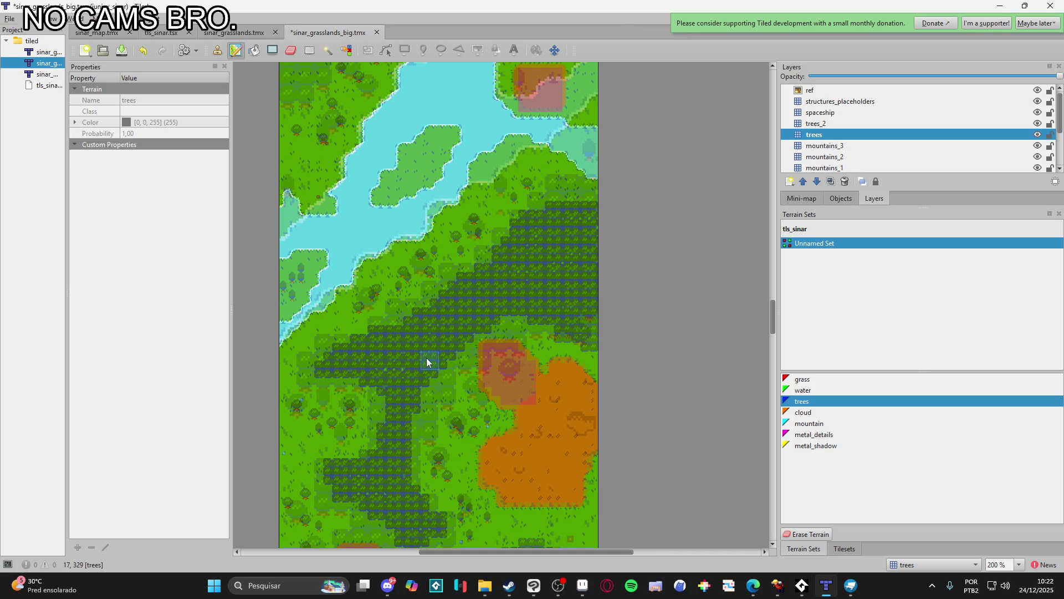
# - Paint trees terrain down the left forest edge beside the upper river bend
pyautogui.scroll(-2, 437, 355)
pyautogui.hscroll(-1, 437, 354)
pyautogui.scroll(5, 387, 315)
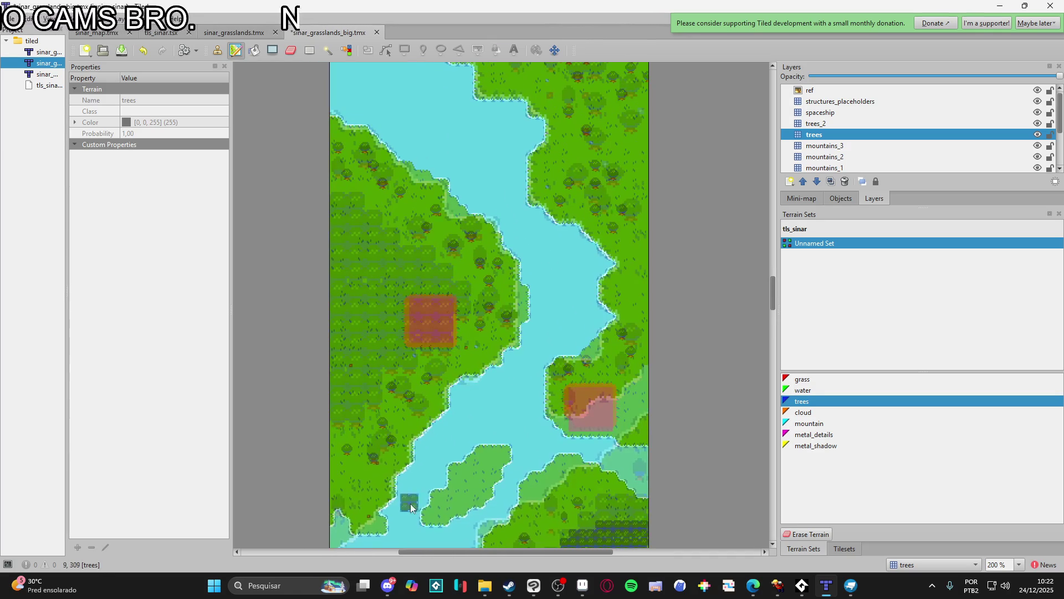
pyautogui.moveTo(383, 255)
pyautogui.mouseDown()
pyautogui.moveTo(427, 271)
pyautogui.moveTo(404, 278)
pyautogui.mouseUp()
pyautogui.moveTo(355, 247)
pyautogui.mouseDown()
pyautogui.moveTo(349, 330)
pyautogui.moveTo(376, 309)
pyautogui.mouseUp()
pyautogui.moveTo(390, 367)
pyautogui.mouseDown()
pyautogui.moveTo(364, 333)
pyautogui.moveTo(367, 377)
pyautogui.moveTo(340, 304)
pyautogui.moveTo(352, 356)
pyautogui.mouseUp()
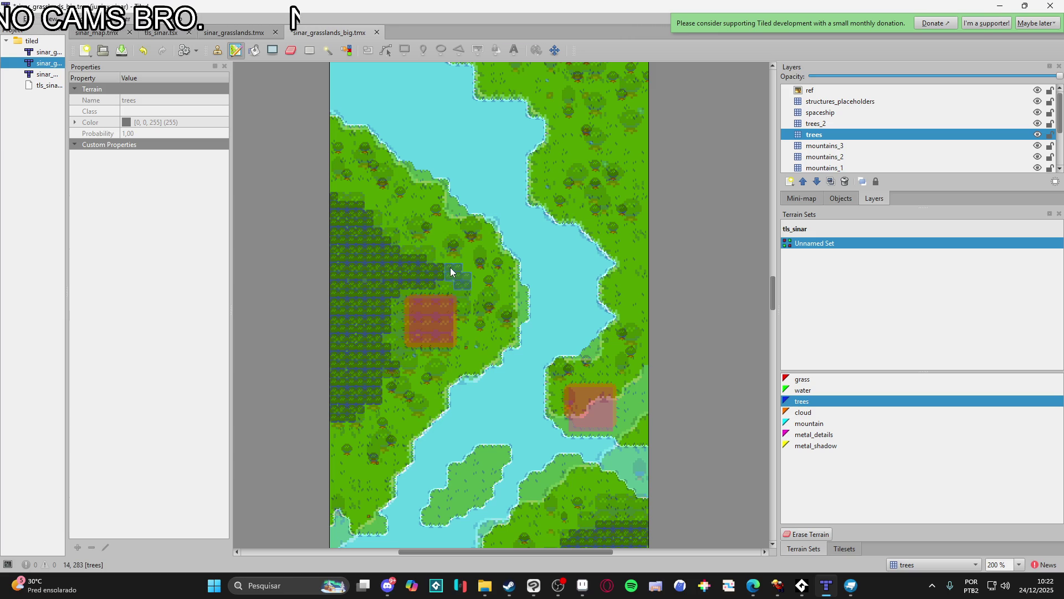
pyautogui.moveTo(369, 291); pyautogui.dragTo(378, 314)
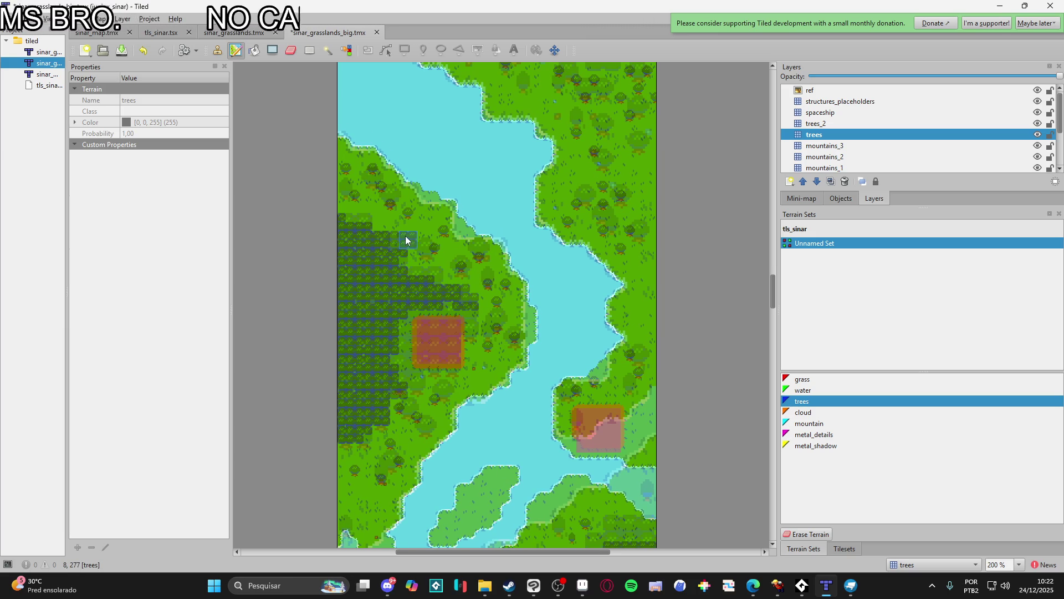
pyautogui.scroll(-1, 410, 238)
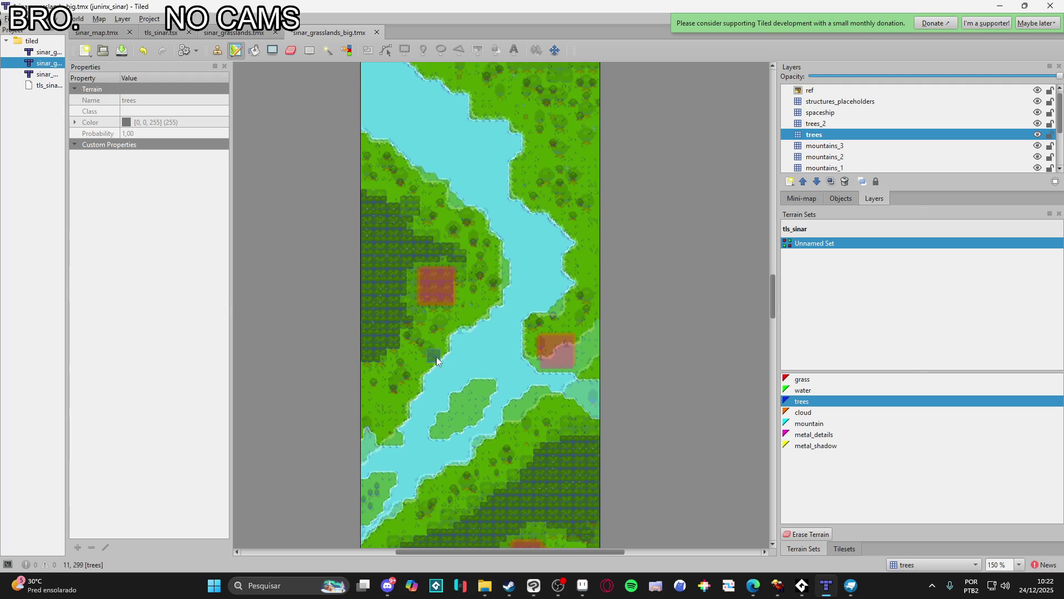
pyautogui.scroll(1, 389, 387)
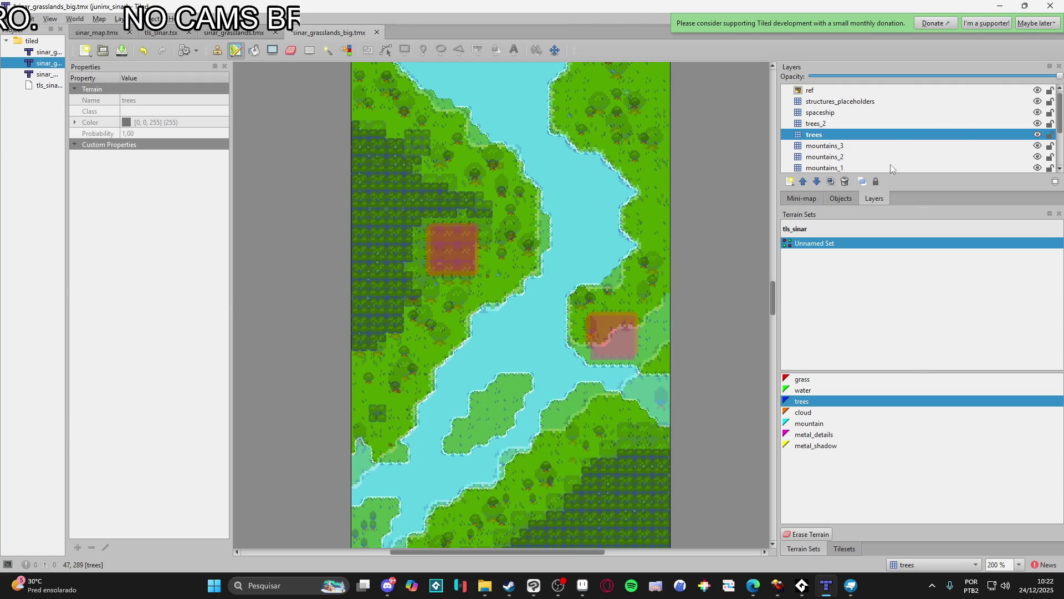
# - Hide the ref overlay and paint trees terrain at the forest's left edge
pyautogui.click(1038, 90)
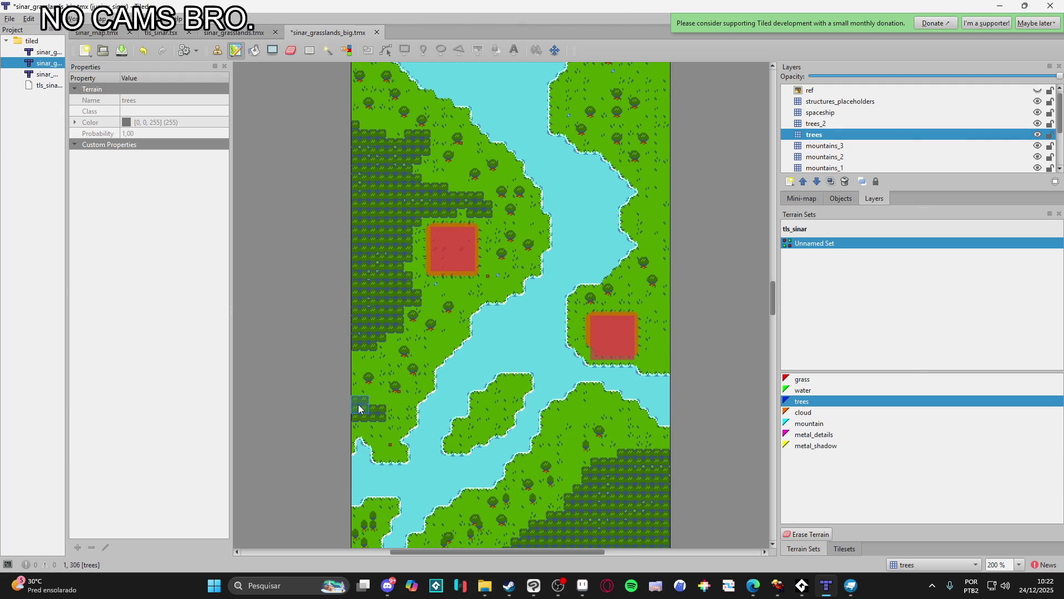
pyautogui.scroll(-1, 359, 408)
pyautogui.scroll(-3, 404, 231)
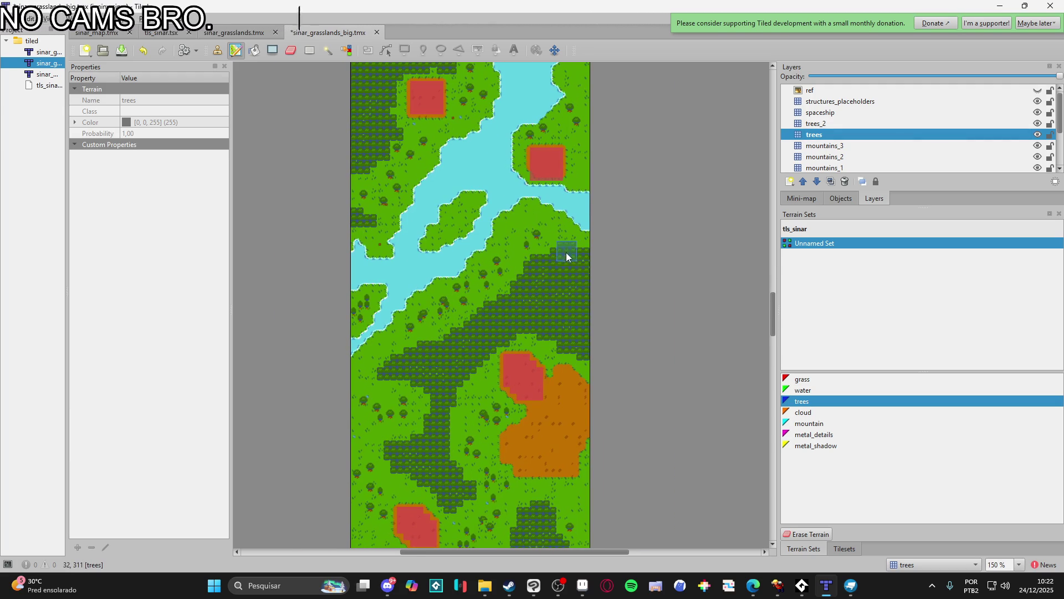
pyautogui.scroll(1, 567, 254)
pyautogui.scroll(-1, 576, 252)
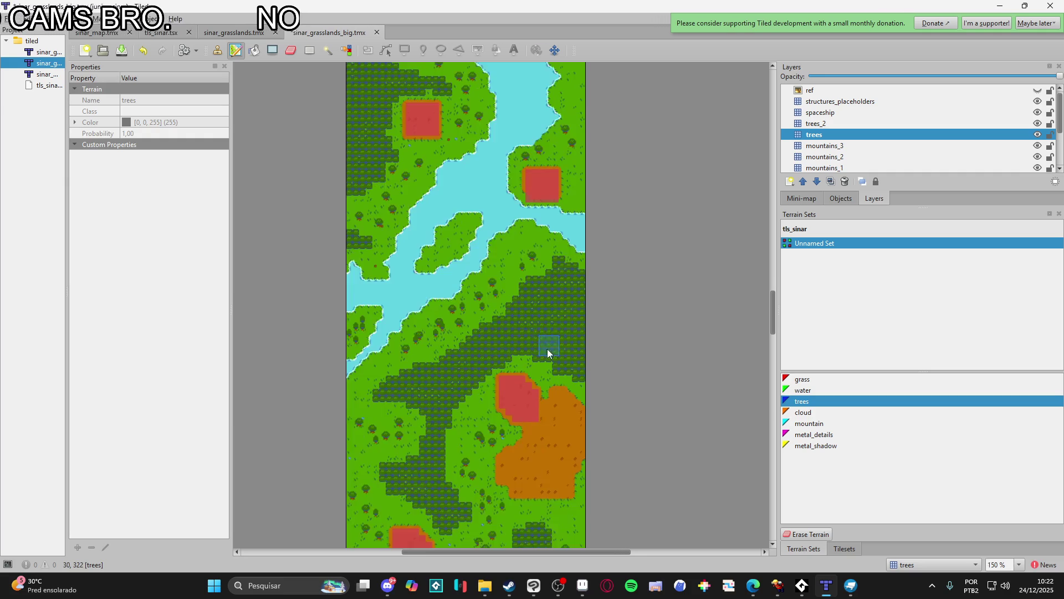
pyautogui.scroll(-2, 547, 345)
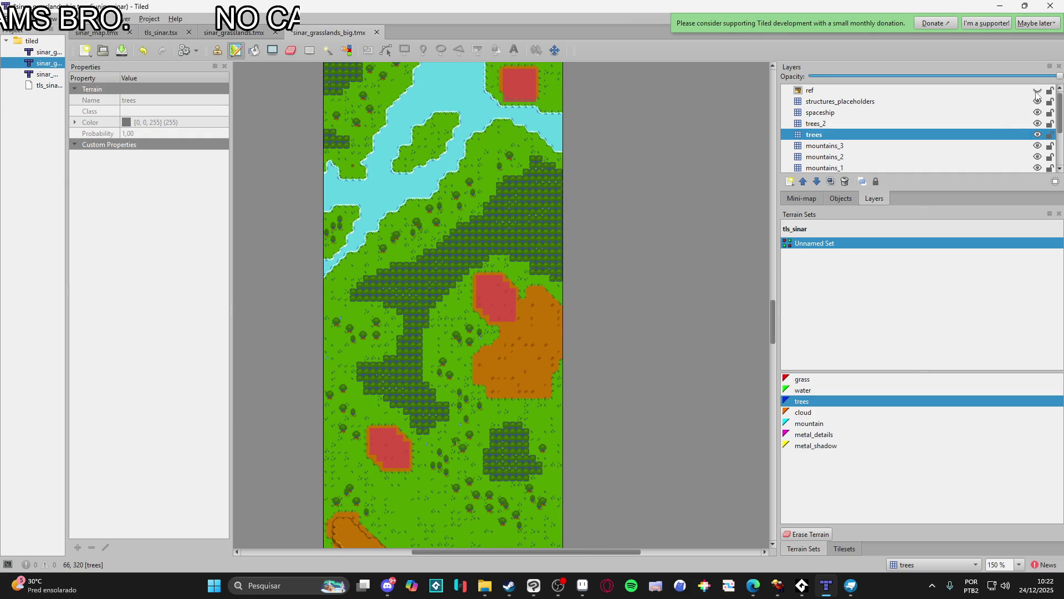
pyautogui.scroll(-2, 514, 383)
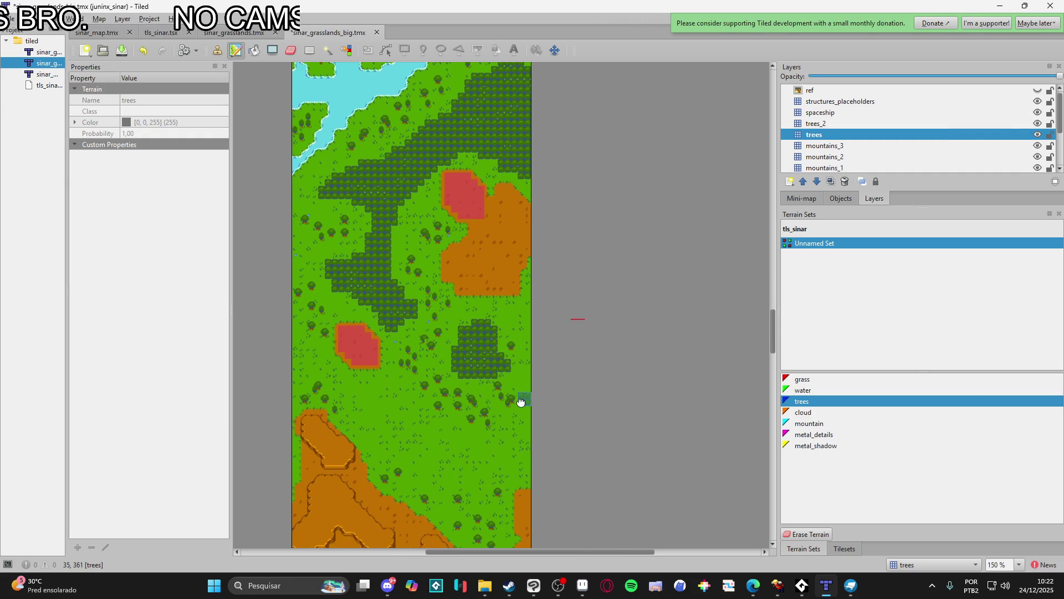
pyautogui.scroll(3, 519, 377)
pyautogui.scroll(1, 450, 396)
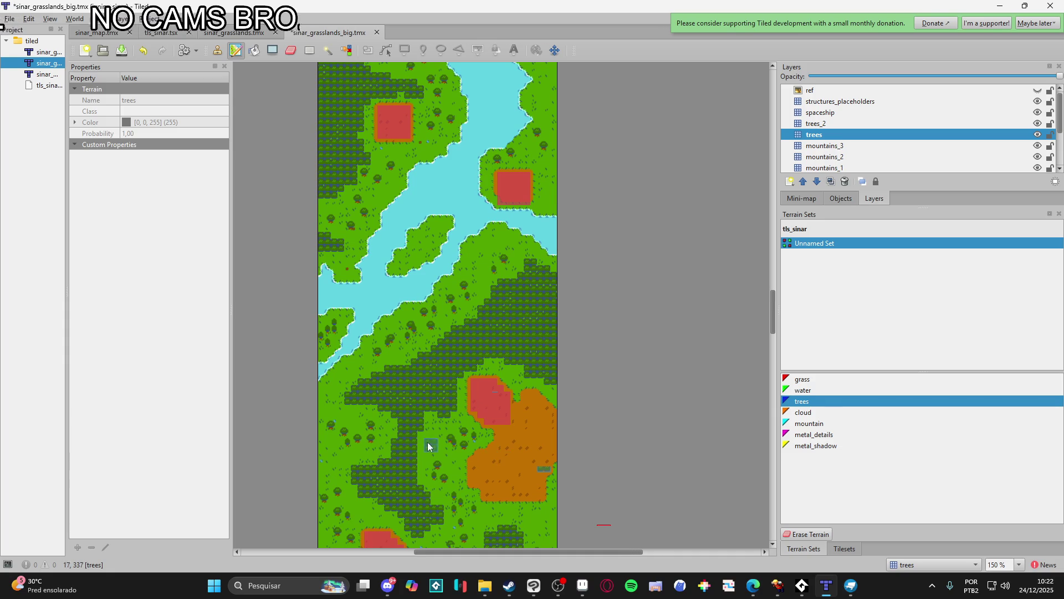
pyautogui.hscroll(-1, 388, 421)
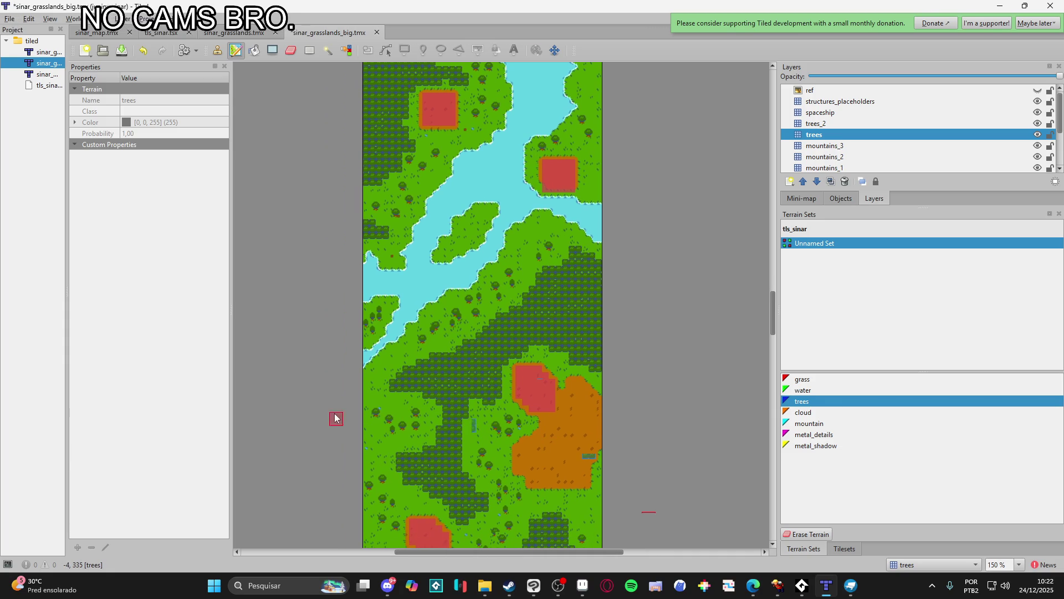
pyautogui.click(388, 377)
pyautogui.click(382, 392)
# - Check against the ref overlay, hide it again, and save the map with Ctrl+S
pyautogui.scroll(5, 460, 406)
pyautogui.hscroll(2, 460, 406)
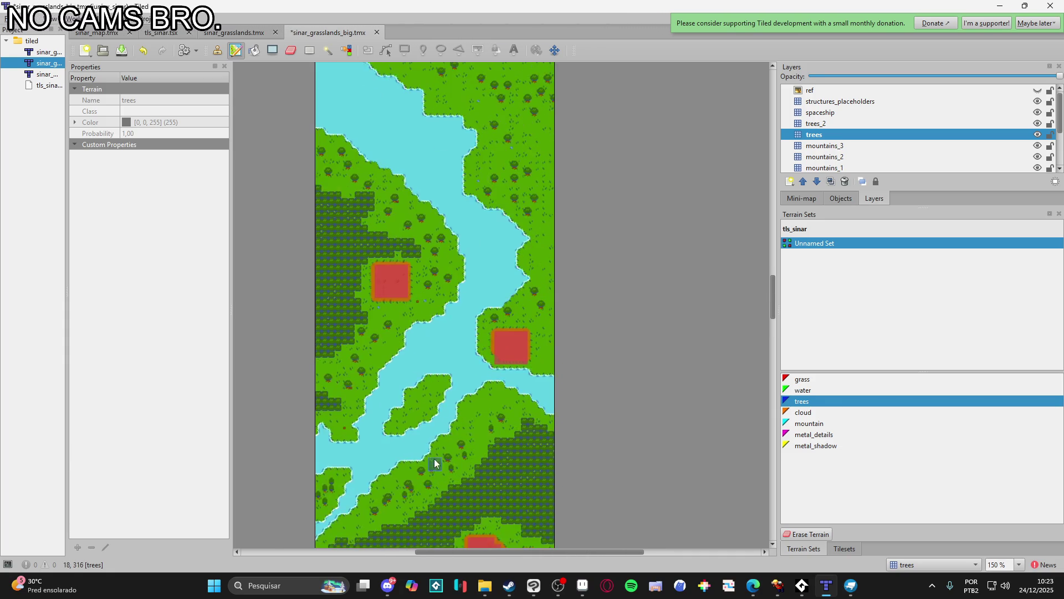
pyautogui.click(1037, 91)
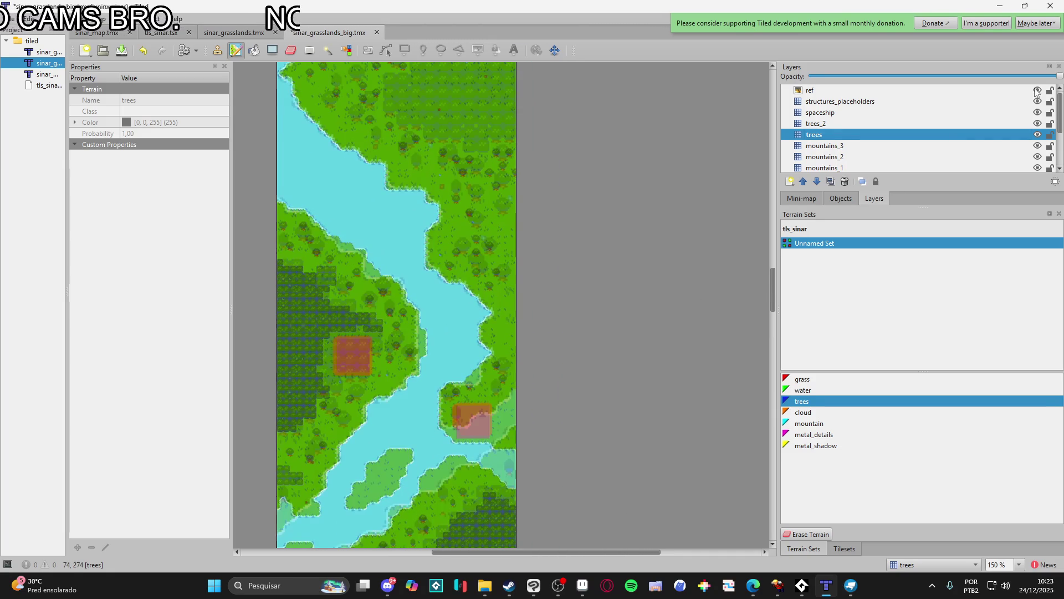
pyautogui.click(1037, 90)
pyautogui.scroll(3, 476, 373)
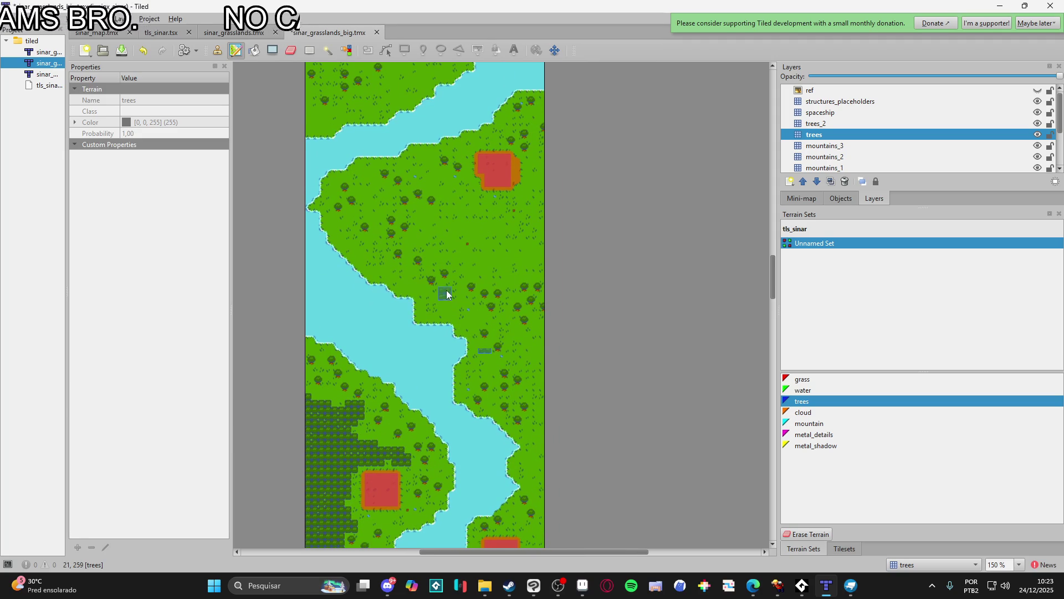
pyautogui.hotkey('ctrl', 's')
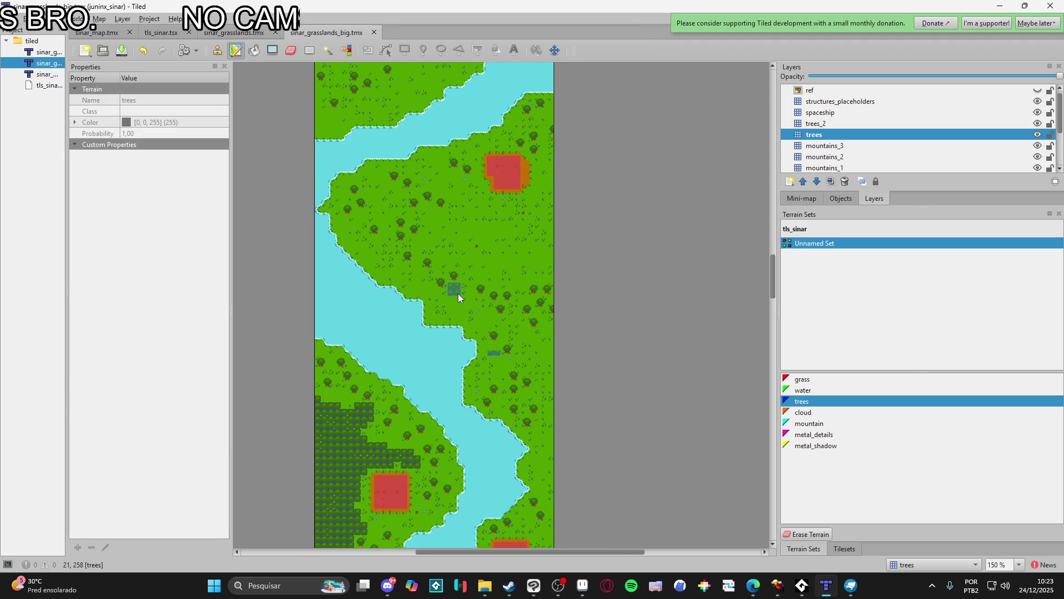
pyautogui.click(778, 585)
pyautogui.moveTo(791, 596)
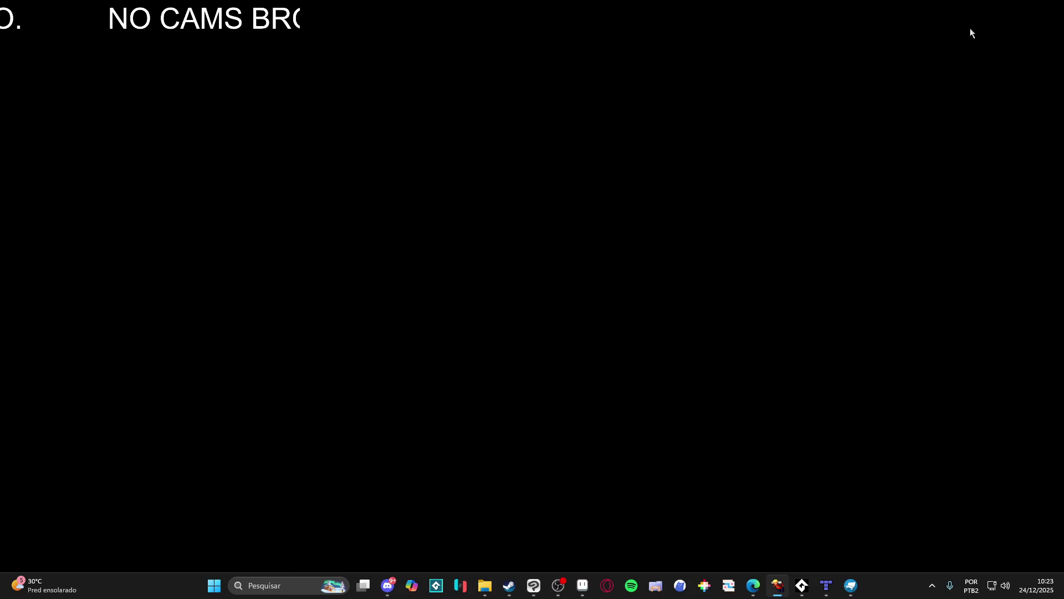
pyautogui.click(1001, 10)
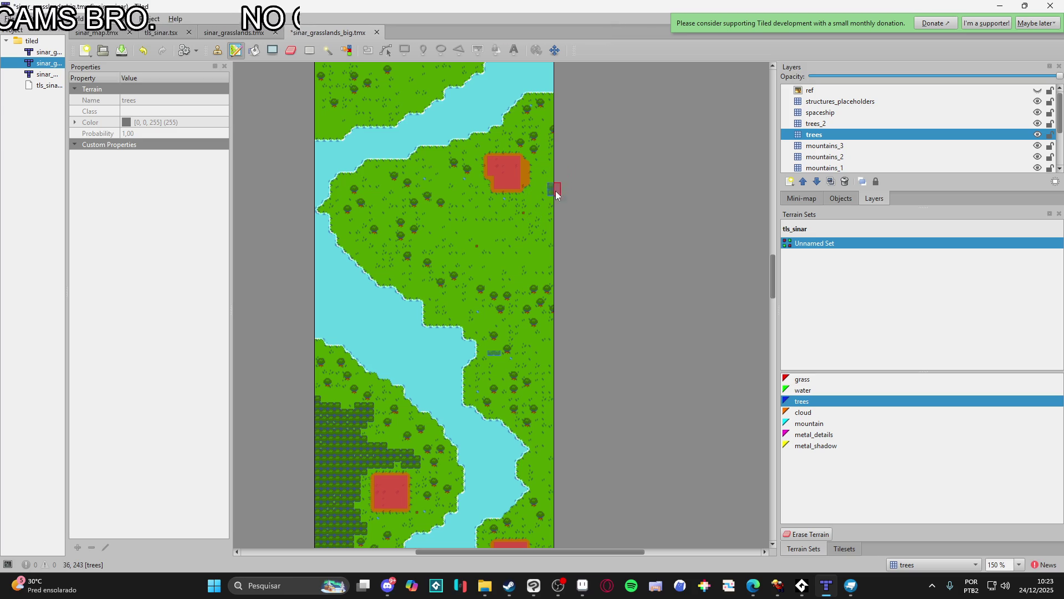
# - Paint a strip of trees terrain along the map's right edge, upward and lower down
pyautogui.moveTo(559, 187); pyautogui.dragTo(528, 213)
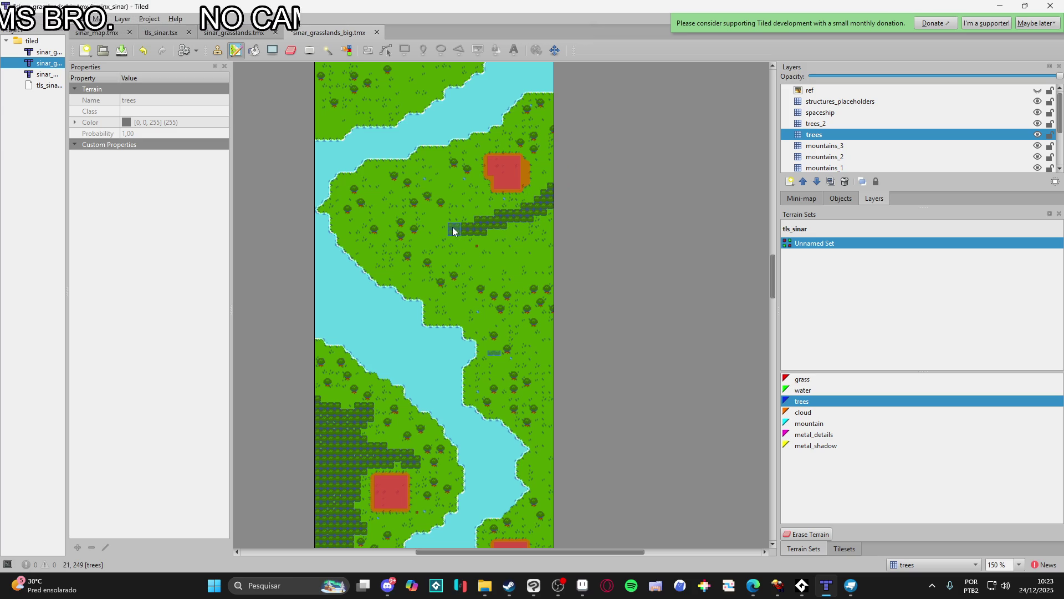
pyautogui.moveTo(515, 250); pyautogui.dragTo(562, 224)
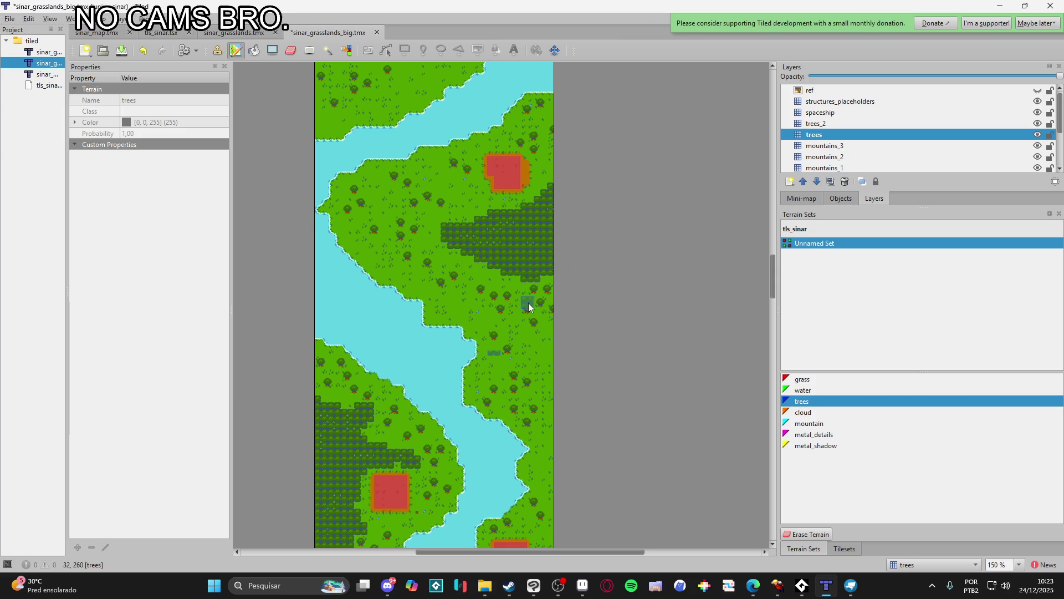
pyautogui.moveTo(537, 203); pyautogui.dragTo(555, 161)
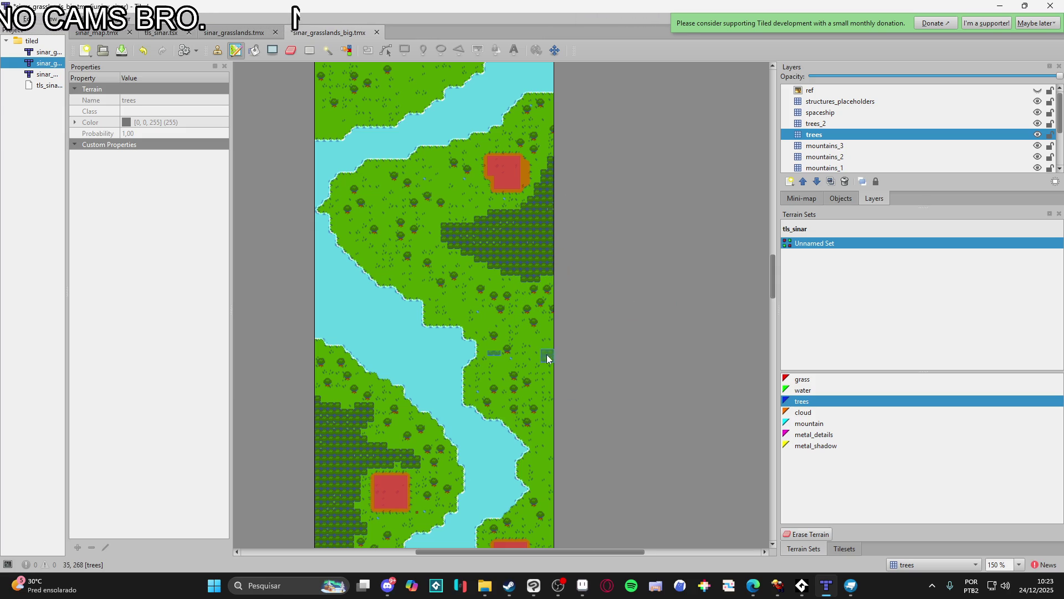
pyautogui.moveTo(542, 358); pyautogui.dragTo(554, 338)
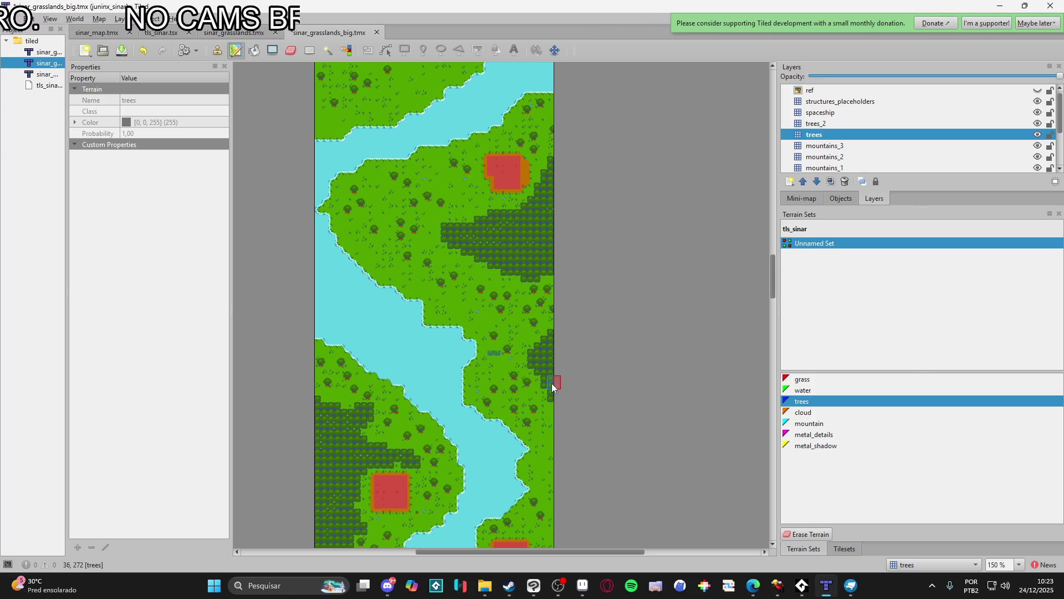
pyautogui.click(552, 412)
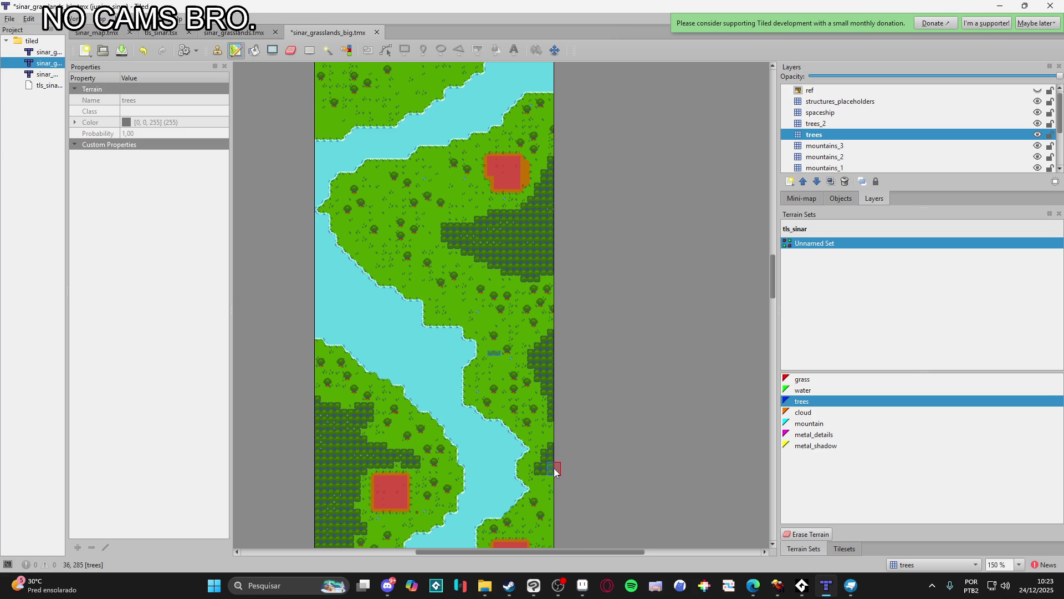
pyautogui.moveTo(556, 471); pyautogui.dragTo(554, 361)
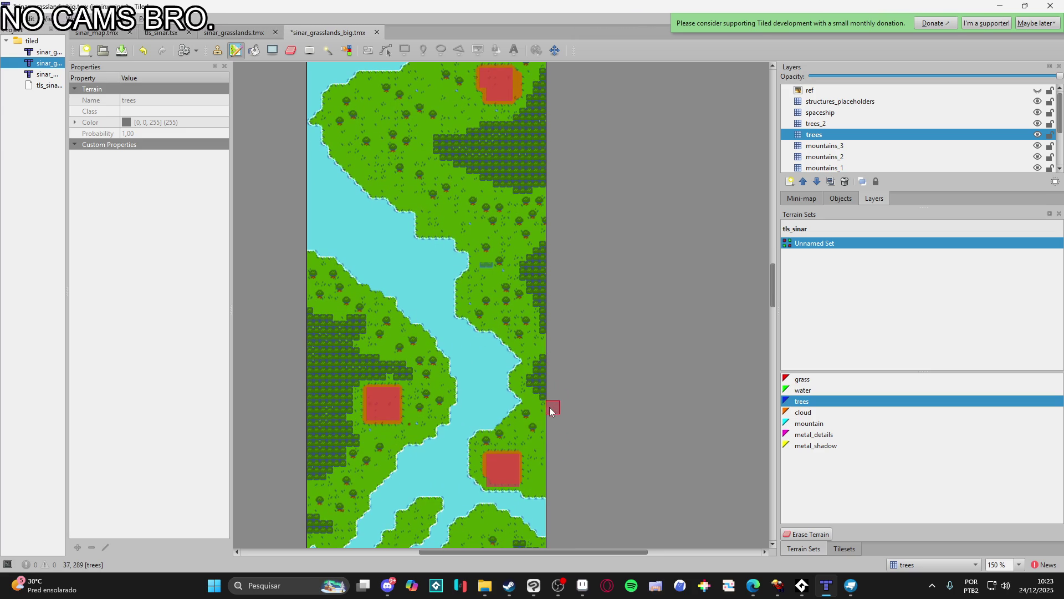
pyautogui.scroll(-2, 559, 413)
pyautogui.scroll(4, 570, 397)
pyautogui.hscroll(-2, 570, 397)
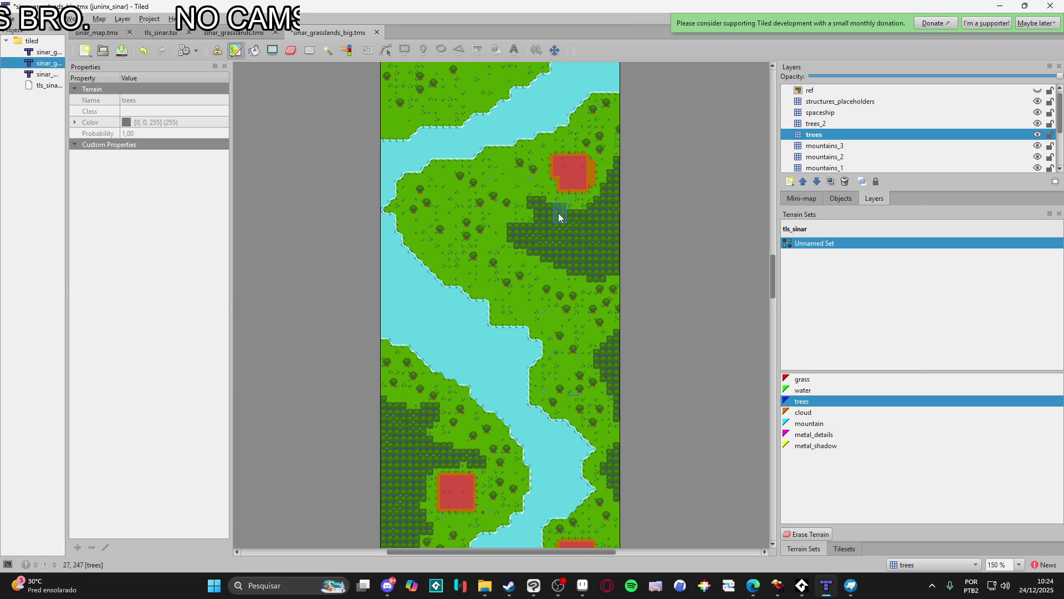
pyautogui.click(525, 195)
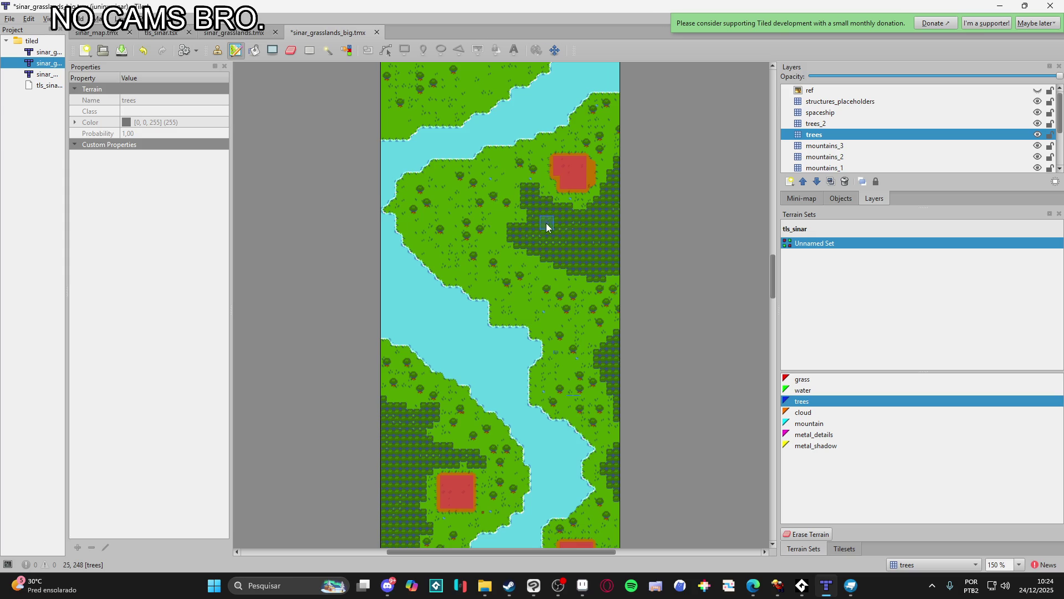
# - Paint a tree patch near the river bank, then undo it back to grass
pyautogui.scroll(1, 547, 222)
pyautogui.hscroll(-1, 547, 222)
pyautogui.scroll(1, 451, 280)
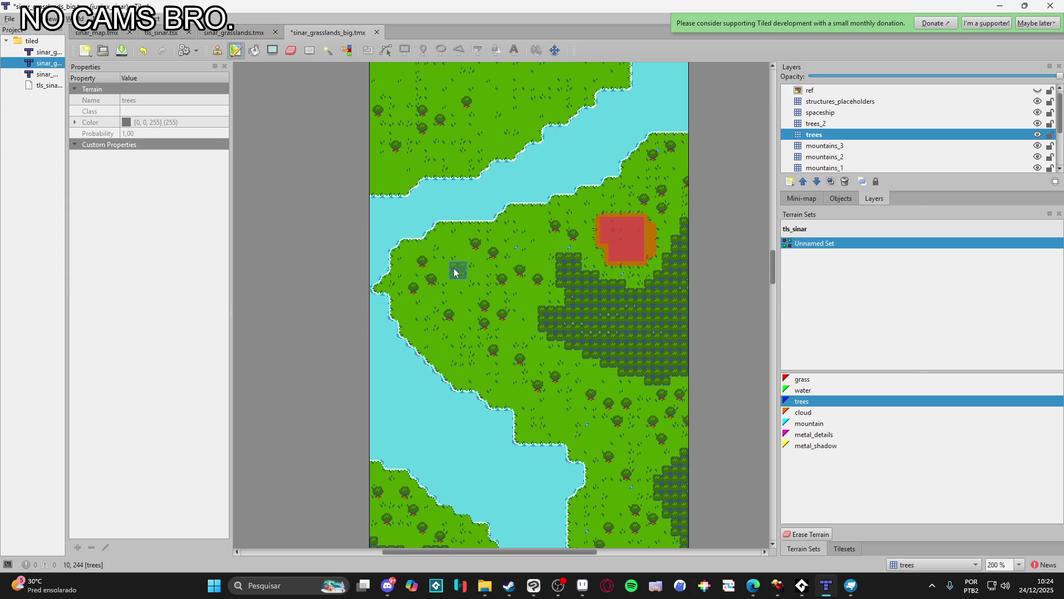
pyautogui.click(462, 349)
pyautogui.click(477, 367)
pyautogui.click(440, 339)
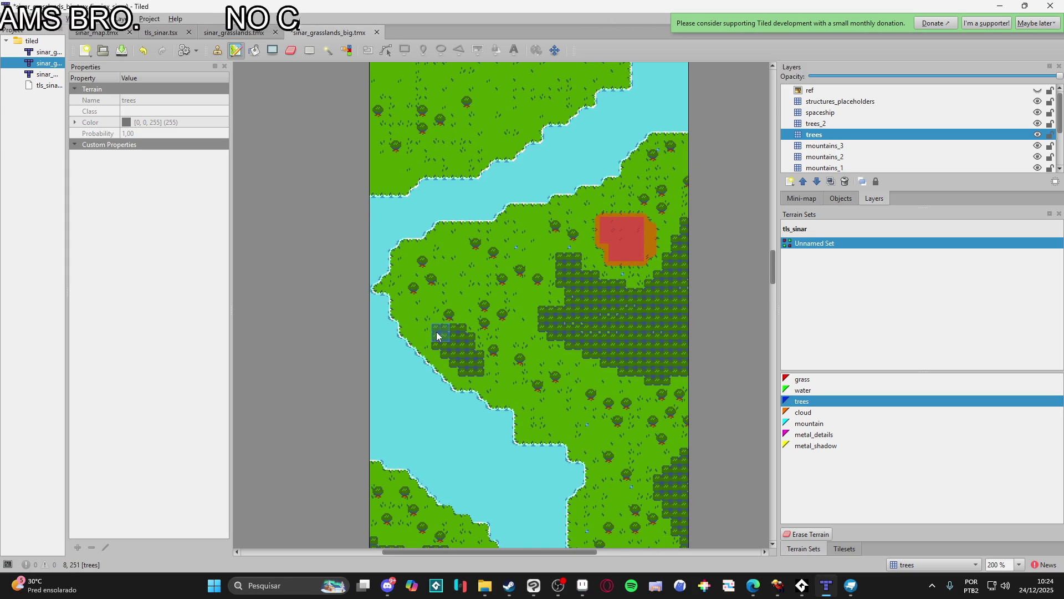
pyautogui.click(428, 321)
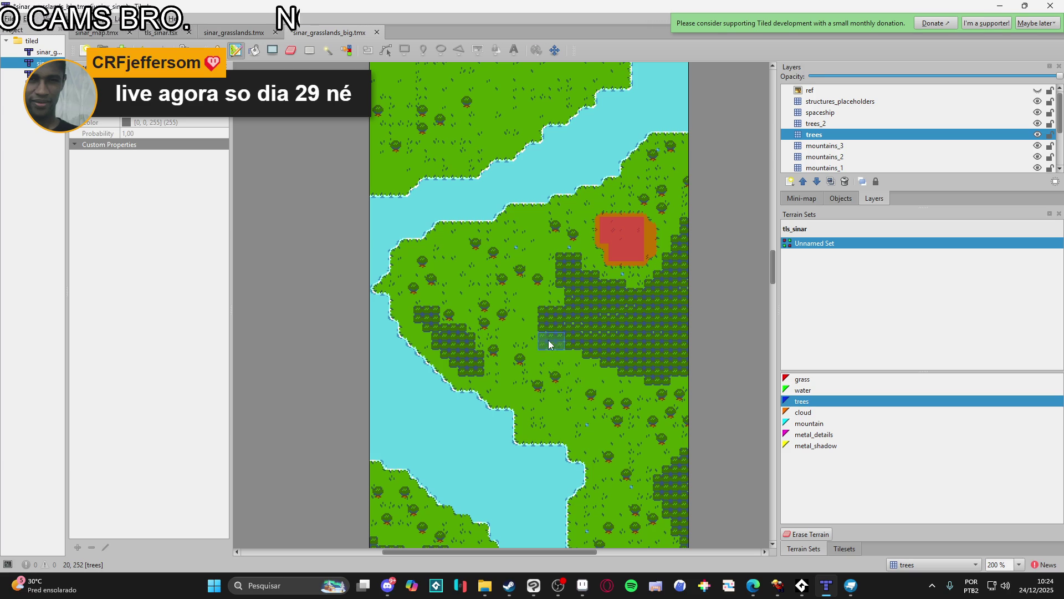
pyautogui.hotkey('ctrl', 'z')
pyautogui.hotkey('ctrl', 'z')
pyautogui.hotkey('ctrl', 'z')
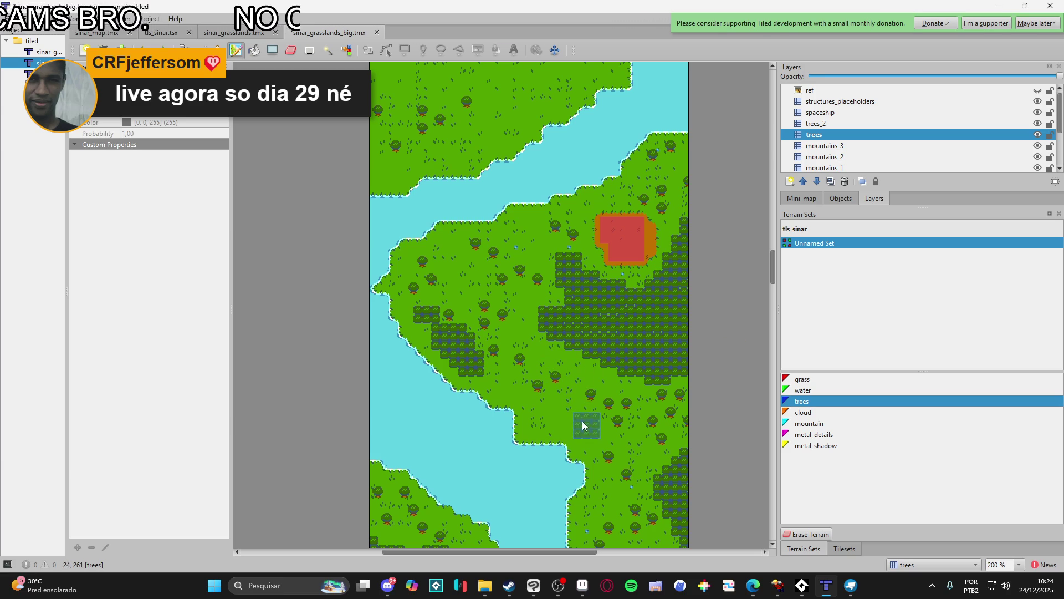
pyautogui.hotkey('ctrl', 'z')
pyautogui.hotkey('ctrl', 'z')
# - Add small tree clumps on the open grass near the river and toggle the ref overlay
pyautogui.click(464, 285)
pyautogui.moveTo(464, 280)
pyautogui.mouseDown()
pyautogui.moveTo(459, 274)
pyautogui.moveTo(466, 276)
pyautogui.mouseUp()
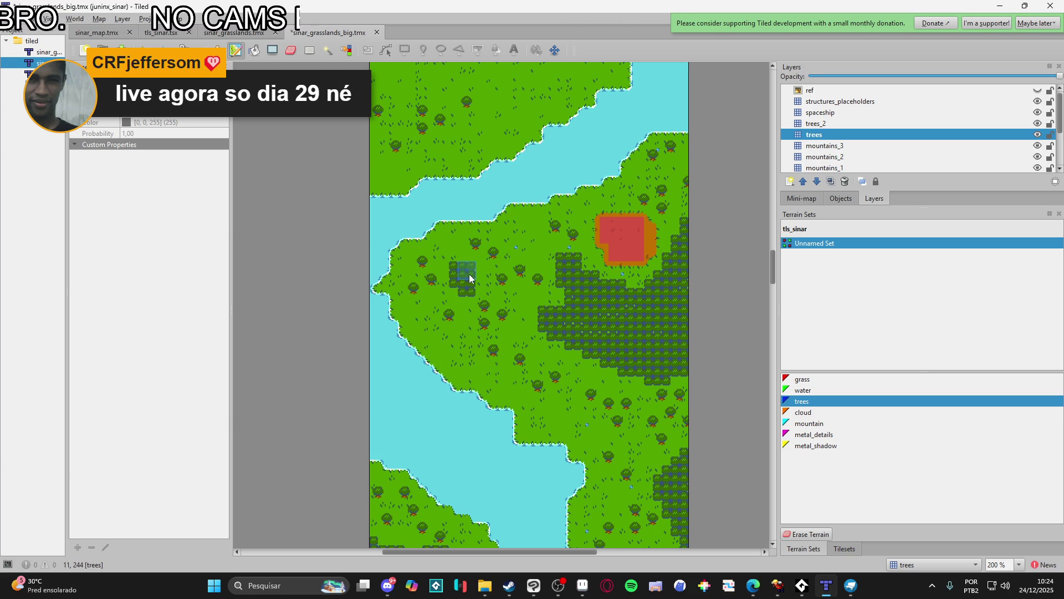
pyautogui.click(552, 420)
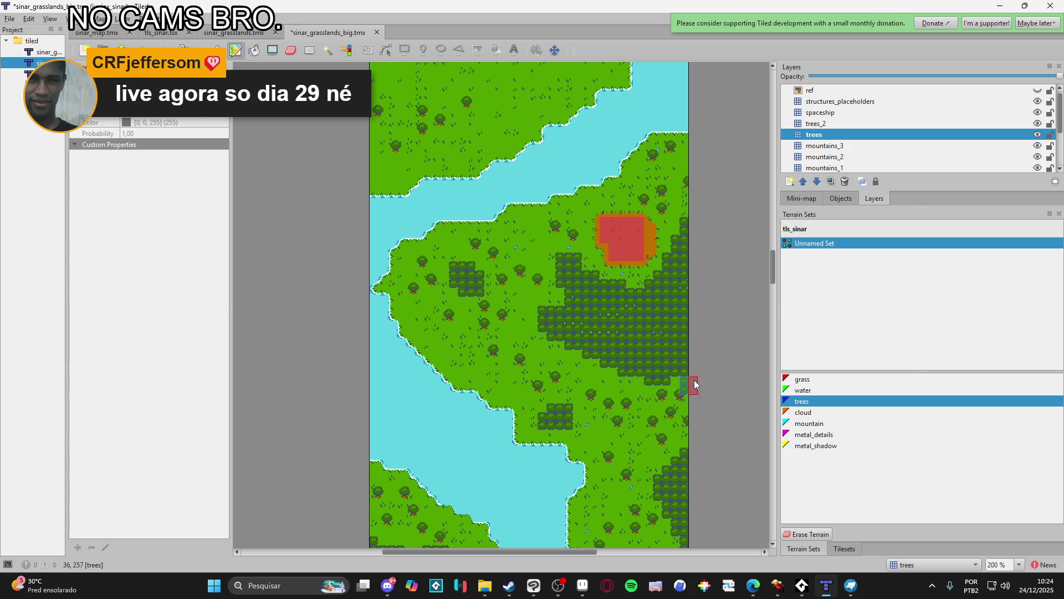
pyautogui.scroll(-2, 598, 451)
pyautogui.scroll(1, 599, 438)
pyautogui.click(603, 436)
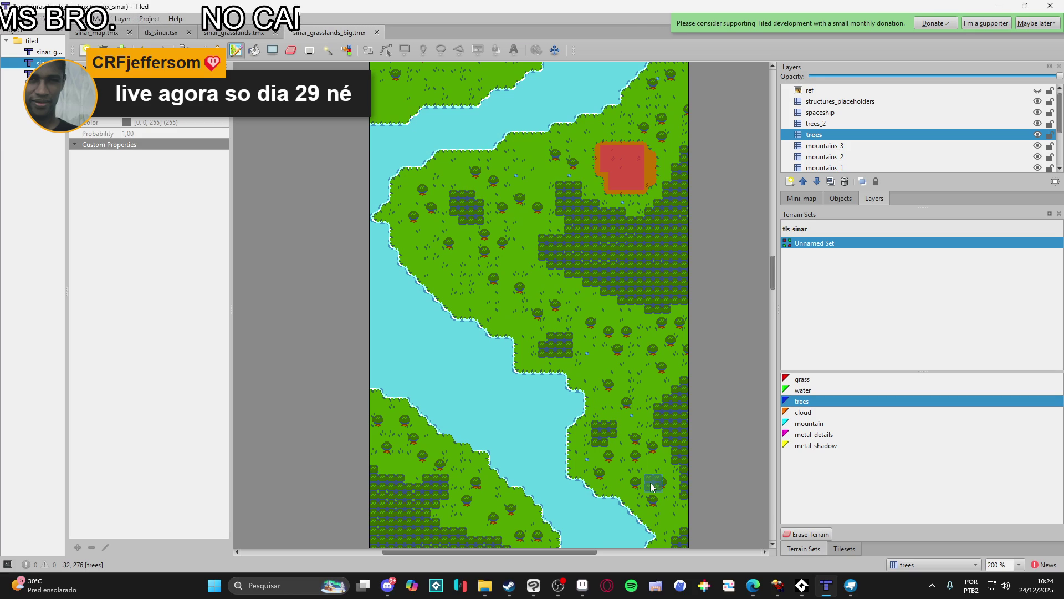
pyautogui.scroll(1, 646, 450)
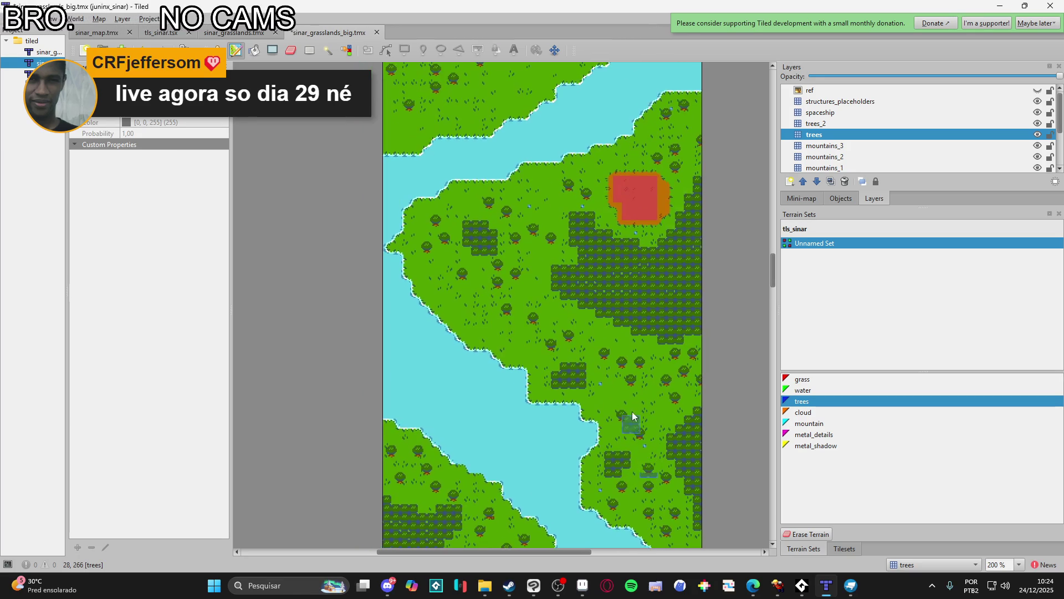
pyautogui.scroll(5, 645, 450)
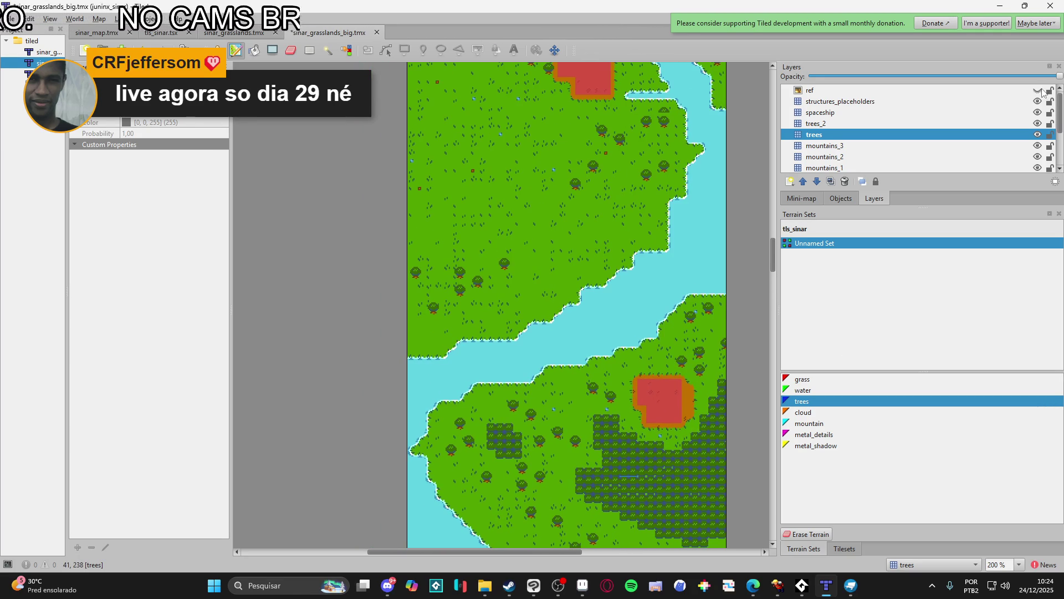
pyautogui.click(1037, 90)
pyautogui.click(1037, 90)
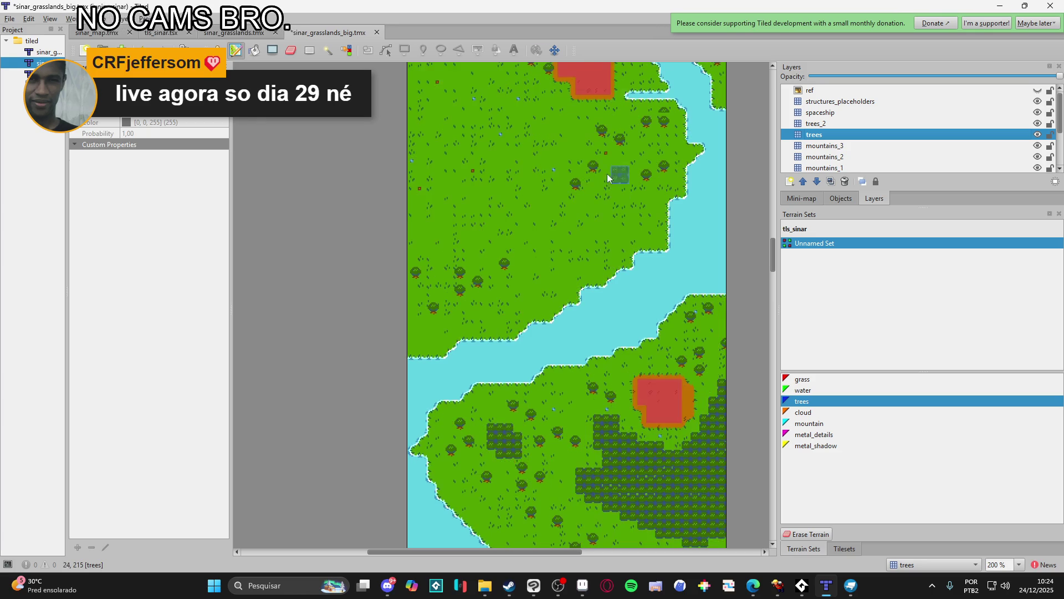
# - Turn the ref overlay on and paint a large forest across the left grassland
pyautogui.scroll(3, 587, 301)
pyautogui.click(1037, 90)
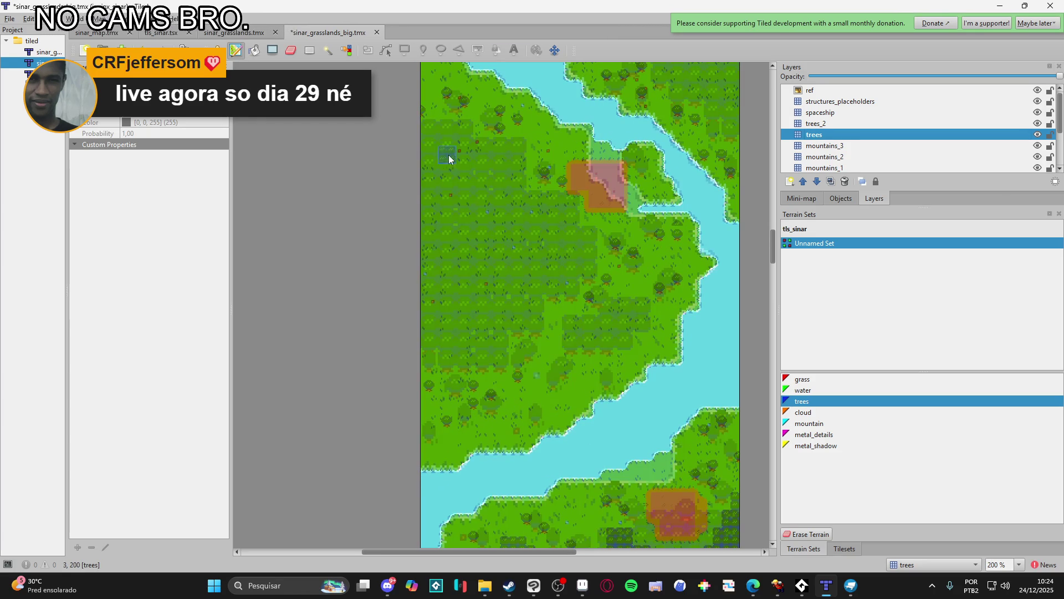
pyautogui.moveTo(413, 134)
pyautogui.mouseDown()
pyautogui.moveTo(480, 174)
pyautogui.moveTo(440, 159)
pyautogui.moveTo(509, 216)
pyautogui.moveTo(496, 175)
pyautogui.moveTo(507, 169)
pyautogui.mouseUp()
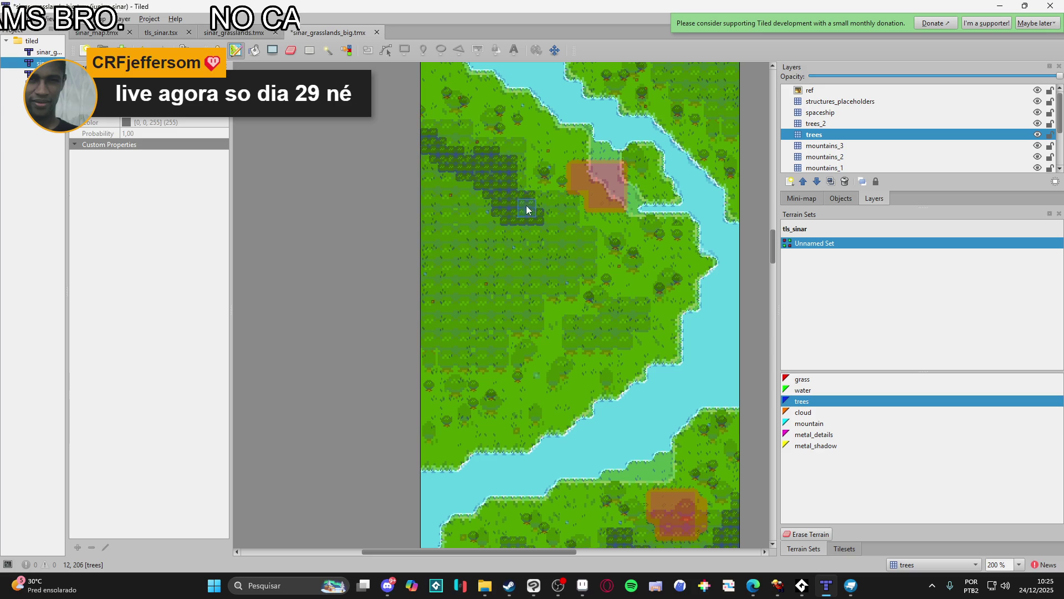
pyautogui.moveTo(525, 206); pyautogui.dragTo(560, 236)
pyautogui.moveTo(564, 278)
pyautogui.mouseDown()
pyautogui.moveTo(530, 290)
pyautogui.moveTo(498, 328)
pyautogui.moveTo(435, 347)
pyautogui.moveTo(550, 255)
pyautogui.moveTo(438, 301)
pyautogui.moveTo(517, 227)
pyautogui.moveTo(427, 268)
pyautogui.mouseUp()
pyautogui.moveTo(473, 186); pyautogui.dragTo(418, 164)
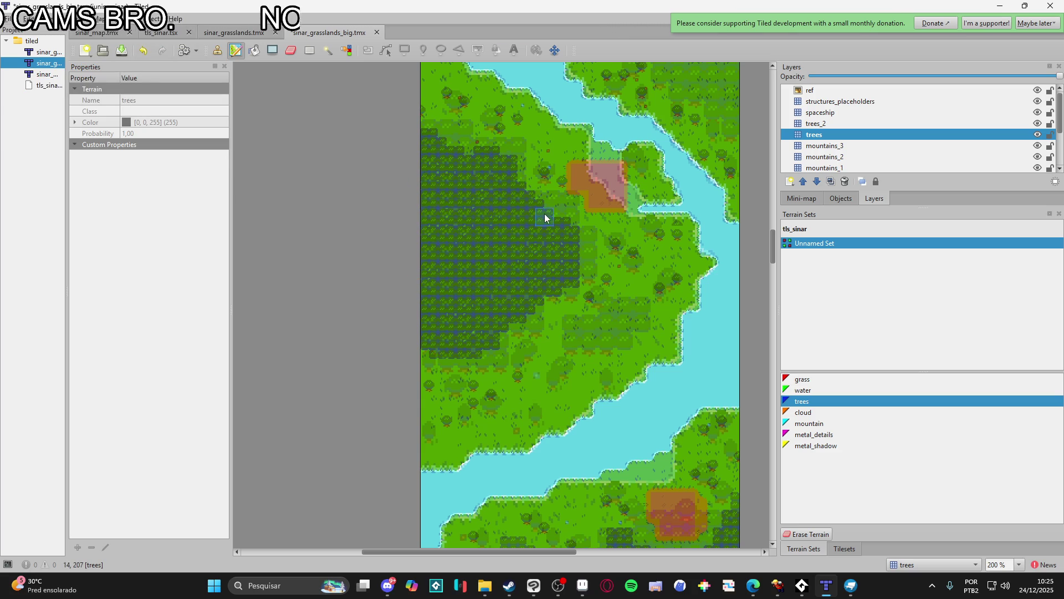
# - Add a small trees-terrain grove beside the river and grow it up and right
pyautogui.click(582, 256)
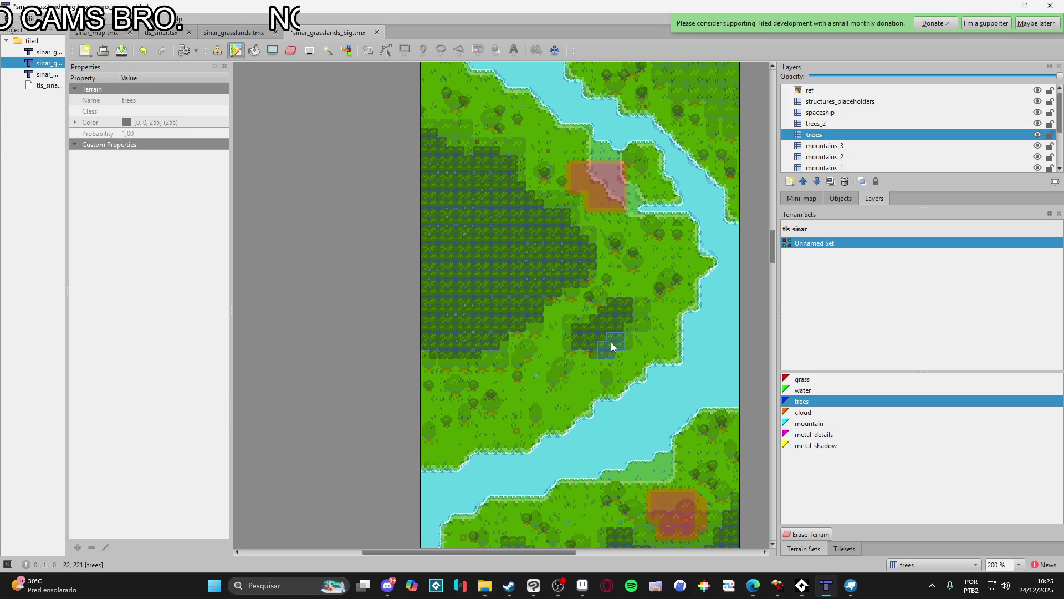
pyautogui.click(1034, 585)
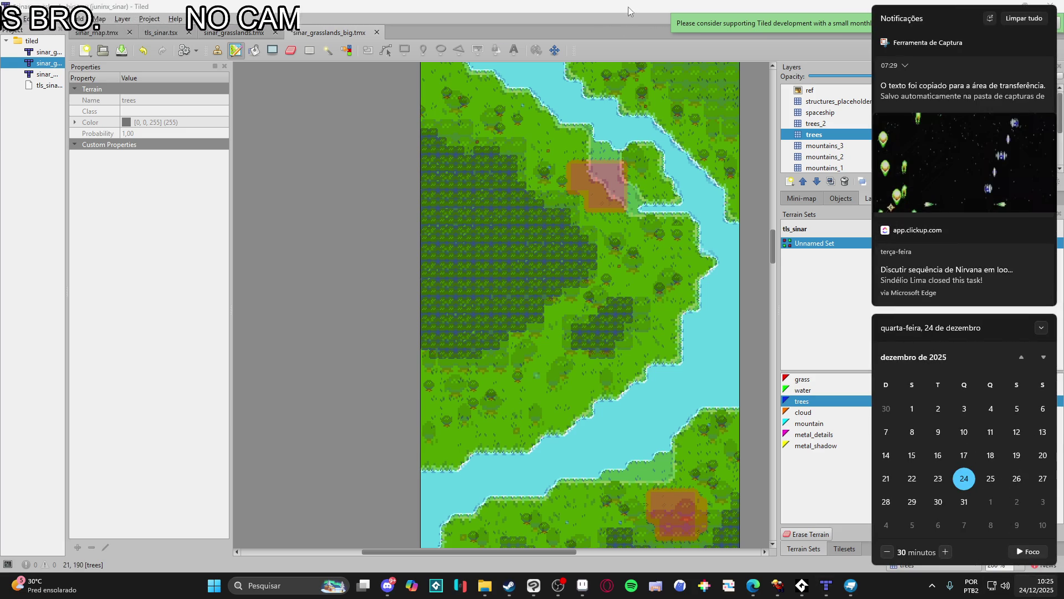
pyautogui.click(608, 33)
pyautogui.moveTo(629, 342); pyautogui.dragTo(642, 325)
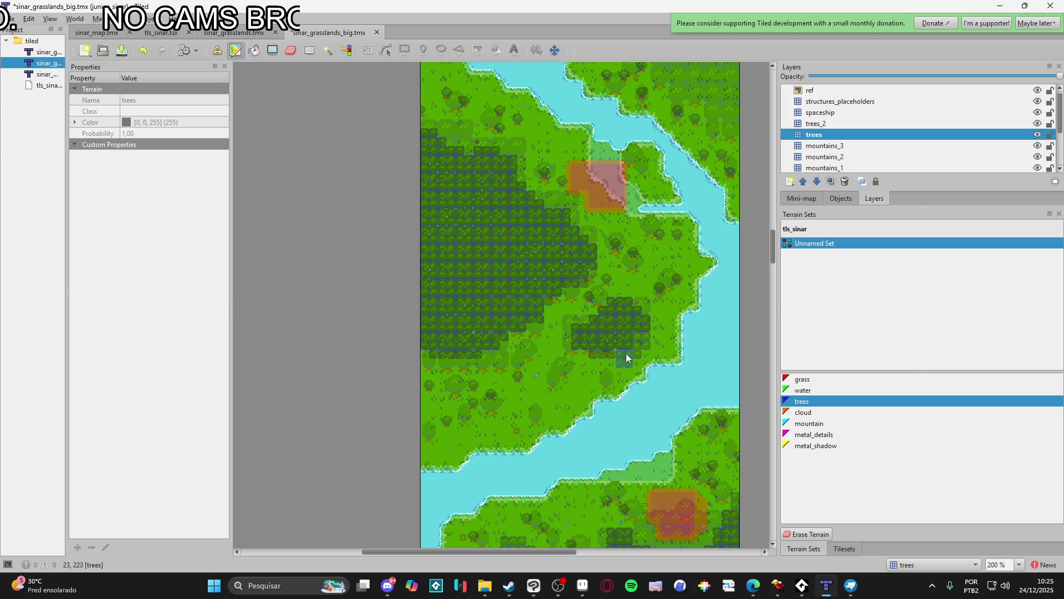
pyautogui.scroll(5, 506, 421)
# - Paint a band of trees below the mountains, undoing the overshoot and repainting it smaller
pyautogui.hscroll(2, 559, 385)
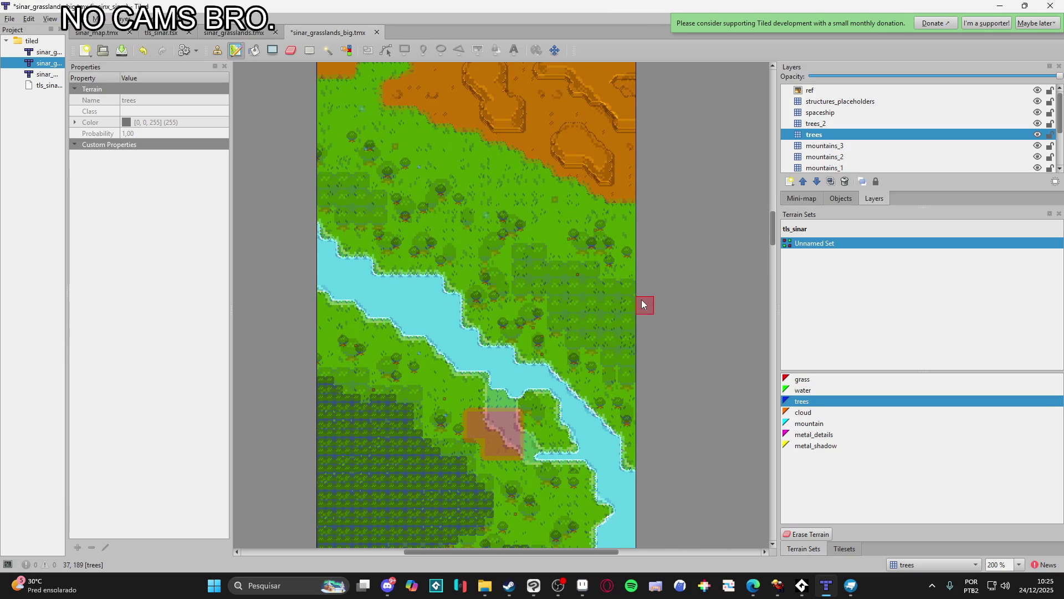
pyautogui.moveTo(613, 295); pyautogui.dragTo(541, 257)
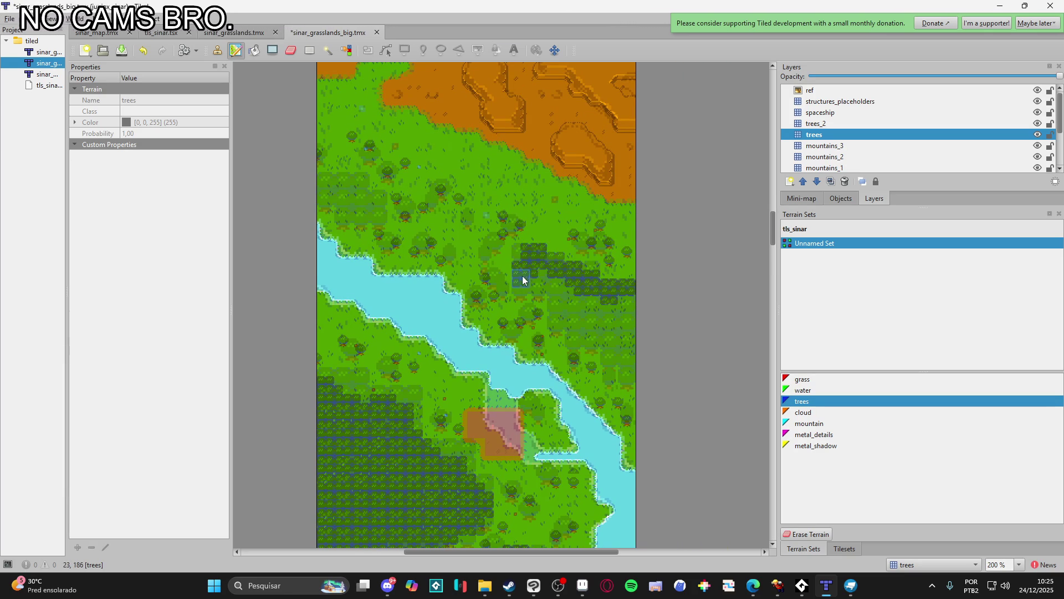
pyautogui.moveTo(584, 330)
pyautogui.mouseDown()
pyautogui.moveTo(604, 352)
pyautogui.moveTo(548, 271)
pyautogui.moveTo(646, 329)
pyautogui.mouseUp()
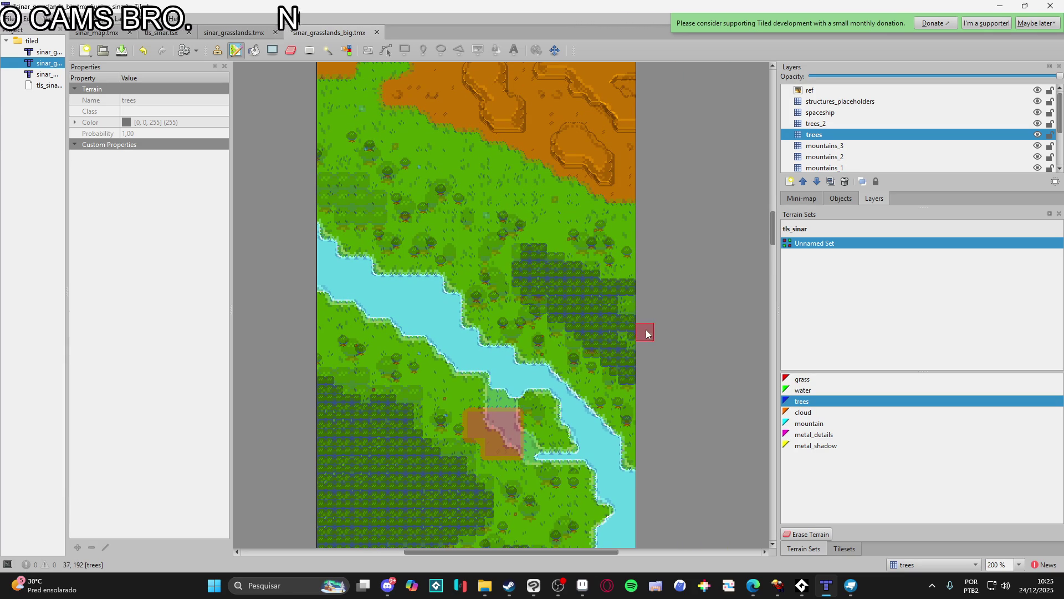
pyautogui.hotkey('ctrl', 'z')
pyautogui.hotkey('ctrl', 'z')
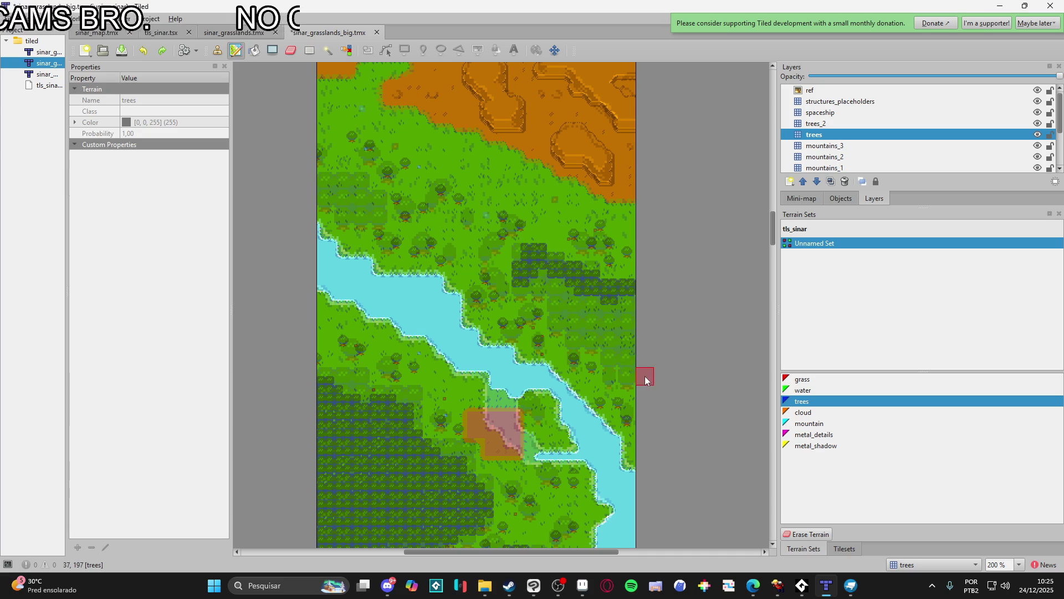
pyautogui.moveTo(592, 320)
pyautogui.mouseDown()
pyautogui.moveTo(540, 290)
pyautogui.moveTo(586, 295)
pyautogui.mouseUp()
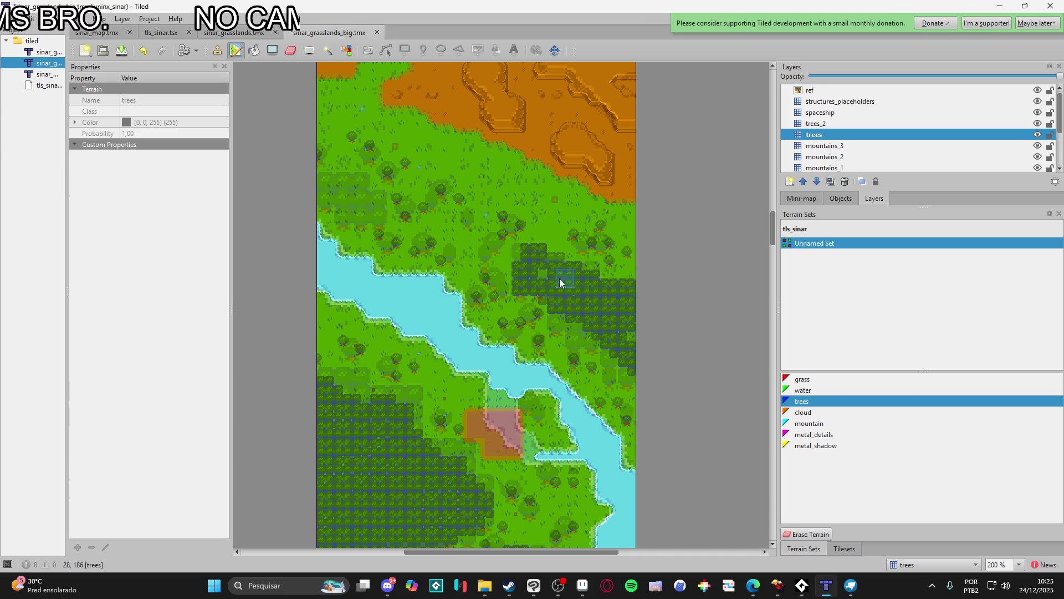
# - Add a small tree patch near the left edge of the map
pyautogui.scroll(2, 482, 294)
pyautogui.hscroll(-4, 483, 295)
pyautogui.click(480, 249)
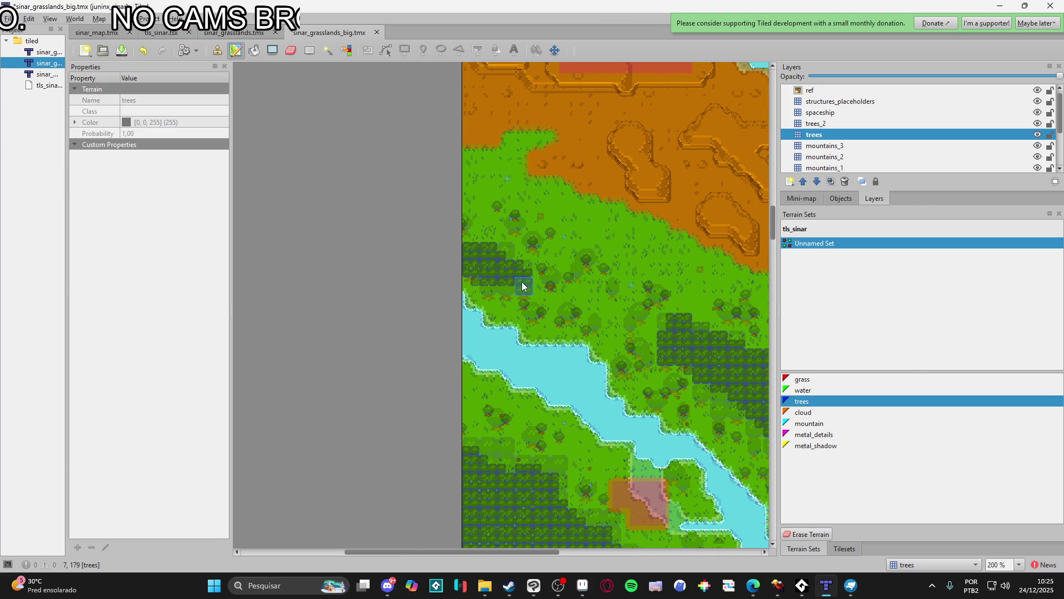
pyautogui.keyDown('ctrl'); pyautogui.scroll(-2, 546, 284); pyautogui.keyUp('ctrl')
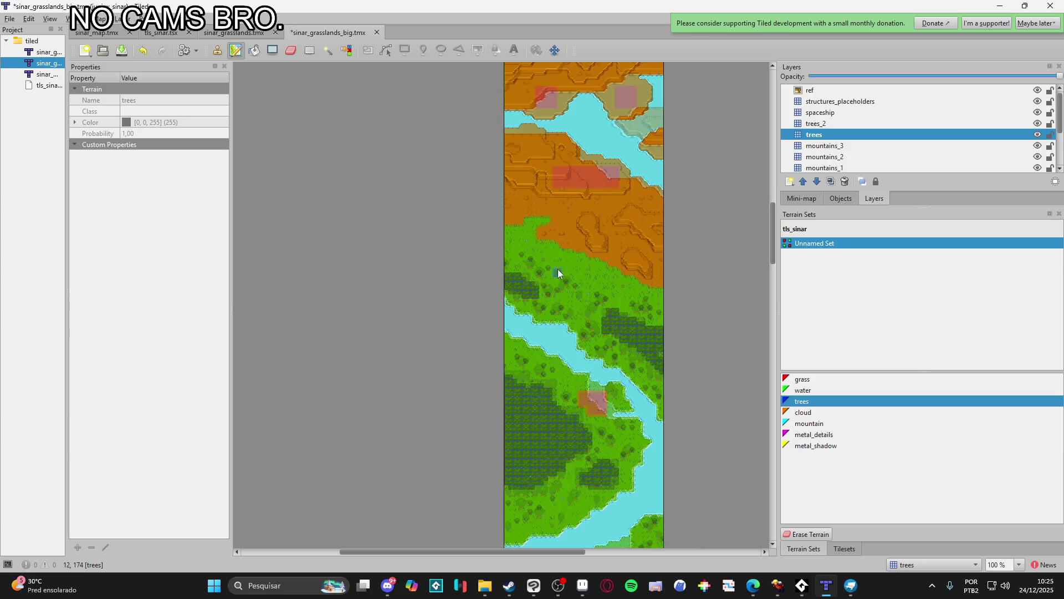
pyautogui.scroll(5, 553, 278)
pyautogui.scroll(3, 524, 471)
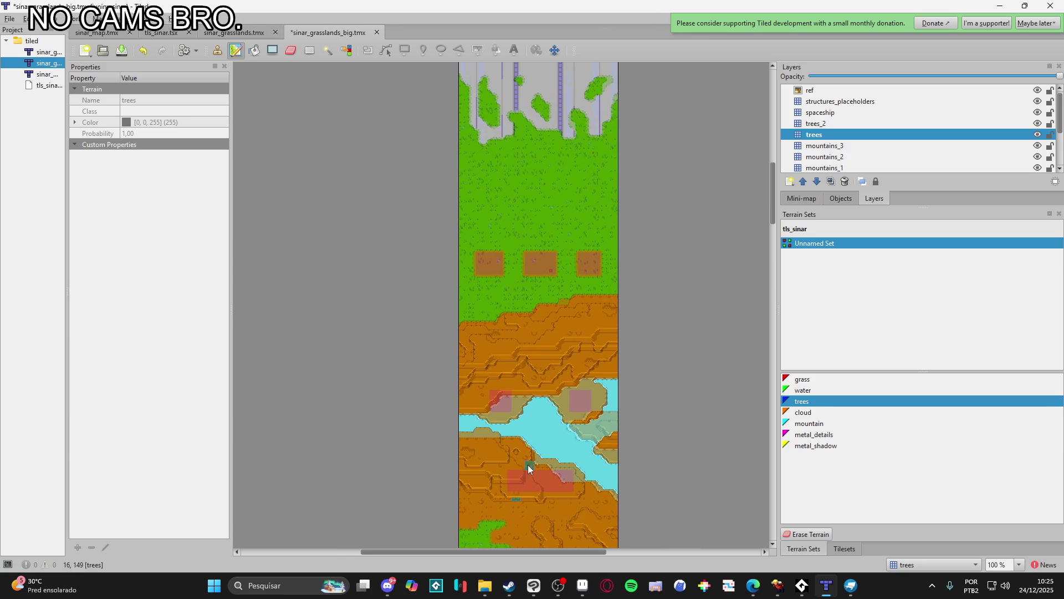
pyautogui.scroll(-6, 529, 443)
pyautogui.scroll(5, 565, 250)
pyautogui.hscroll(-2, 566, 249)
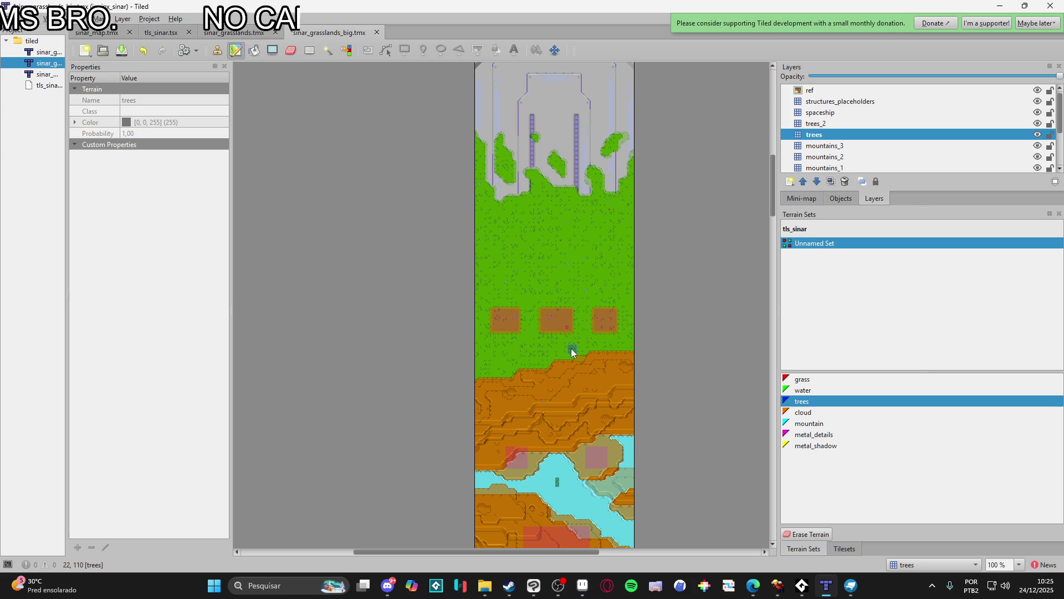
pyautogui.scroll(-3, 569, 344)
pyautogui.moveTo(566, 313)
pyautogui.mouseDown()
pyautogui.moveTo(566, 278)
pyautogui.moveTo(544, 339)
pyautogui.mouseUp()
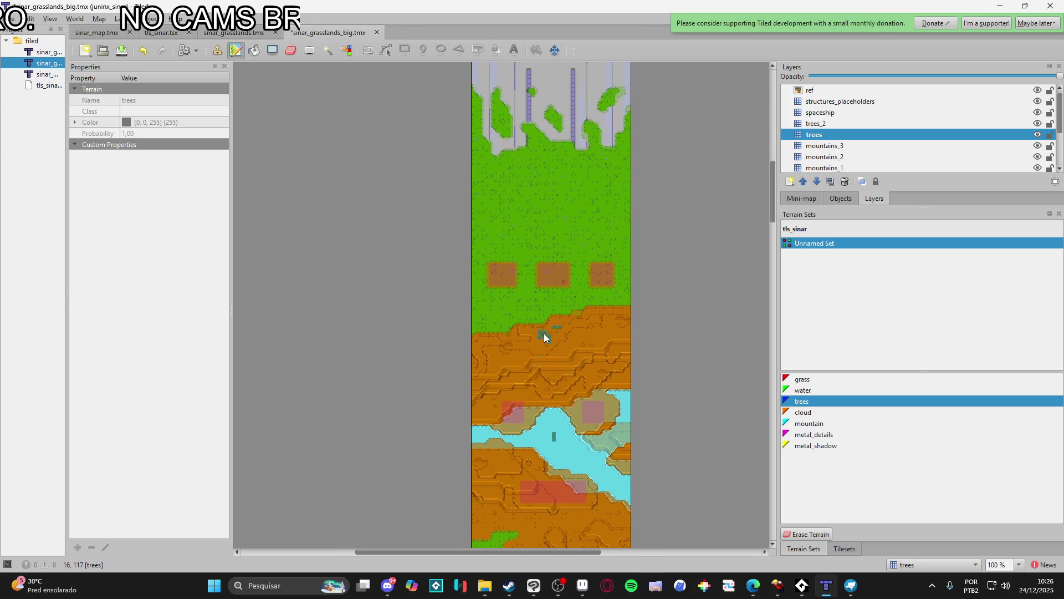
pyautogui.scroll(-8, 543, 314)
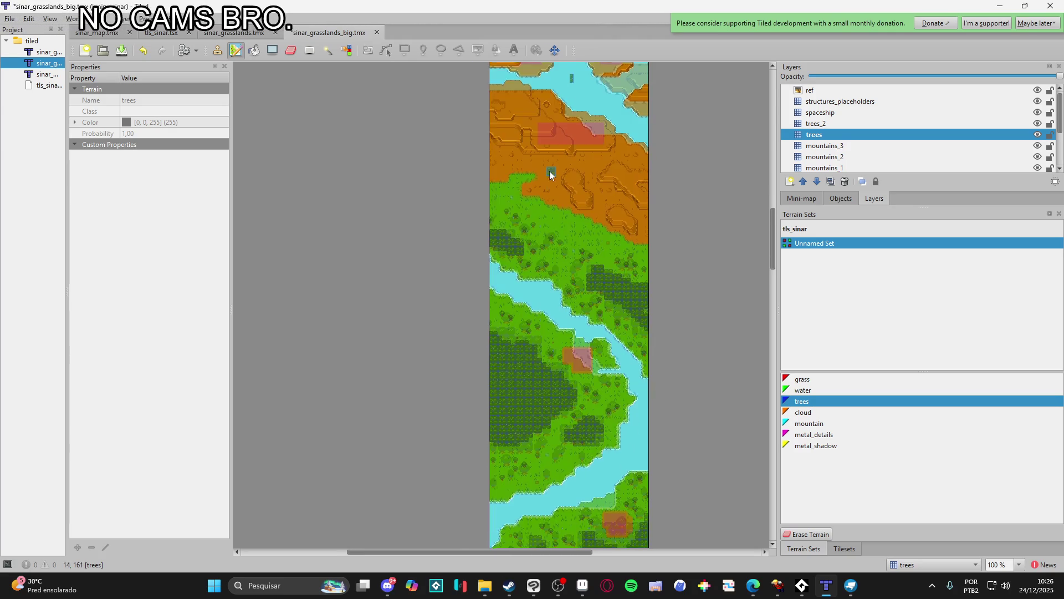
pyautogui.scroll(8, 571, 282)
pyautogui.scroll(2, 557, 361)
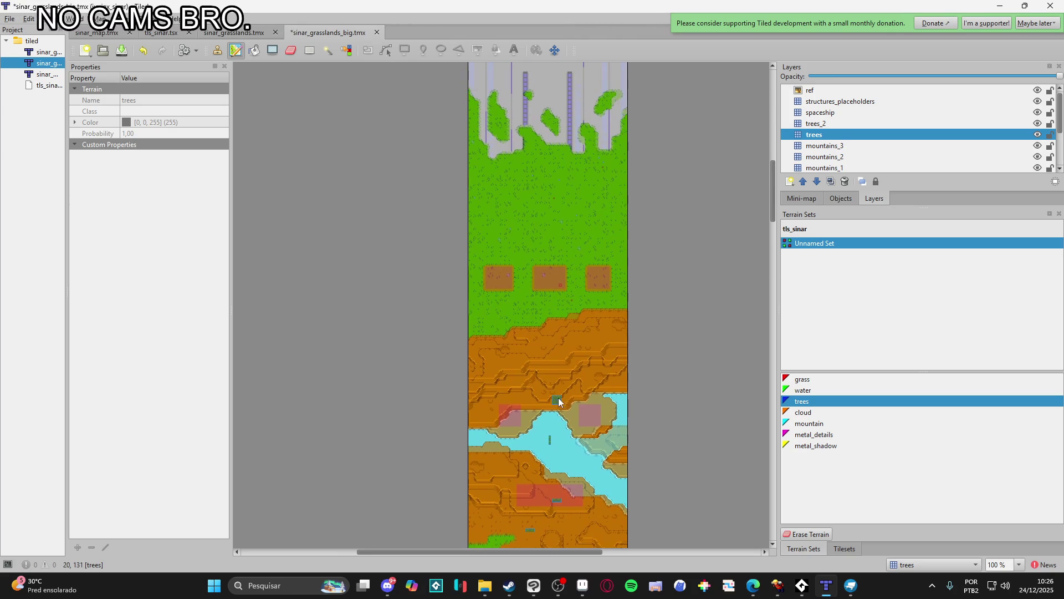
pyautogui.scroll(-10, 549, 399)
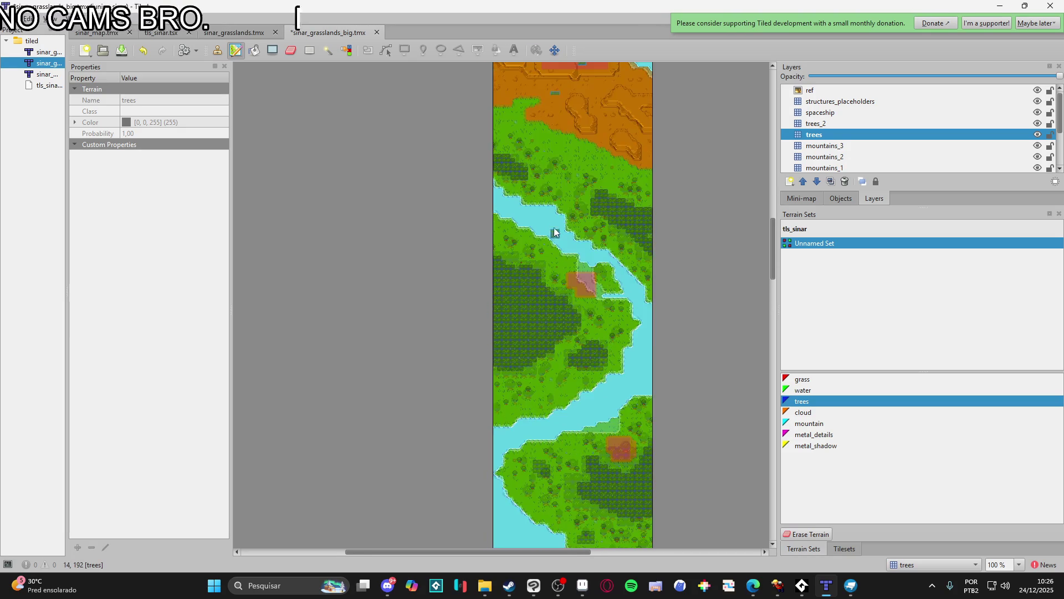
pyautogui.scroll(-4, 599, 233)
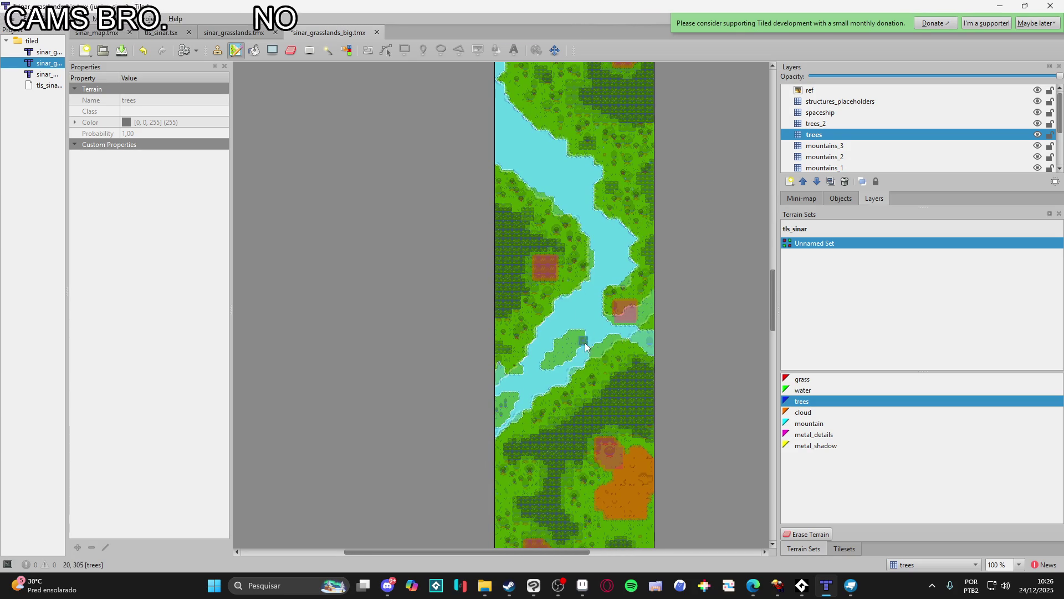
pyautogui.scroll(-15, 585, 332)
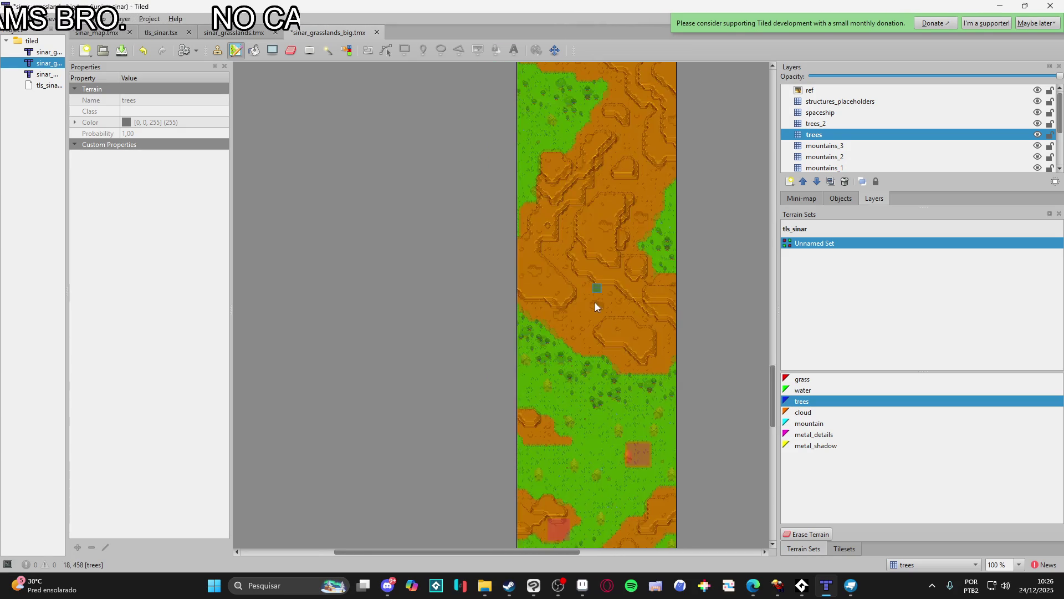
pyautogui.scroll(-15, 597, 234)
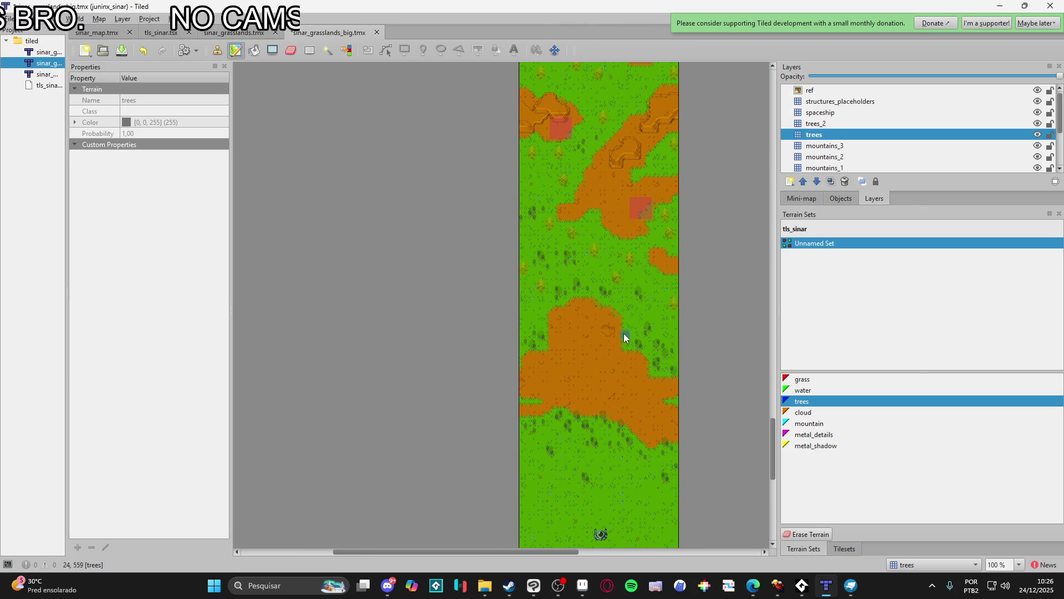
# - Select a single detail tile from the tls_sinar tileset and save the map
pyautogui.click(844, 548)
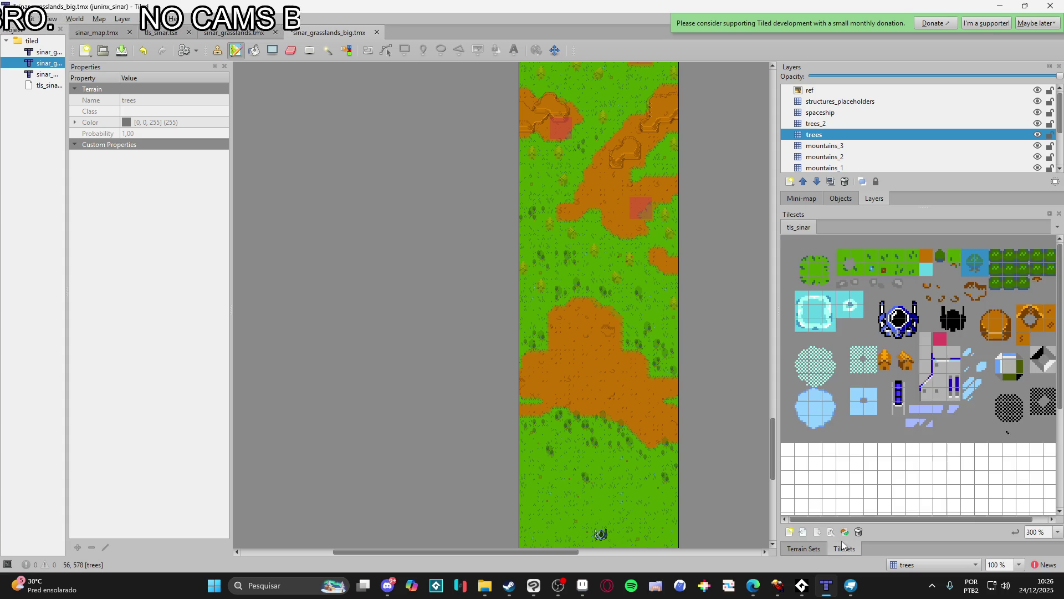
pyautogui.click(885, 357)
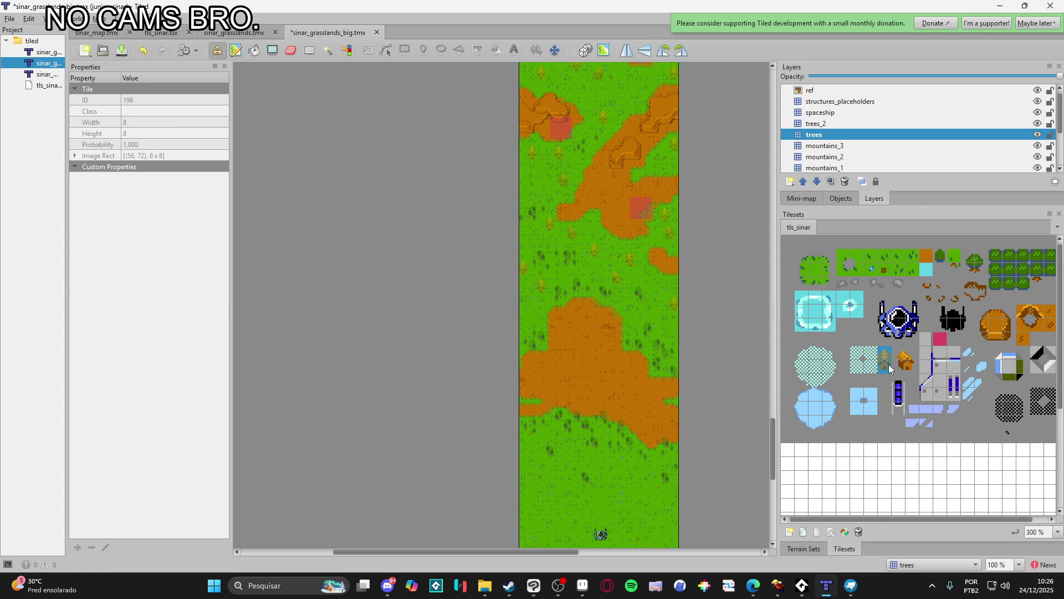
pyautogui.hotkey('ctrl', 's')
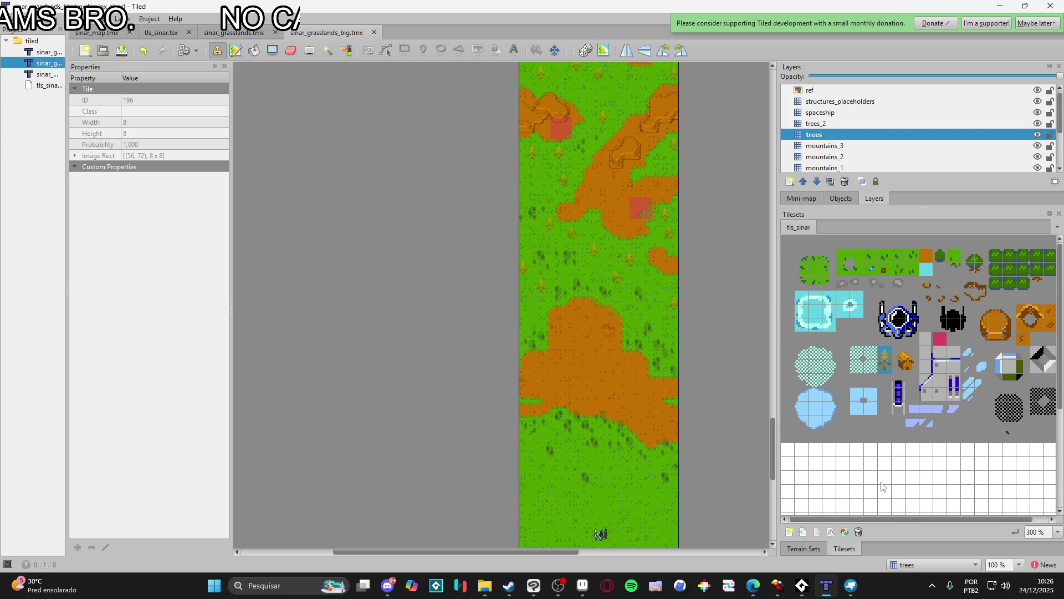
# - Create a new tile layer named 'houses' above mountains_3
pyautogui.click(942, 564)
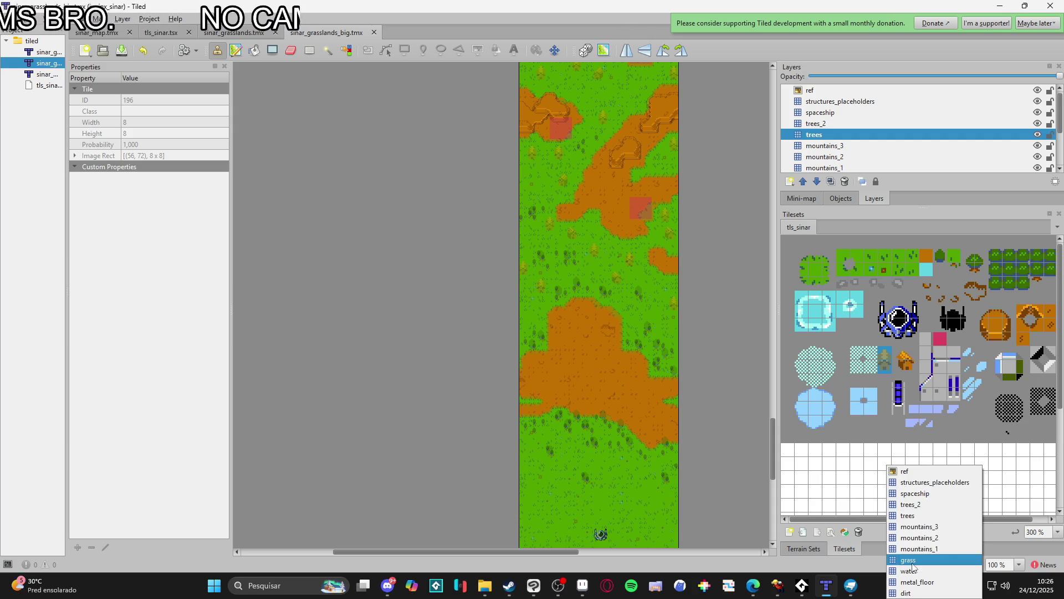
pyautogui.click(857, 560)
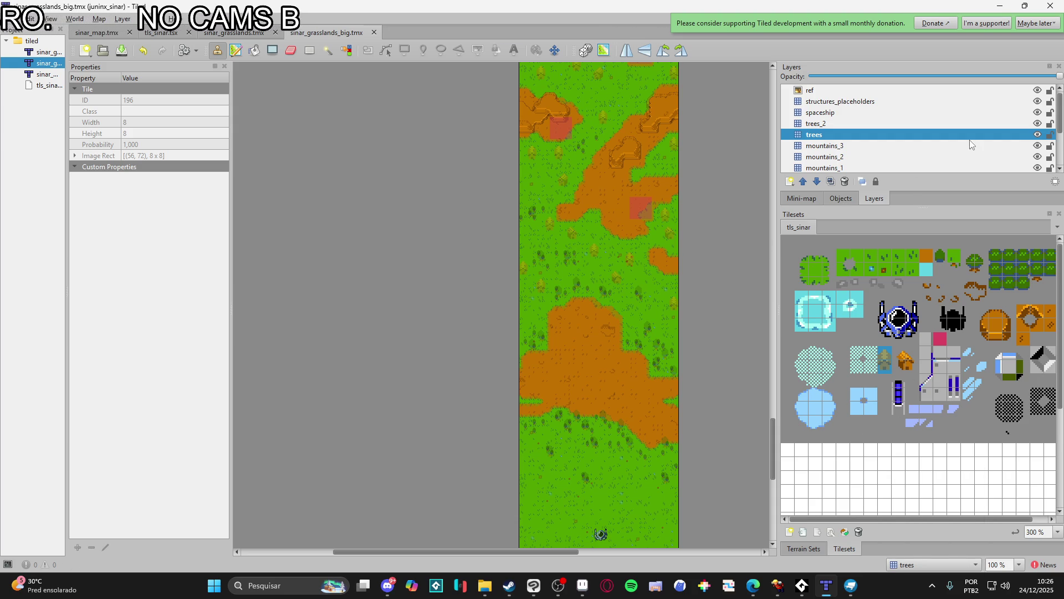
pyautogui.click(835, 147)
pyautogui.scroll(-1, 838, 148)
pyautogui.scroll(1, 838, 147)
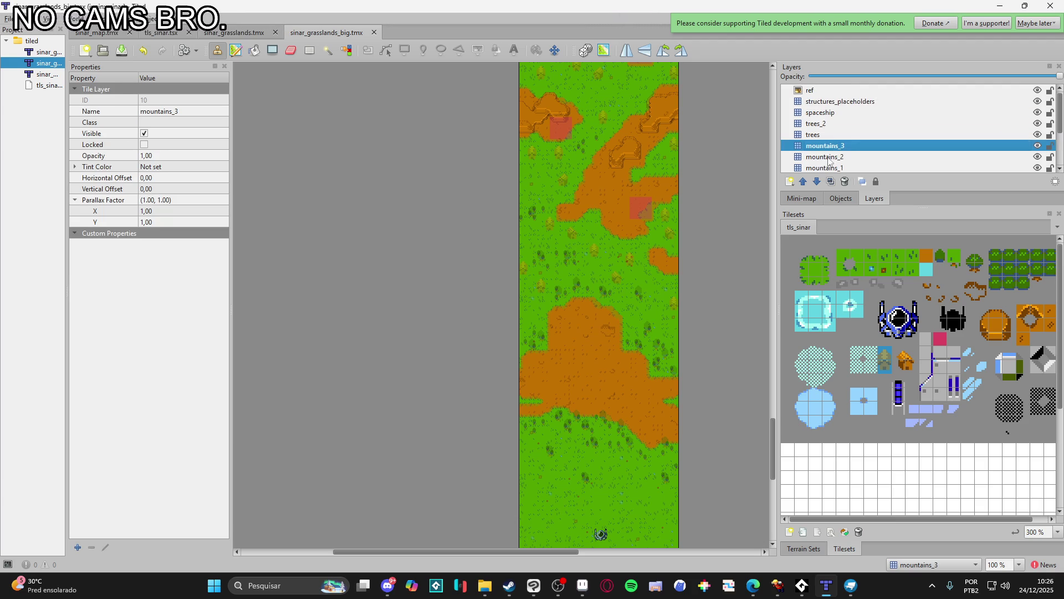
pyautogui.click(791, 182)
pyautogui.click(824, 199)
pyautogui.write('houses')
pyautogui.press('Return')
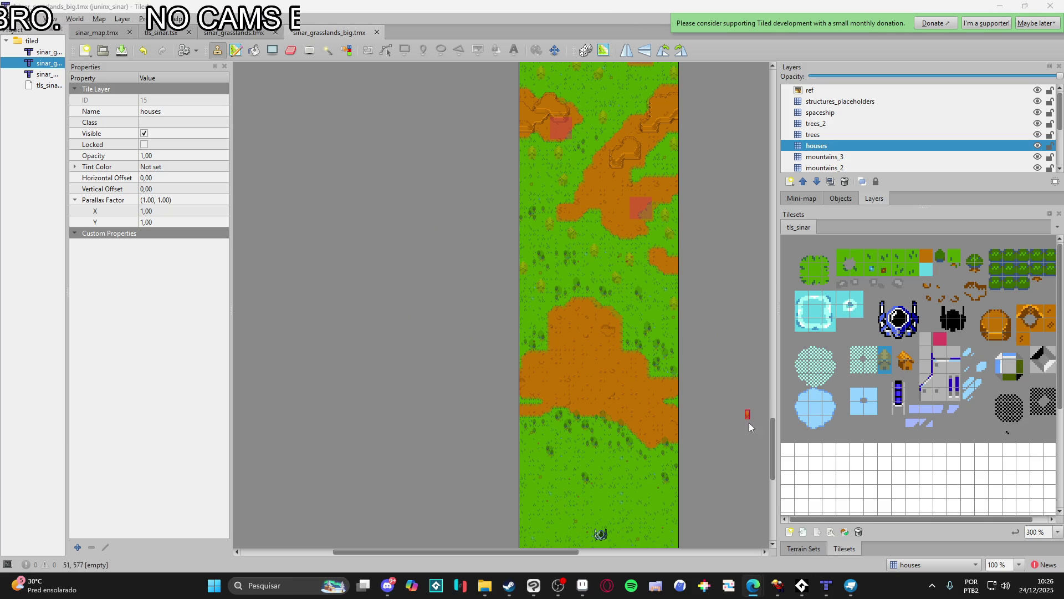
# - Briefly switch to another window, then return to Tiled and pan the map
pyautogui.click(778, 586)
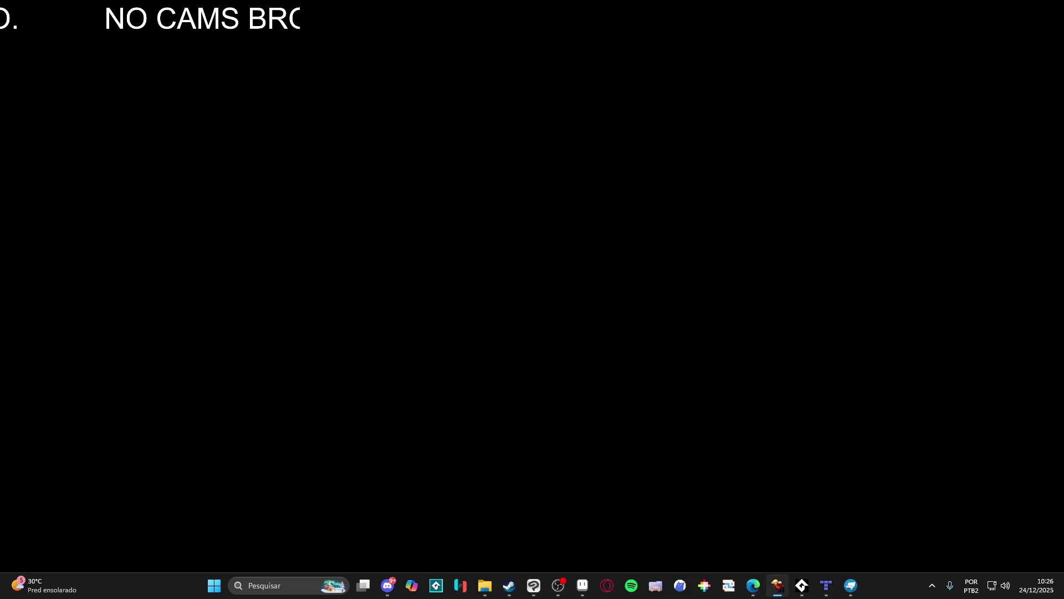
pyautogui.hotkey('alt', 'Tab')
pyautogui.moveTo(663, 334)
pyautogui.mouseDown()
pyautogui.moveTo(612, 211)
pyautogui.moveTo(604, 344)
pyautogui.mouseUp()
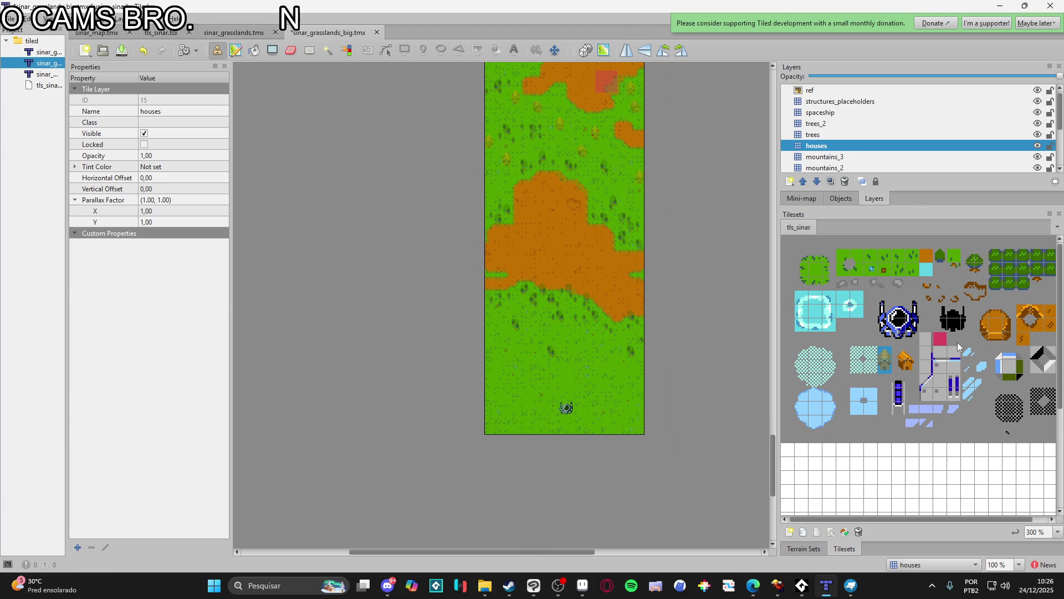
pyautogui.hscroll(2, 943, 355)
pyautogui.moveTo(887, 328); pyautogui.dragTo(925, 324)
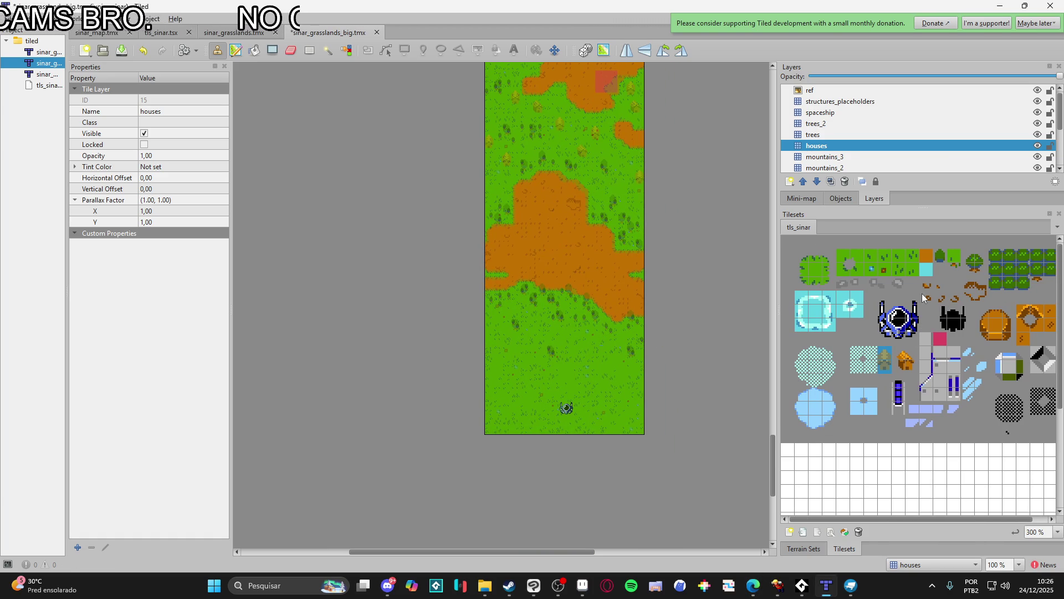
# - Pick the small tree tile and stamp four trees onto the grass
pyautogui.click(883, 355)
pyautogui.keyDown('ctrl'); pyautogui.scroll(3, 531, 355); pyautogui.keyUp('ctrl')
pyautogui.keyDown('ctrl'); pyautogui.scroll(-3, 546, 327); pyautogui.keyUp('ctrl')
pyautogui.keyDown('ctrl'); pyautogui.scroll(2, 533, 443); pyautogui.keyUp('ctrl')
pyautogui.scroll(4, 610, 388)
pyautogui.hscroll(2, 654, 360)
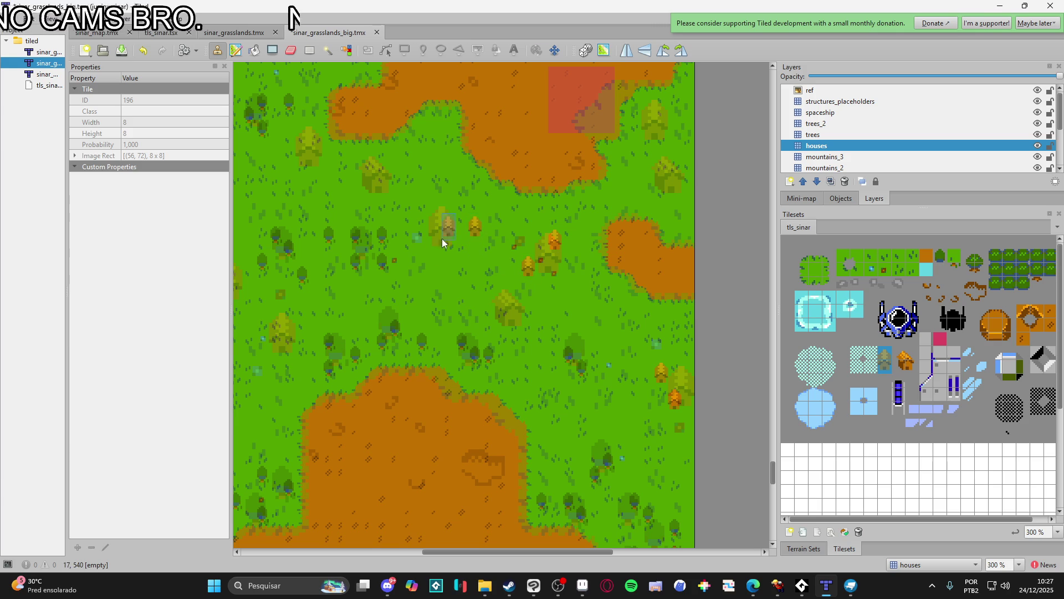
pyautogui.scroll(1, 434, 248)
pyautogui.hscroll(-1, 434, 247)
pyautogui.click(401, 216)
pyautogui.click(381, 195)
pyautogui.scroll(-2, 343, 209)
pyautogui.hscroll(-2, 342, 208)
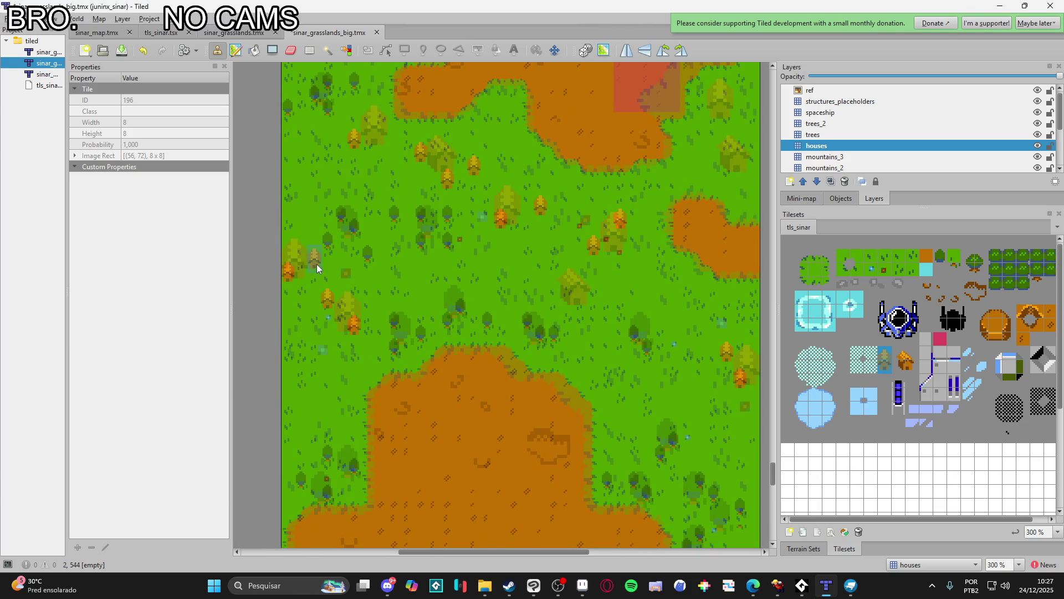
pyautogui.scroll(7, 502, 307)
pyautogui.hscroll(8, 501, 308)
pyautogui.click(513, 350)
pyautogui.click(539, 369)
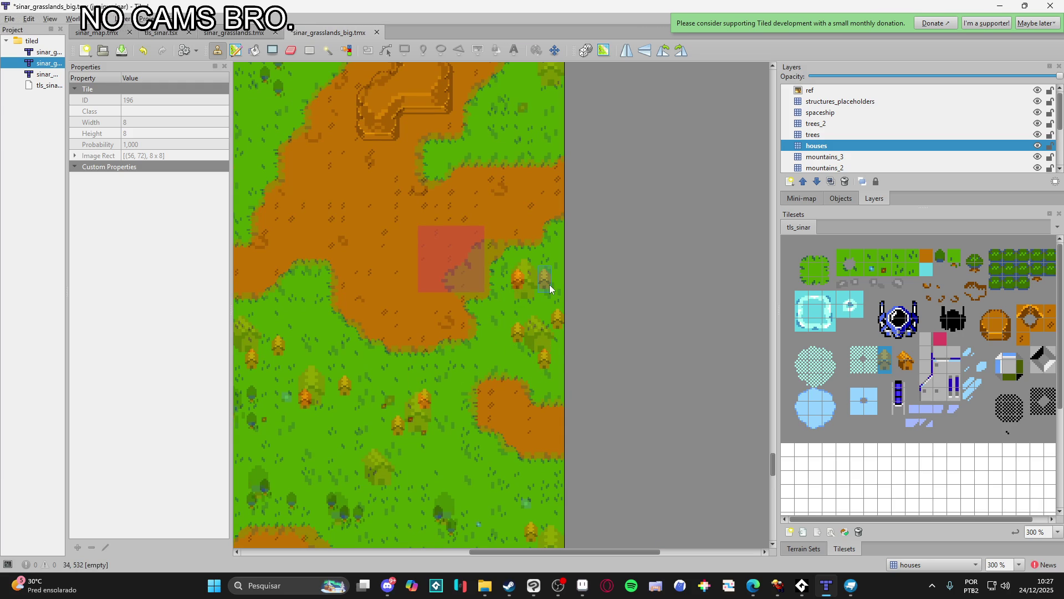
# - Stamp more orange tree tiles across the open grass elsewhere on the map
pyautogui.hscroll(-12, 550, 284)
pyautogui.scroll(3, 677, 357)
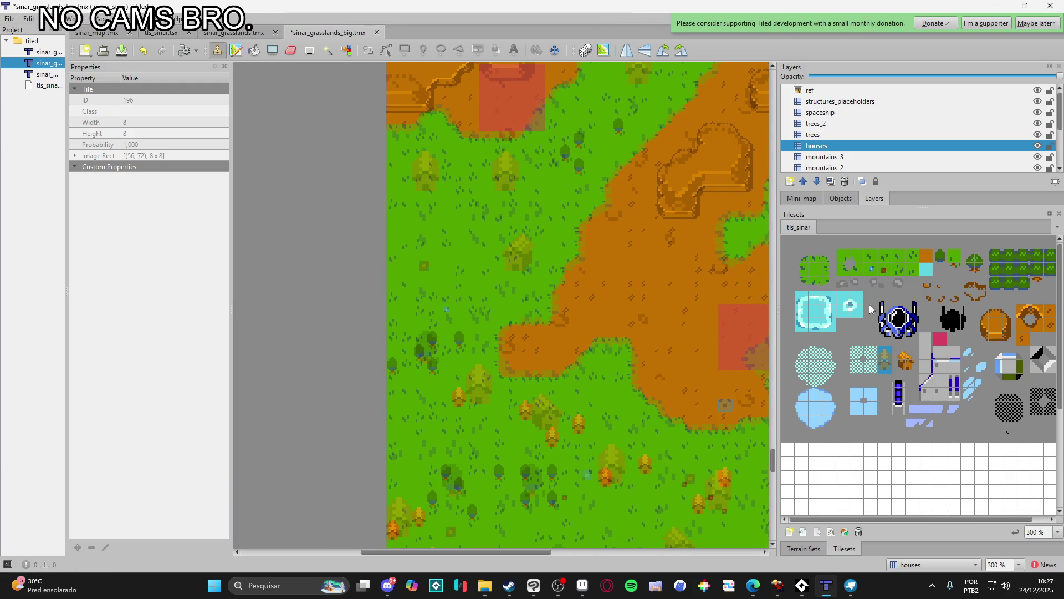
pyautogui.click(418, 186)
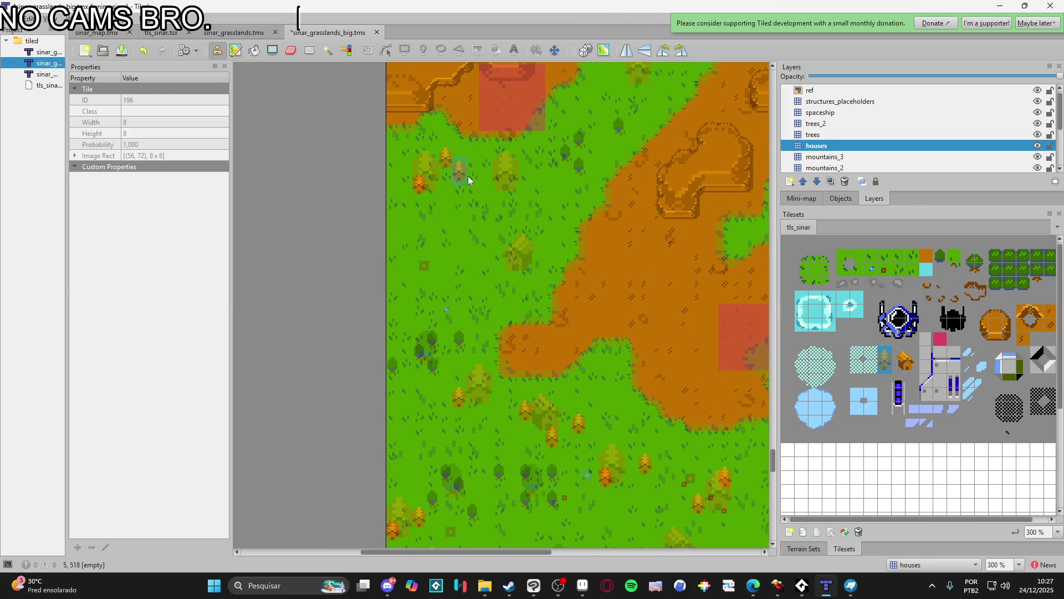
pyautogui.moveTo(558, 223); pyautogui.dragTo(437, 339)
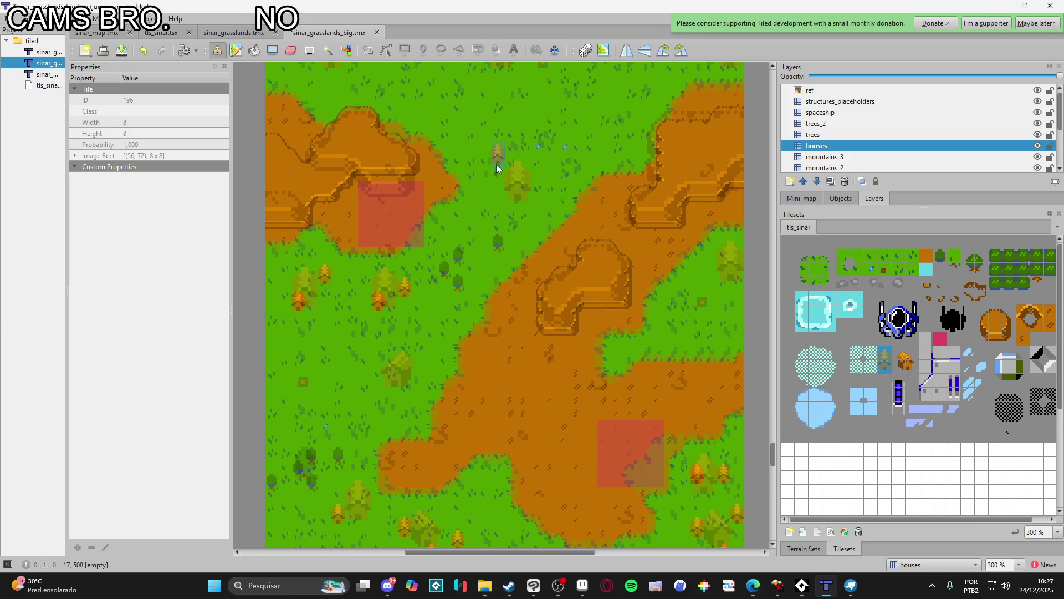
pyautogui.hscroll(5, 526, 192)
pyautogui.scroll(-5, 587, 322)
pyautogui.hscroll(-8, 541, 333)
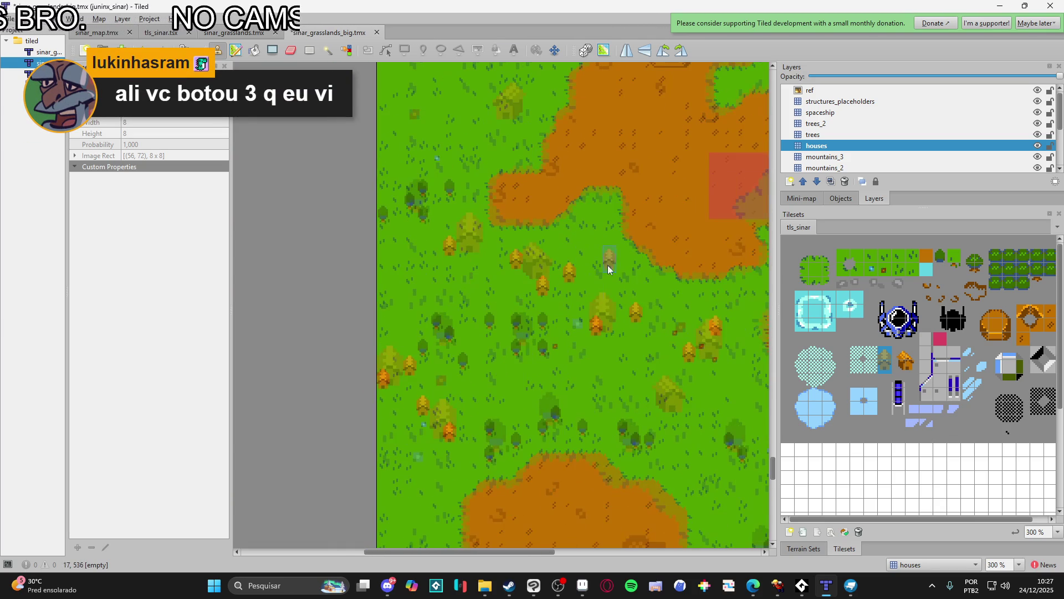
pyautogui.scroll(-1, 621, 265)
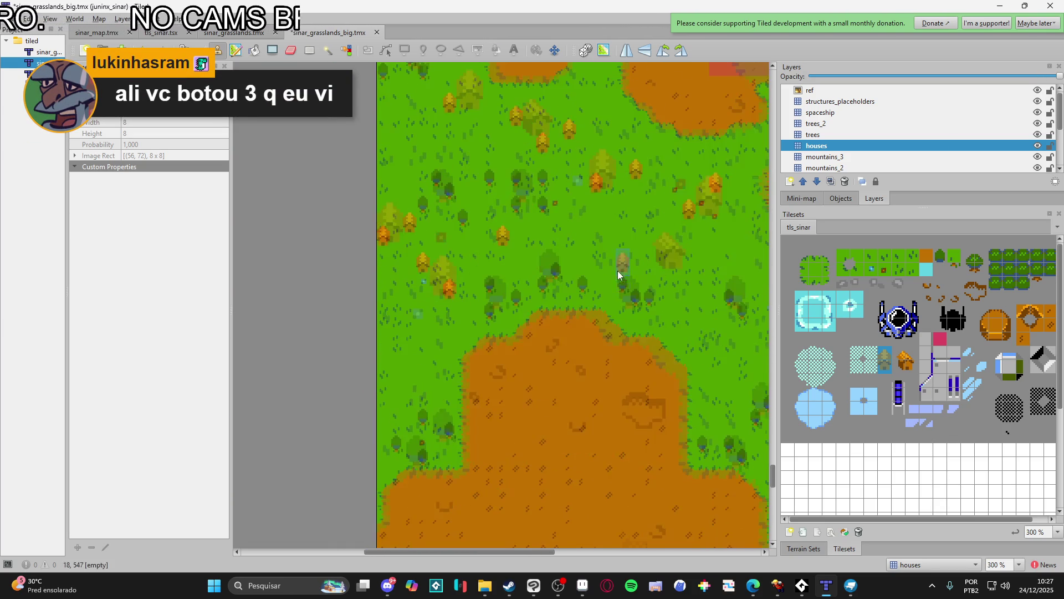
pyautogui.scroll(10, 621, 264)
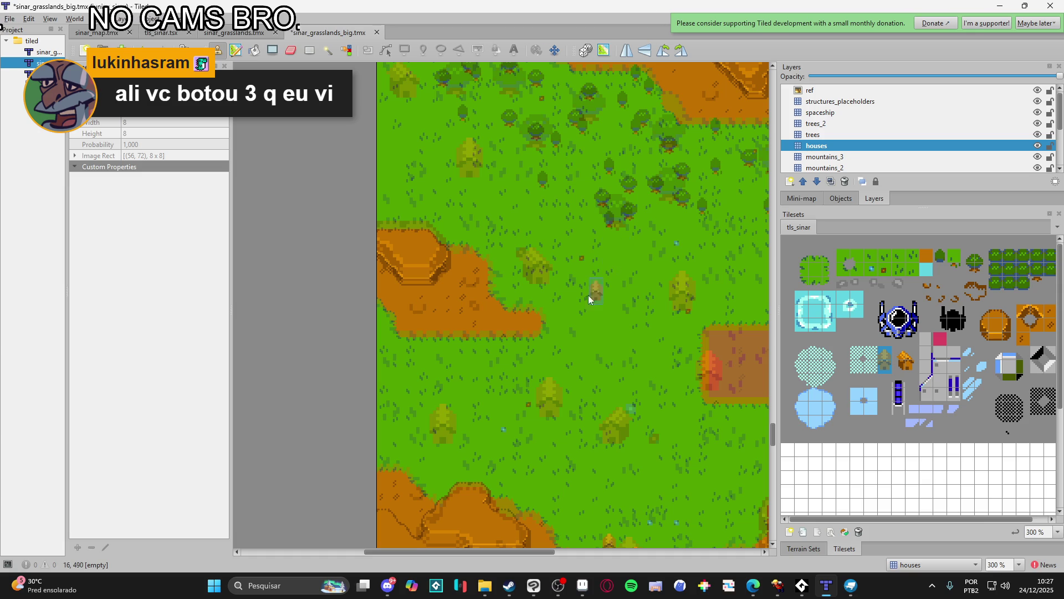
pyautogui.click(451, 434)
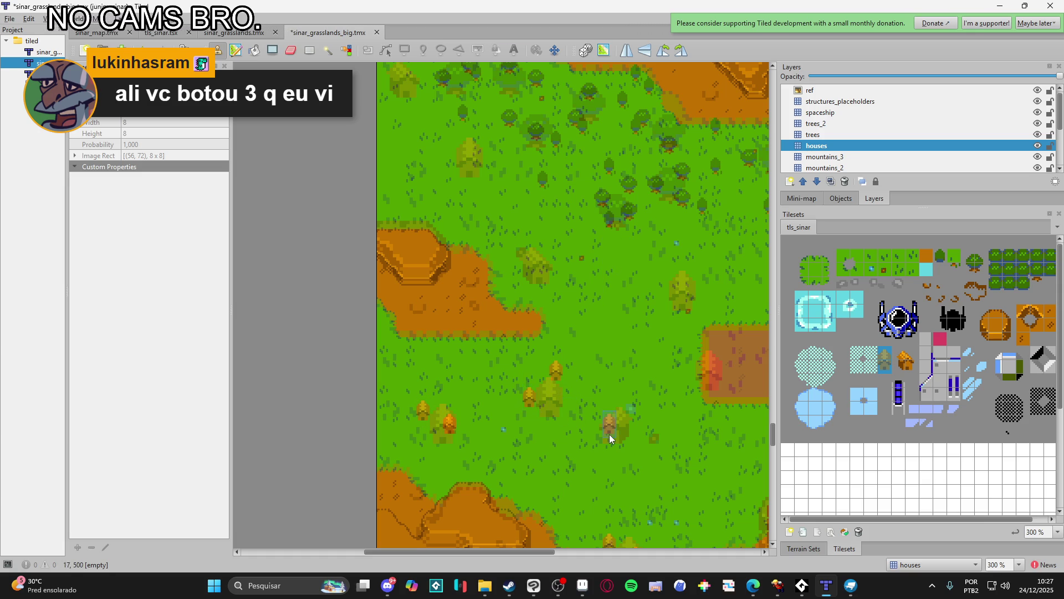
pyautogui.moveTo(610, 434); pyautogui.dragTo(465, 417)
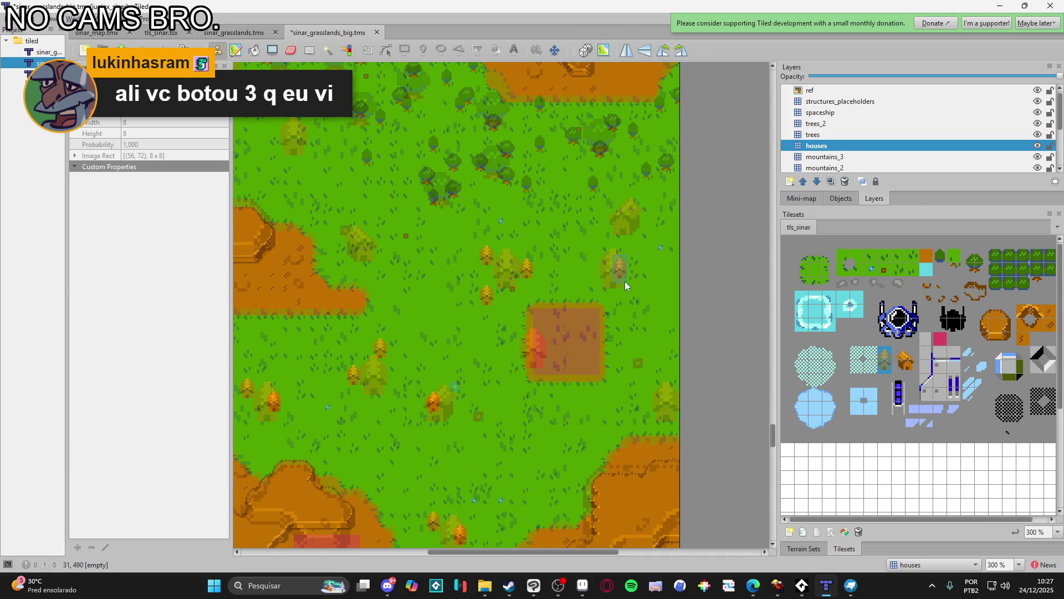
pyautogui.scroll(5, 610, 271)
pyautogui.hscroll(-4, 649, 274)
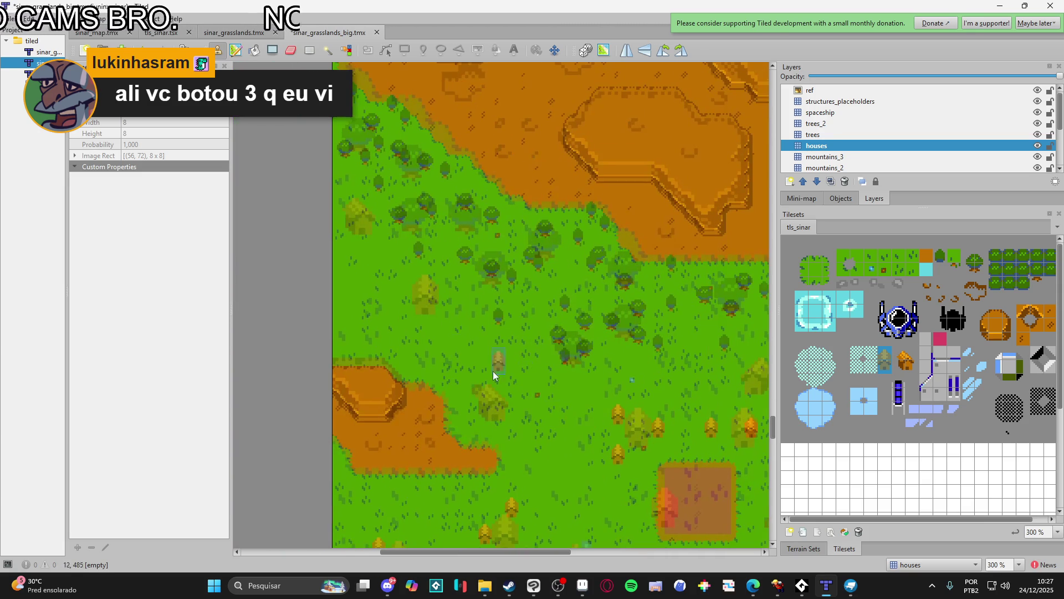
pyautogui.scroll(-8, 470, 335)
pyautogui.hscroll(1, 470, 334)
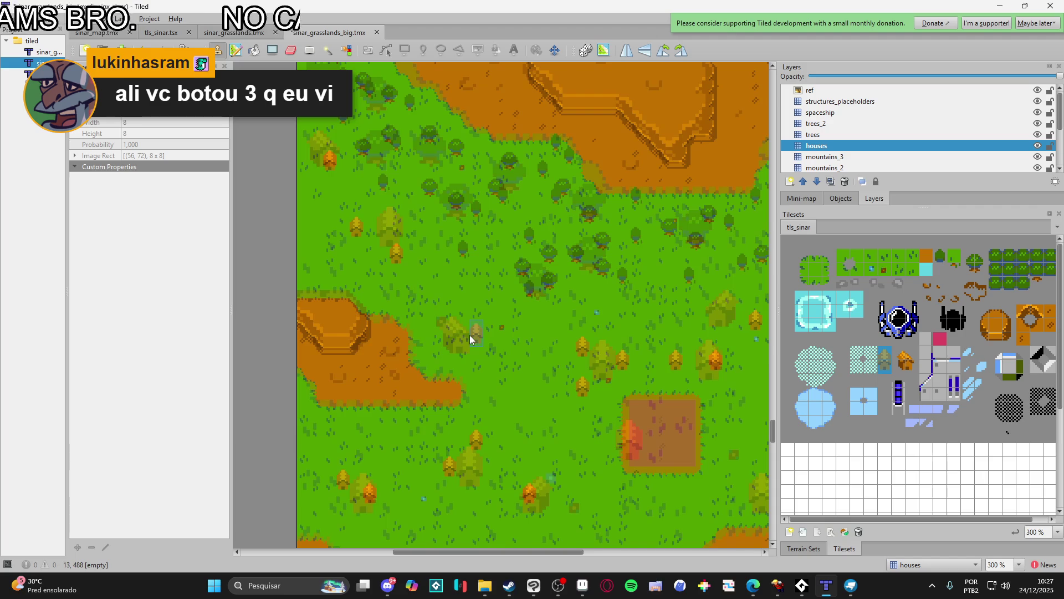
pyautogui.scroll(4, 526, 321)
pyautogui.hscroll(4, 527, 322)
pyautogui.scroll(-1, 577, 338)
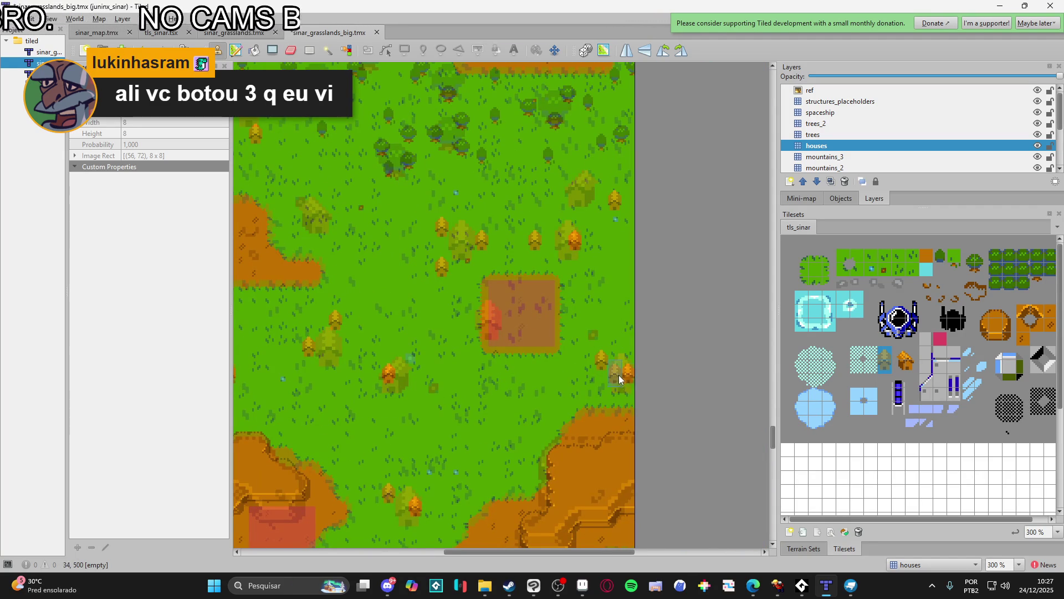
pyautogui.scroll(-2, 620, 377)
pyautogui.scroll(1, 522, 406)
pyautogui.moveTo(565, 254); pyautogui.dragTo(518, 468)
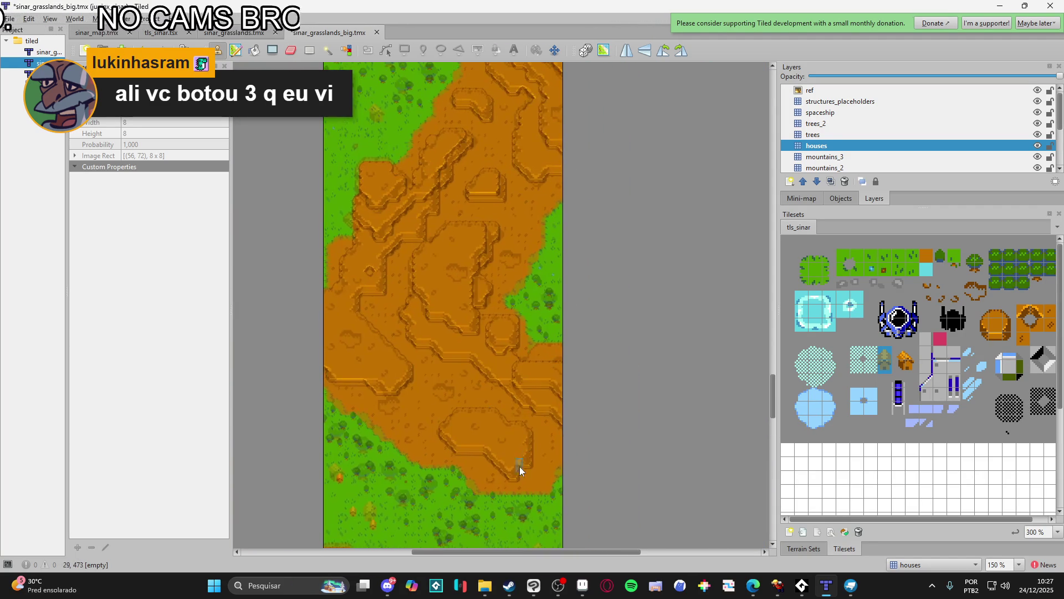
pyautogui.moveTo(361, 116); pyautogui.dragTo(427, 325)
pyautogui.scroll(3, 429, 338)
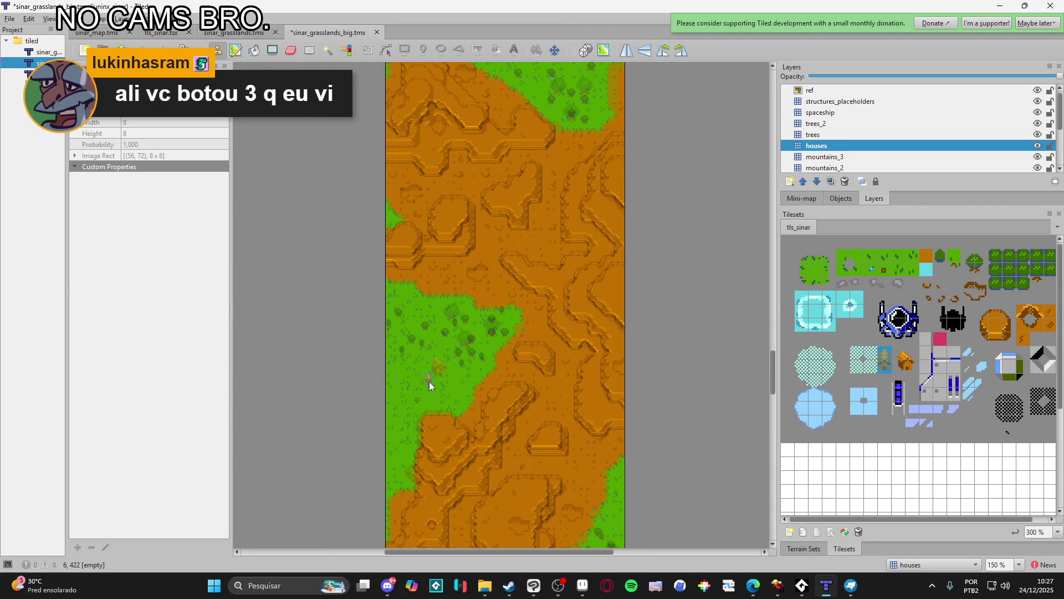
pyautogui.scroll(-15, 560, 490)
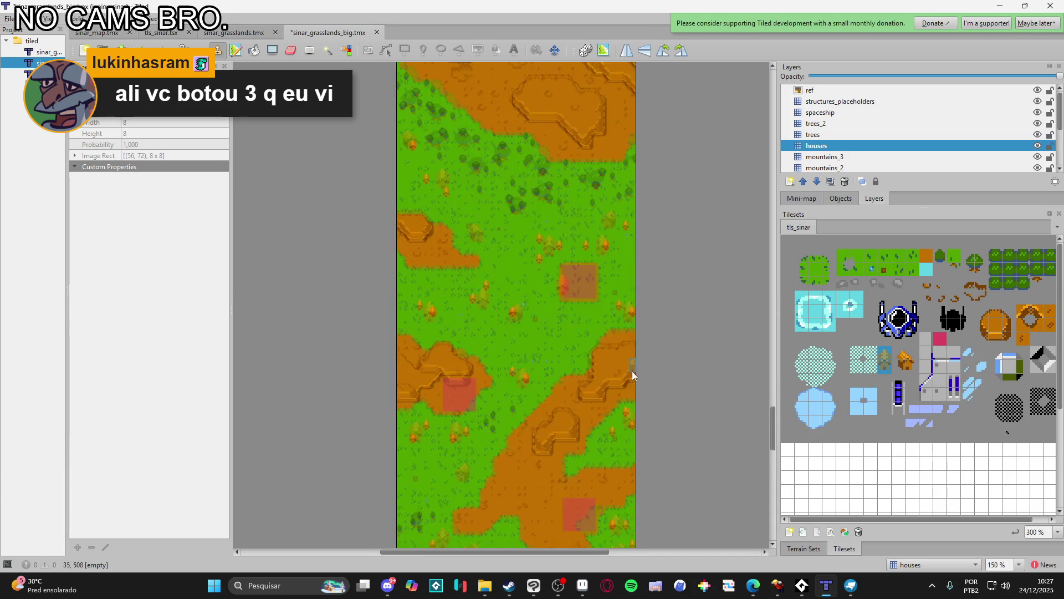
pyautogui.scroll(-9, 645, 335)
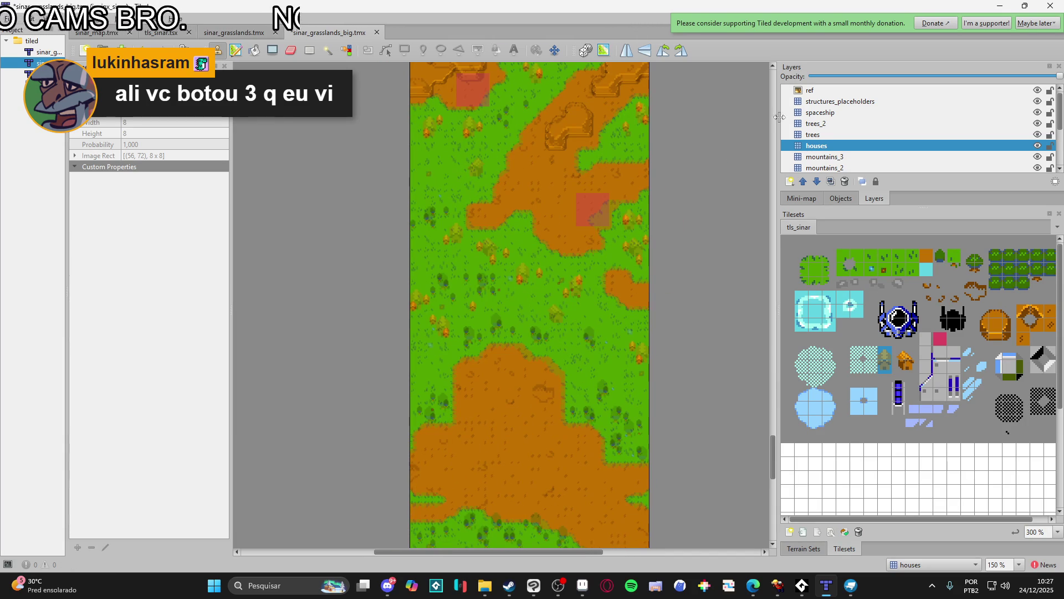
# - Hide the ref overlay layer and select the house tile
pyautogui.click(1037, 90)
pyautogui.click(901, 359)
pyautogui.scroll(2, 630, 367)
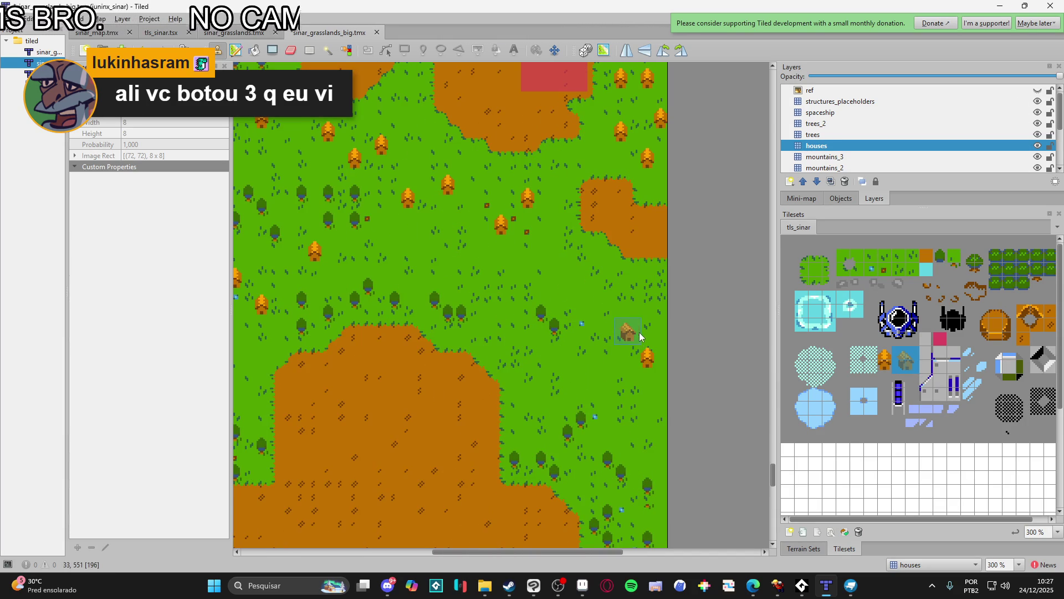
pyautogui.click(639, 332)
pyautogui.scroll(3, 621, 349)
pyautogui.hscroll(-3, 621, 349)
pyautogui.hscroll(-2, 443, 316)
pyautogui.scroll(3, 421, 310)
pyautogui.click(414, 298)
pyautogui.scroll(-2, 404, 322)
pyautogui.click(370, 369)
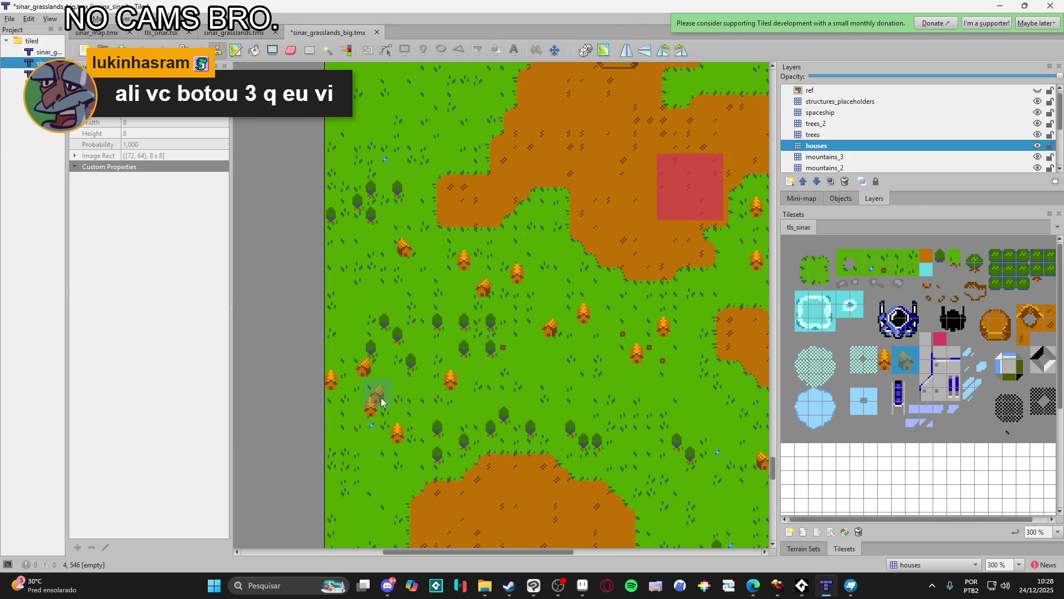
pyautogui.scroll(-1, 377, 394)
pyautogui.hscroll(1, 377, 394)
pyautogui.scroll(10, 458, 400)
pyautogui.hscroll(5, 458, 400)
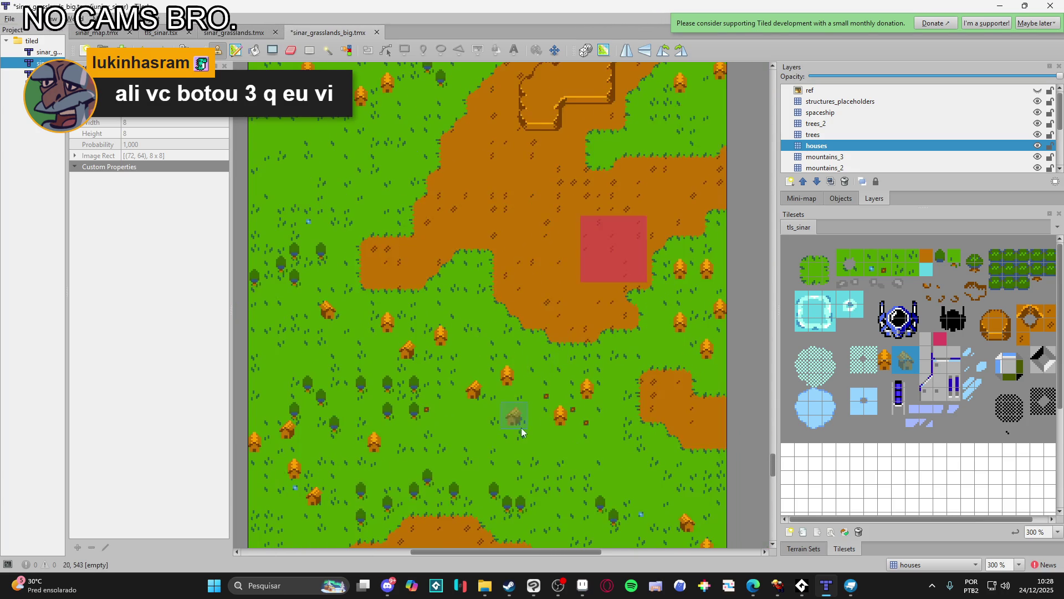
pyautogui.scroll(3, 440, 316)
pyautogui.hscroll(-2, 440, 316)
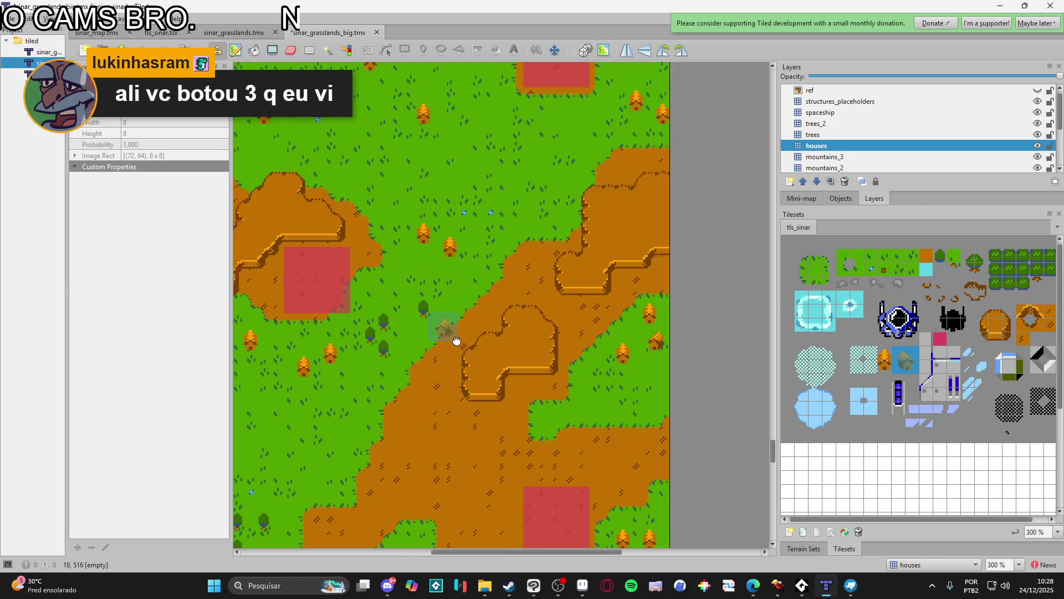
pyautogui.scroll(5, 411, 327)
pyautogui.hscroll(-2, 412, 327)
pyautogui.click(486, 276)
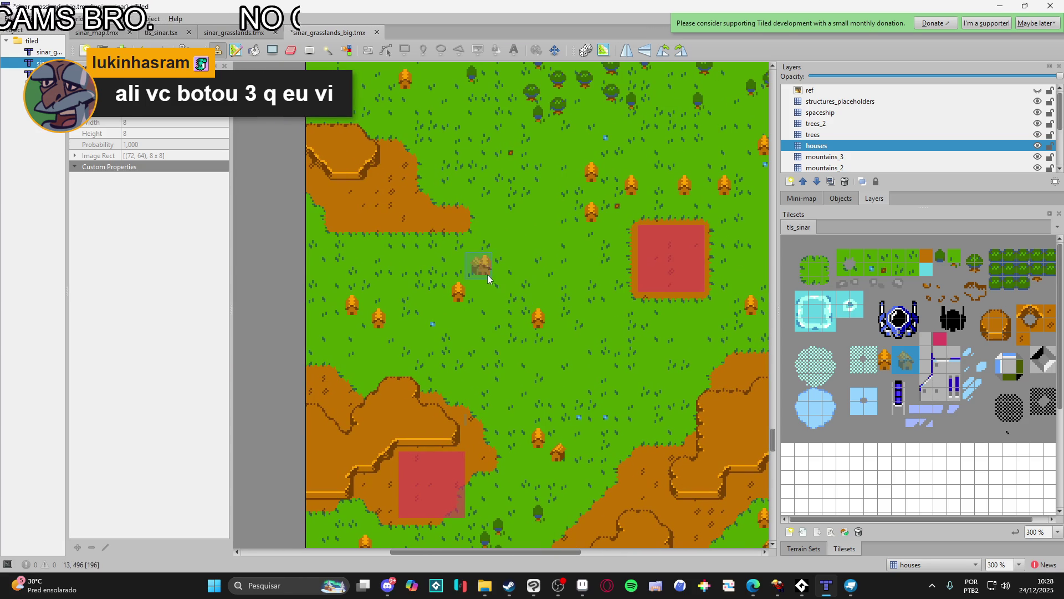
pyautogui.scroll(2, 540, 281)
pyautogui.hscroll(3, 540, 281)
pyautogui.click(542, 274)
pyautogui.scroll(2, 542, 275)
pyautogui.hscroll(2, 542, 275)
pyautogui.scroll(2, 579, 330)
pyautogui.hscroll(1, 580, 330)
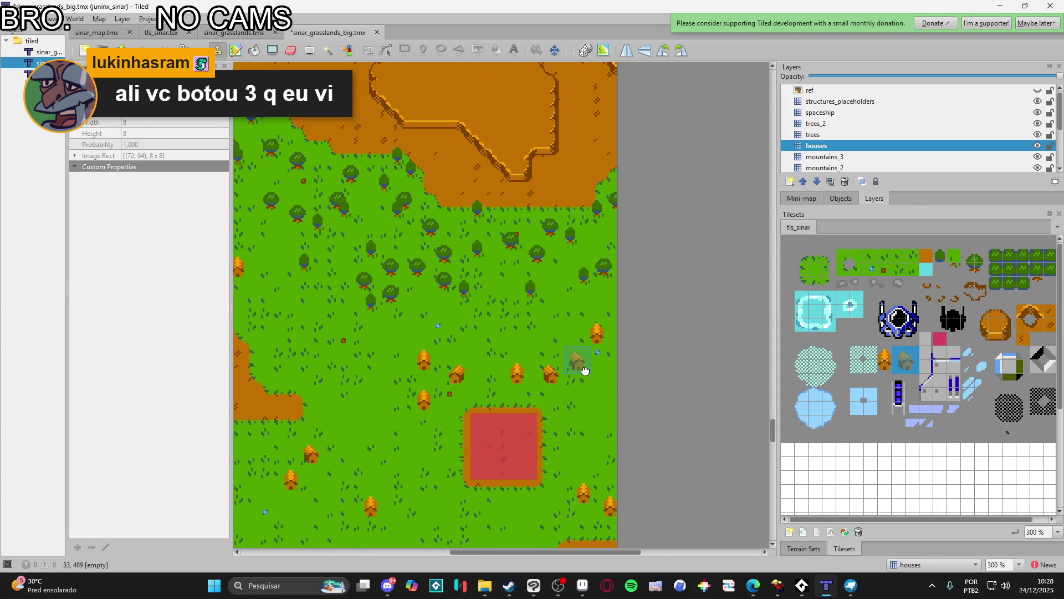
pyautogui.hscroll(-6, 320, 343)
pyautogui.scroll(1, 320, 343)
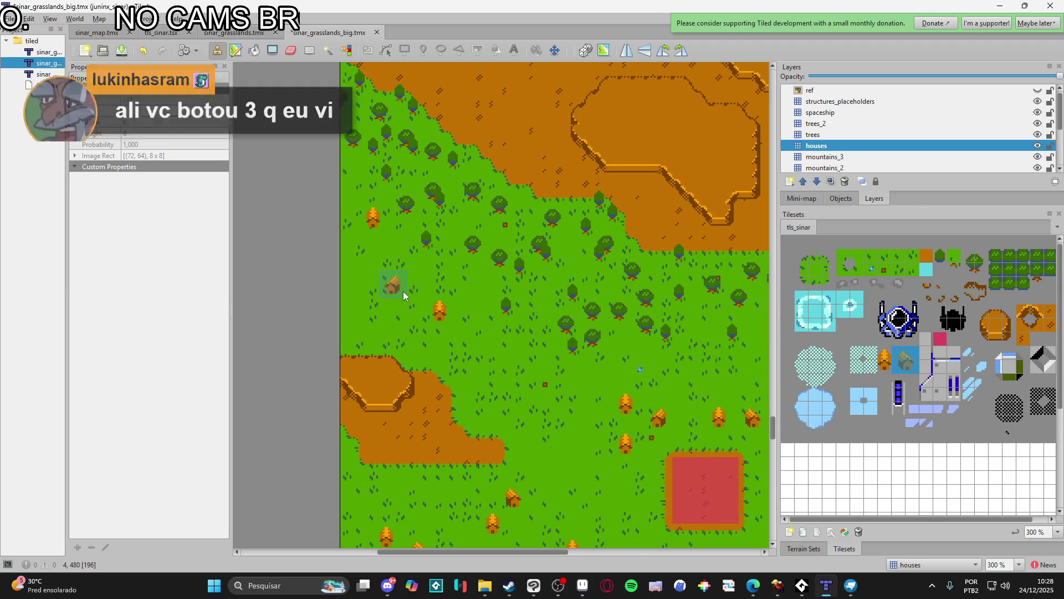
pyautogui.scroll(8, 467, 335)
pyautogui.keyDown('ctrl'); pyautogui.scroll(-1, 510, 351); pyautogui.keyUp('ctrl')
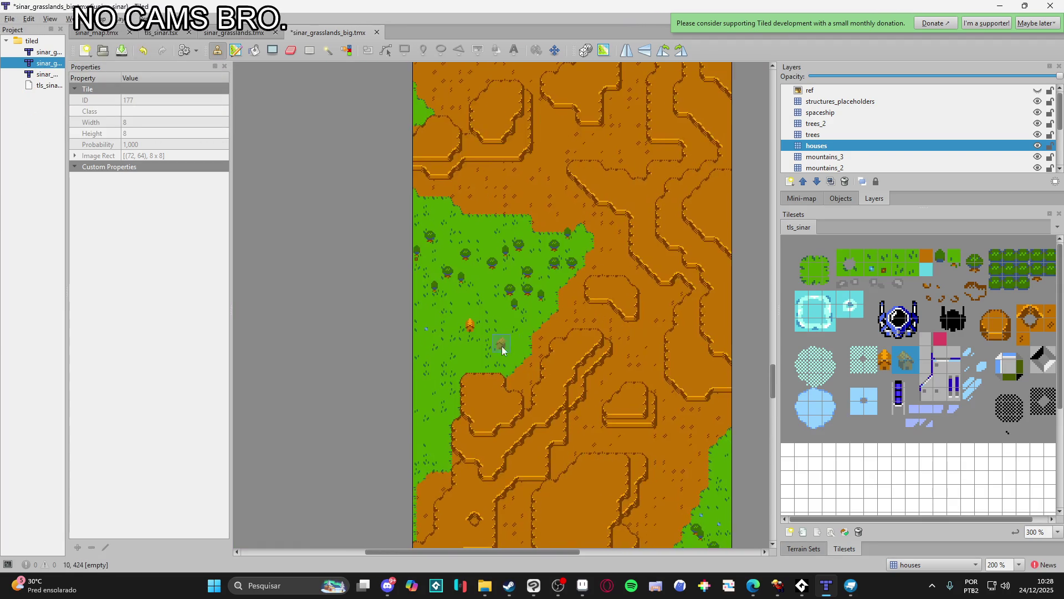
pyautogui.keyDown('ctrl'); pyautogui.scroll(2, 453, 316); pyautogui.keyUp('ctrl')
pyautogui.keyDown('ctrl'); pyautogui.scroll(-3, 474, 336); pyautogui.keyUp('ctrl')
pyautogui.scroll(2, 597, 384)
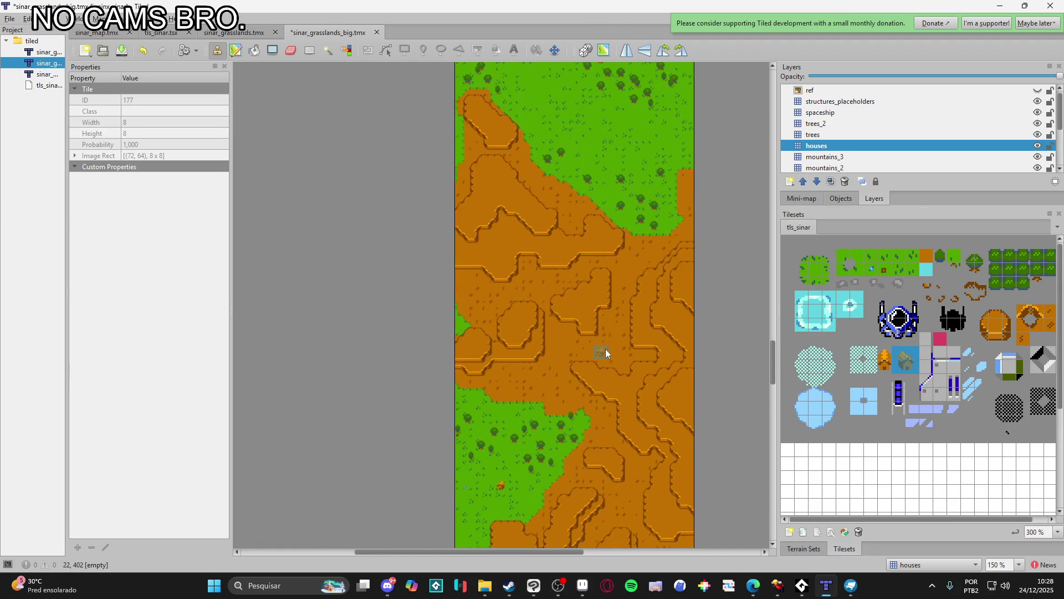
pyautogui.scroll(-2, 571, 441)
pyautogui.scroll(-15, 536, 416)
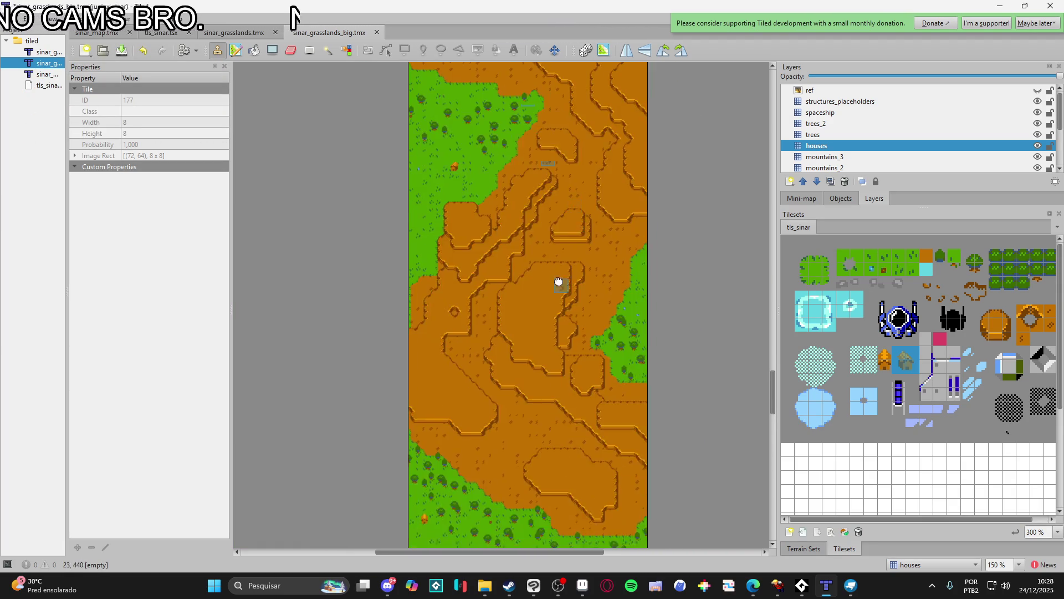
pyautogui.scroll(-4, 573, 274)
pyautogui.scroll(4, 571, 304)
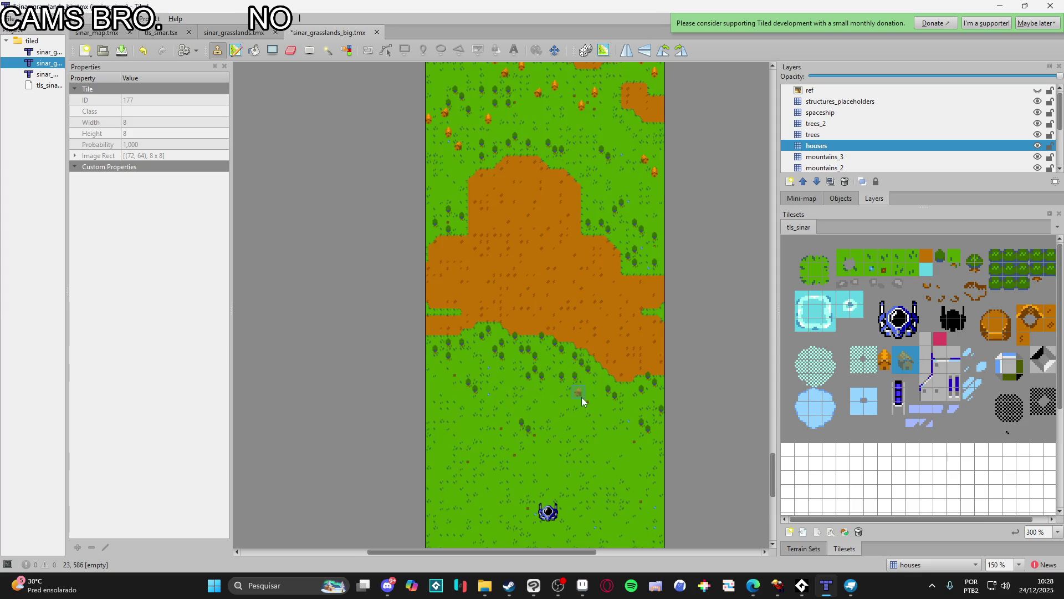
pyautogui.keyDown('ctrl'); pyautogui.scroll(2, 569, 382); pyautogui.keyUp('ctrl')
pyautogui.keyDown('ctrl'); pyautogui.scroll(-2, 576, 378); pyautogui.keyUp('ctrl')
pyautogui.keyDown('ctrl'); pyautogui.scroll(1, 554, 360); pyautogui.keyUp('ctrl')
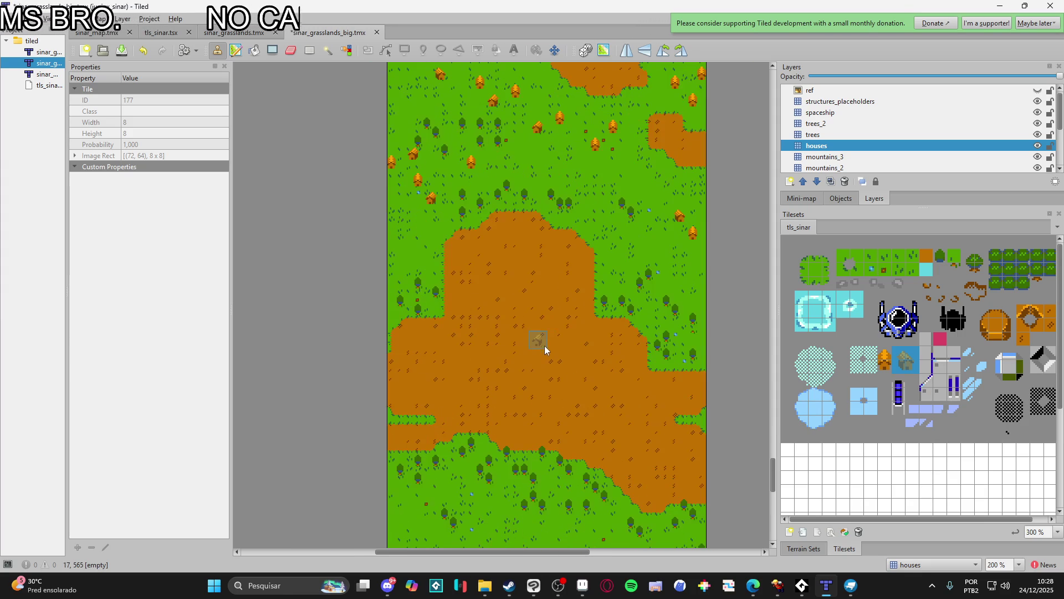
pyautogui.scroll(3, 575, 381)
pyautogui.scroll(-3, 575, 332)
pyautogui.moveTo(575, 333); pyautogui.dragTo(566, 250)
pyautogui.scroll(3, 600, 347)
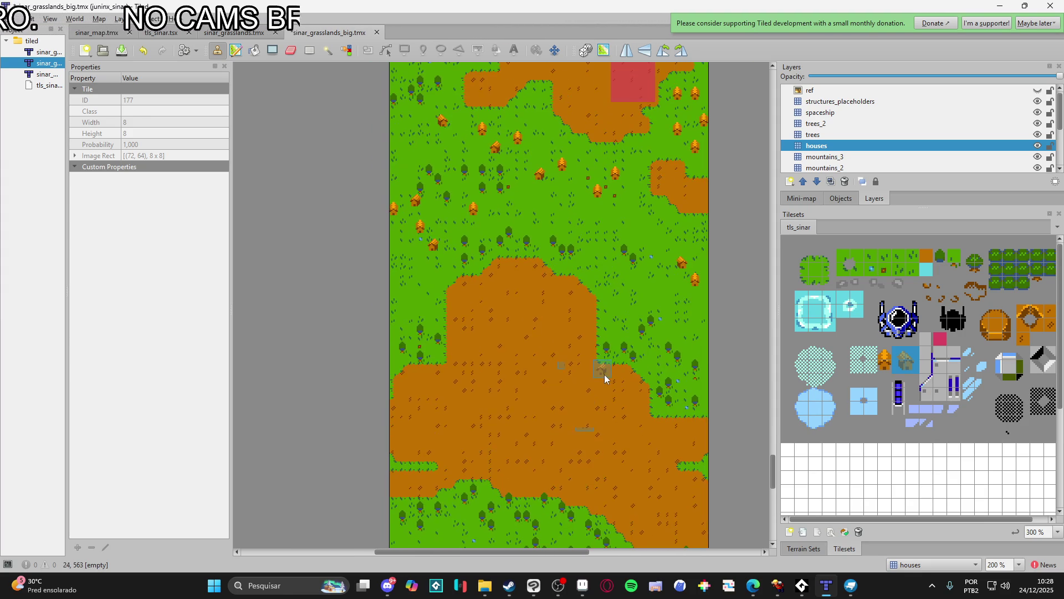
pyautogui.scroll(-4, 604, 374)
pyautogui.click(1037, 91)
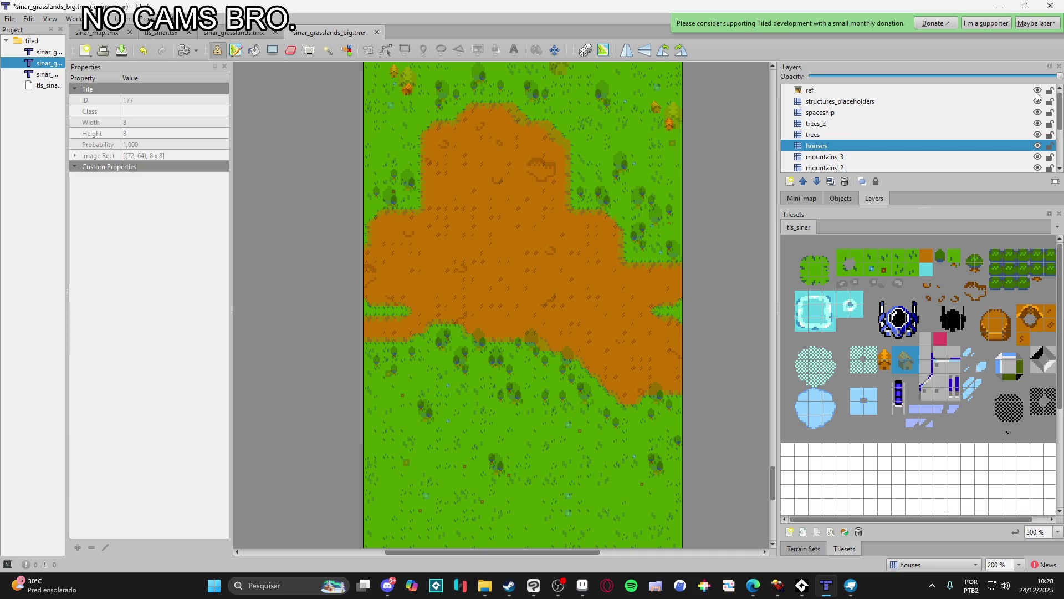
pyautogui.click(1037, 91)
pyautogui.scroll(-2, 557, 258)
pyautogui.scroll(1, 559, 255)
pyautogui.scroll(3, 560, 334)
pyautogui.scroll(3, 546, 384)
pyautogui.scroll(-4, 568, 302)
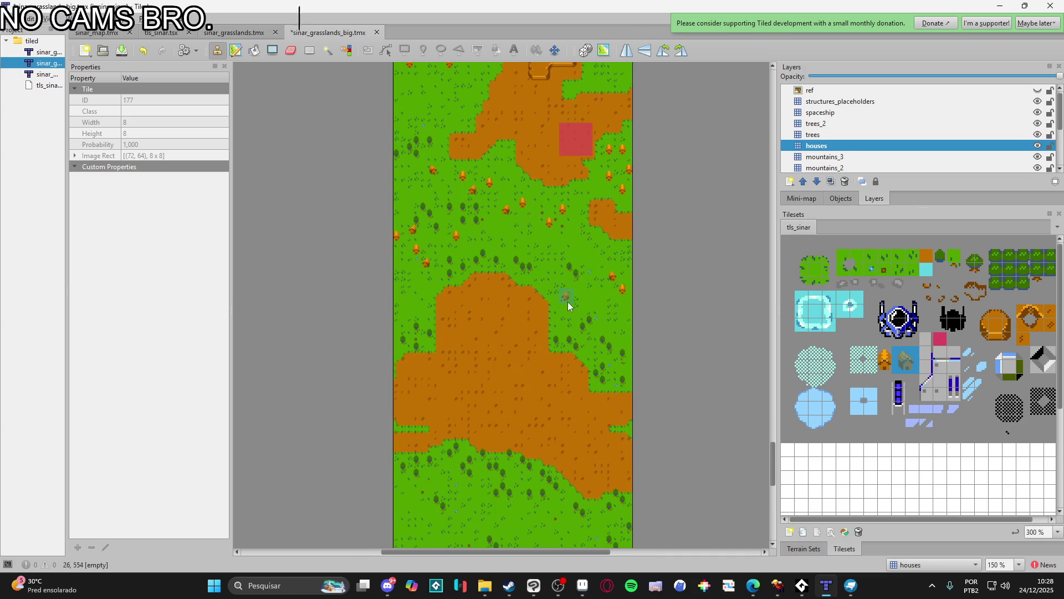
pyautogui.scroll(1, 571, 275)
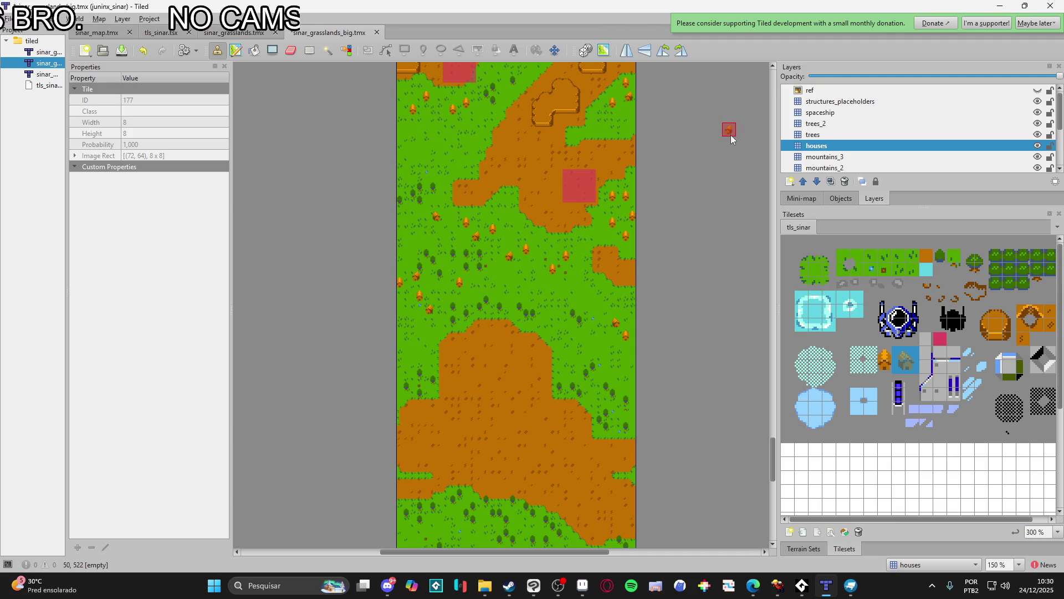
# - Make the grass layer current and choose grass in the Terrain Sets
pyautogui.click(856, 138)
pyautogui.scroll(-1, 847, 133)
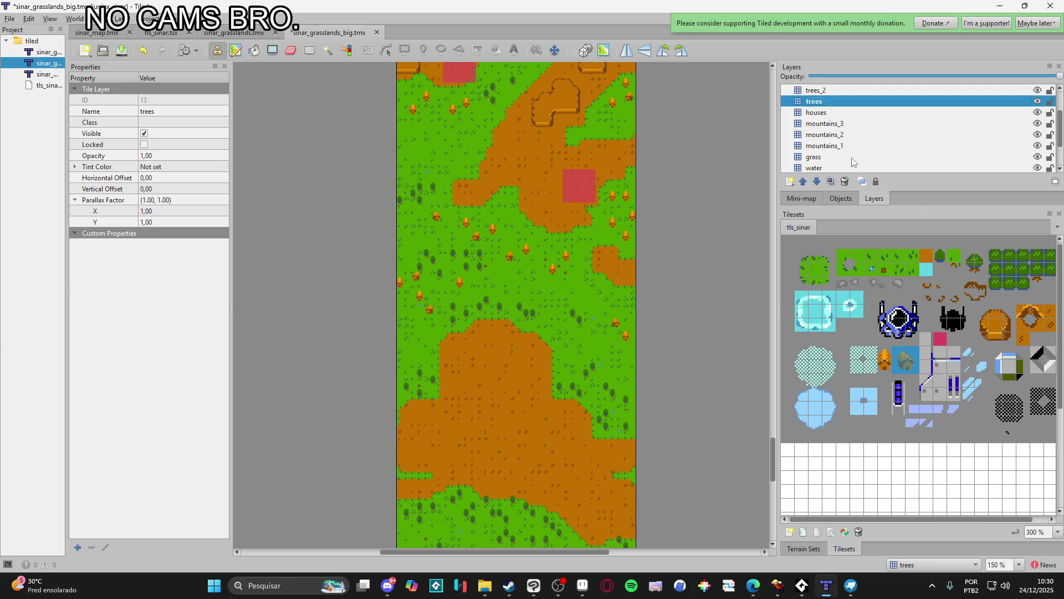
pyautogui.click(854, 158)
pyautogui.scroll(-3, 603, 309)
pyautogui.click(803, 548)
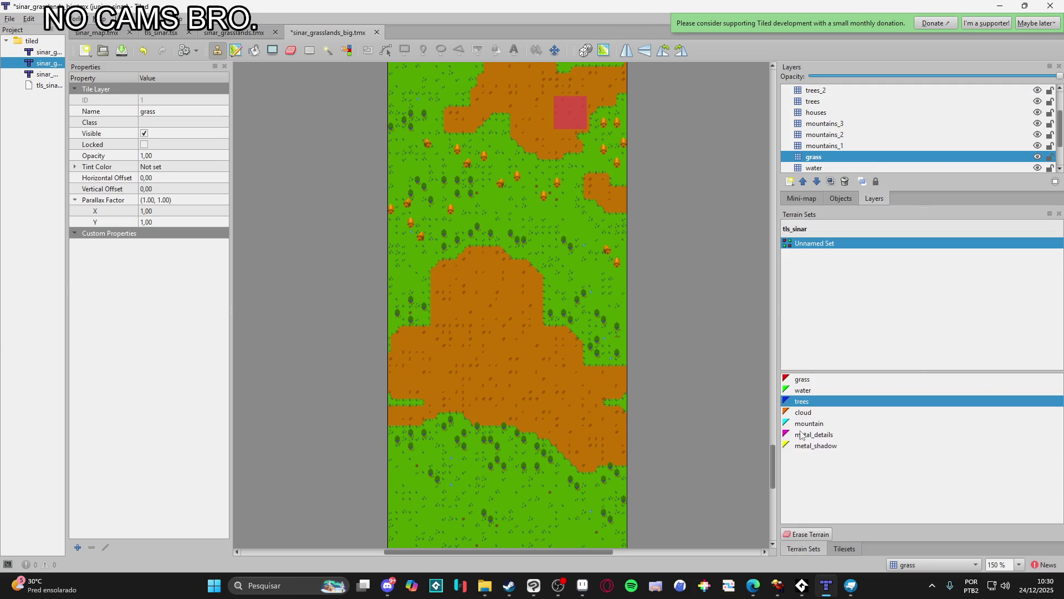
pyautogui.click(819, 382)
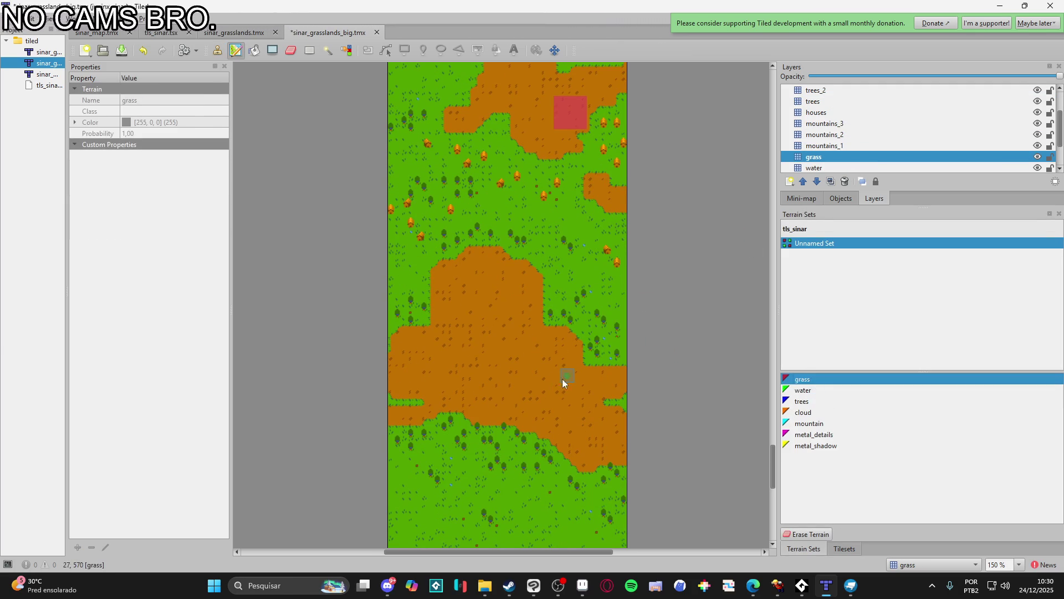
# - Paint grass over the middle of the dirt area in three widening strokes
pyautogui.scroll(-1, 577, 363)
pyautogui.scroll(1, 520, 363)
pyautogui.scroll(-2, 475, 321)
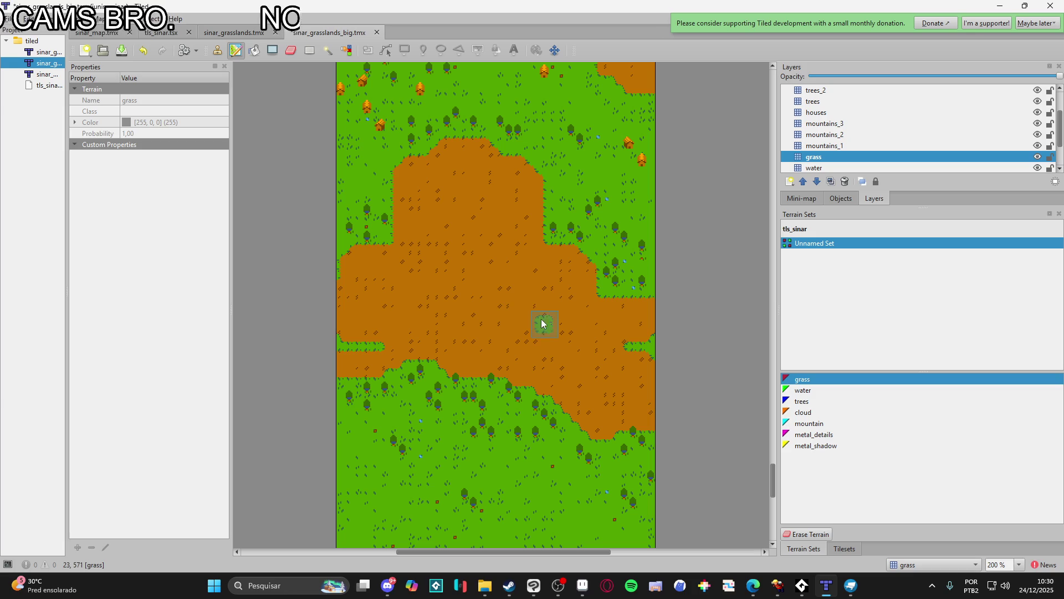
pyautogui.moveTo(513, 304); pyautogui.dragTo(470, 238)
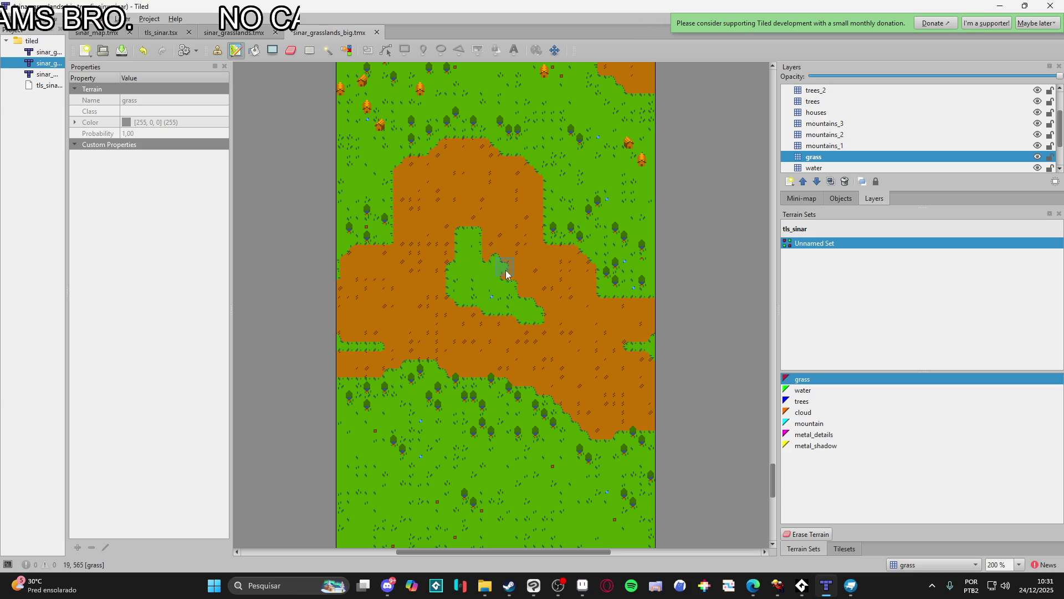
pyautogui.moveTo(426, 291); pyautogui.dragTo(470, 305)
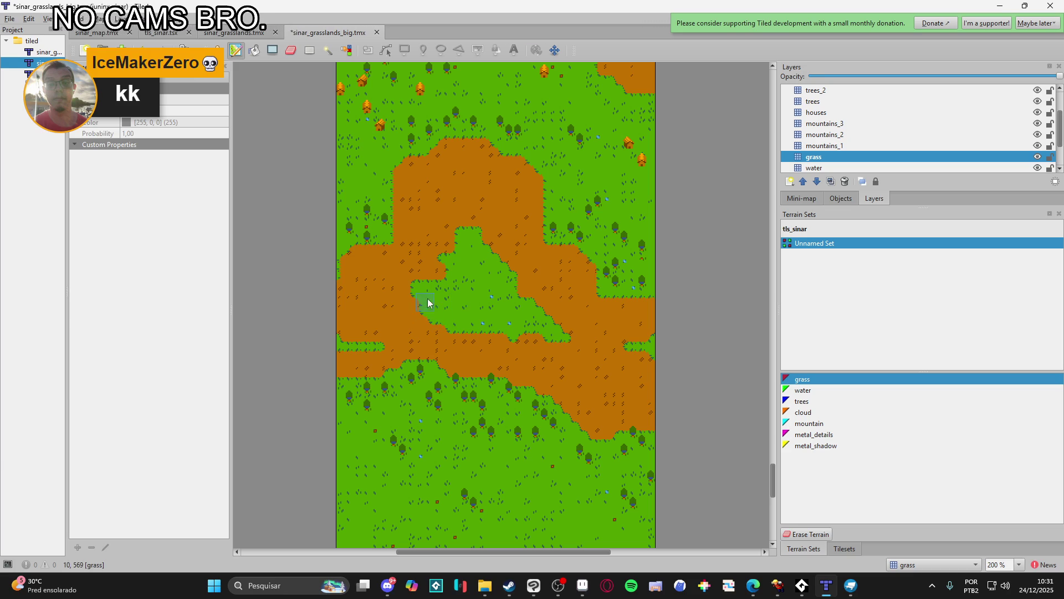
pyautogui.moveTo(428, 308)
pyautogui.mouseDown()
pyautogui.moveTo(461, 273)
pyautogui.moveTo(515, 280)
pyautogui.mouseUp()
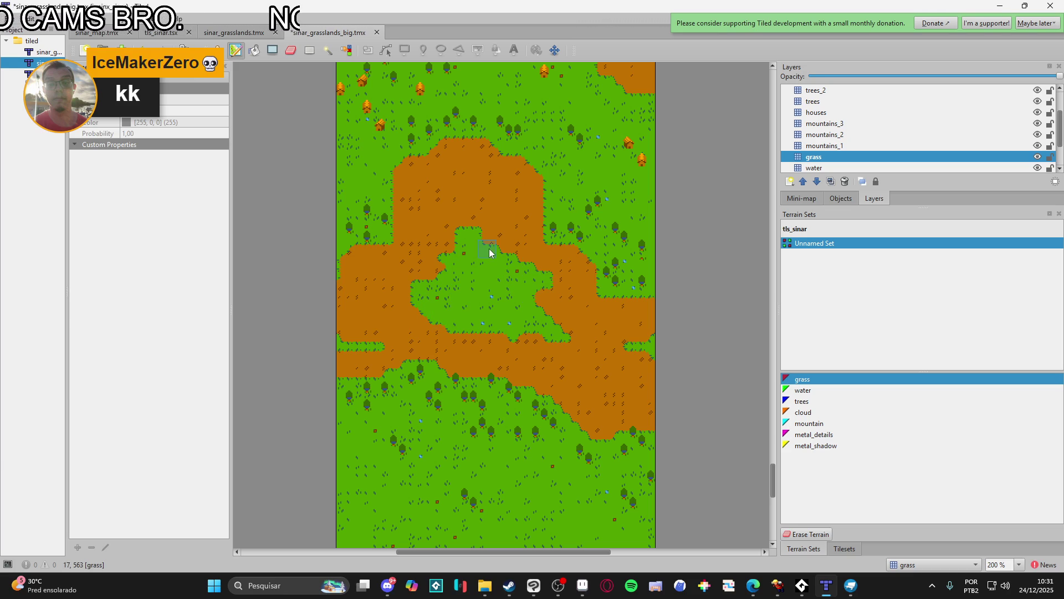
pyautogui.scroll(1, 446, 269)
pyautogui.hscroll(-1, 451, 275)
pyautogui.scroll(1, 535, 322)
pyautogui.hscroll(-1, 535, 324)
pyautogui.scroll(-2, 549, 249)
pyautogui.scroll(-2, 591, 231)
pyautogui.scroll(2, 622, 368)
pyautogui.scroll(3, 589, 398)
pyautogui.scroll(3, 558, 435)
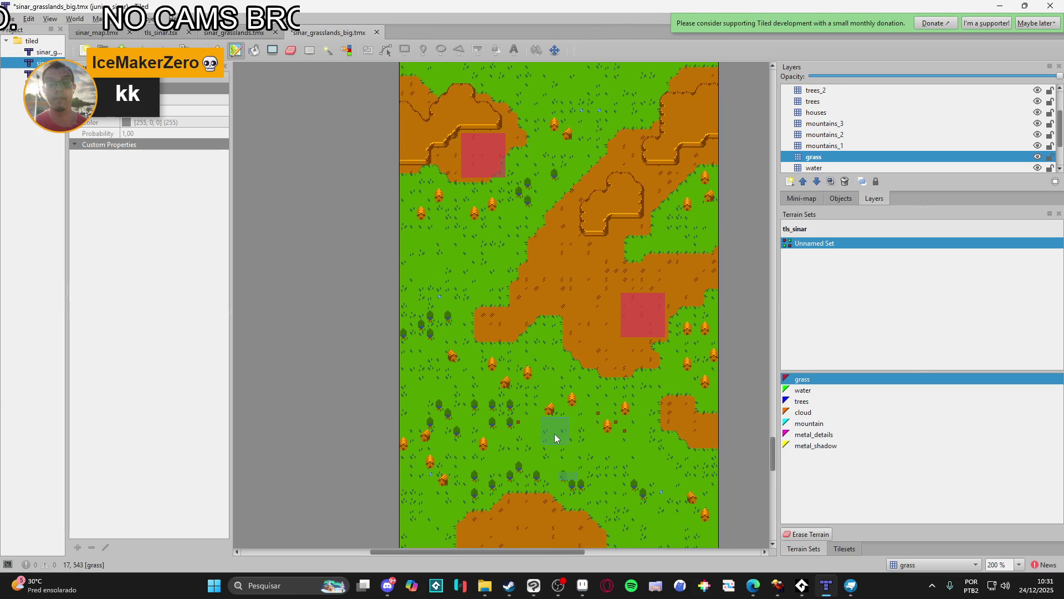
pyautogui.keyDown('ctrl'); pyautogui.scroll(-1, 606, 352); pyautogui.keyUp('ctrl')
pyautogui.scroll(1, 612, 302)
pyautogui.scroll(2, 593, 389)
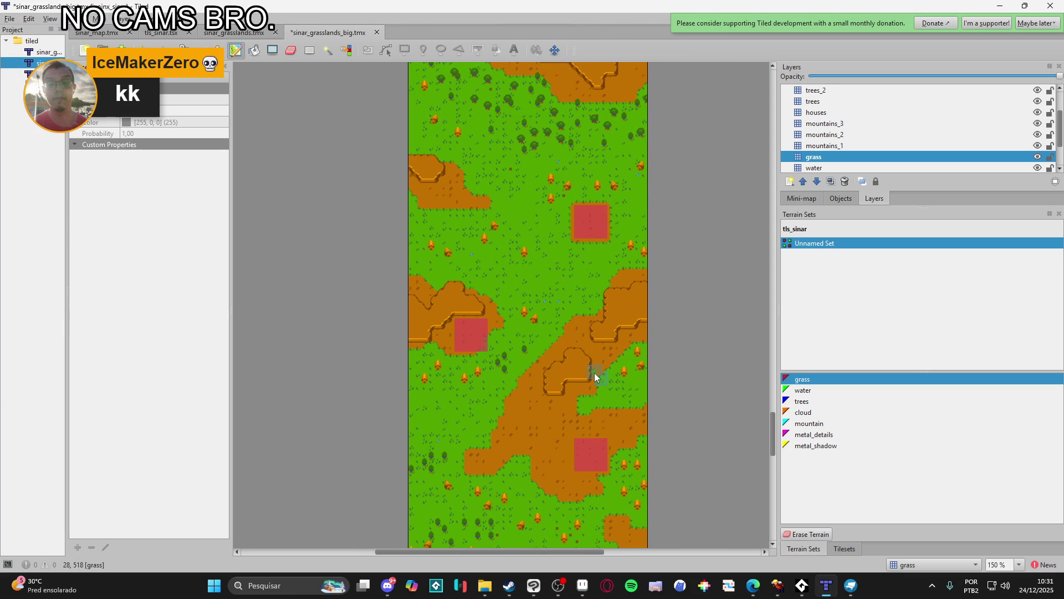
pyautogui.hscroll(2, 595, 377)
pyautogui.scroll(3, 549, 399)
pyautogui.scroll(-4, 570, 304)
pyautogui.scroll(1, 565, 297)
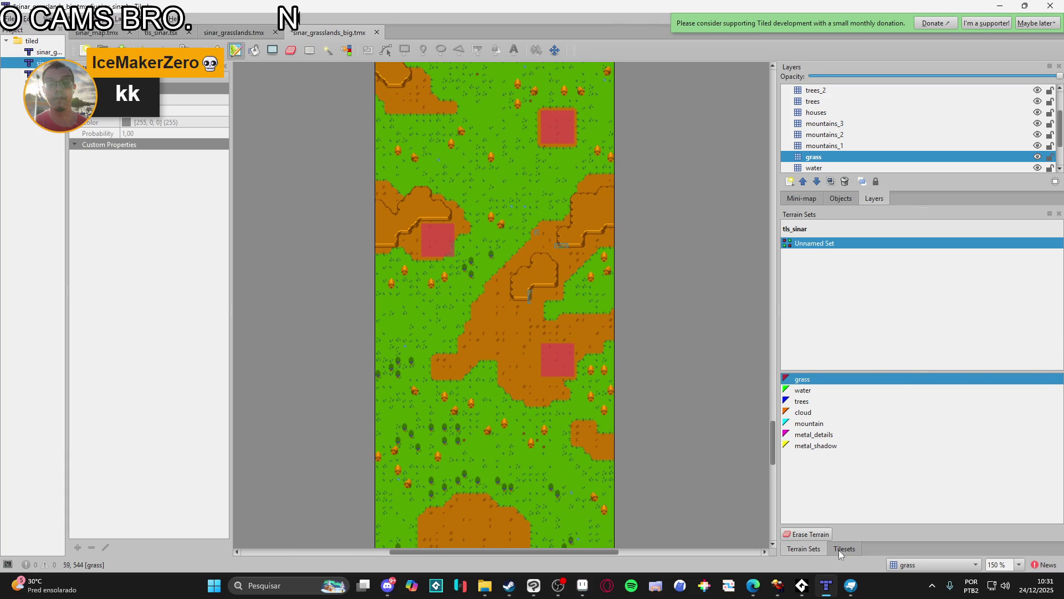
# - Pick a dirt-detail tile from the tls_sinar tileset with random placement turned on
pyautogui.click(840, 548)
pyautogui.click(940, 295)
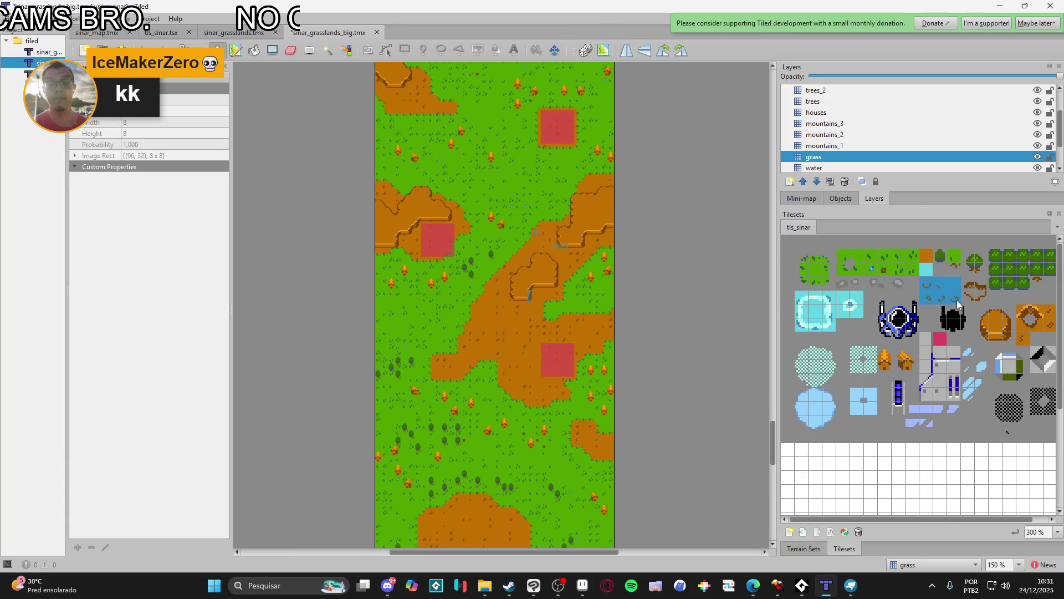
pyautogui.click(586, 51)
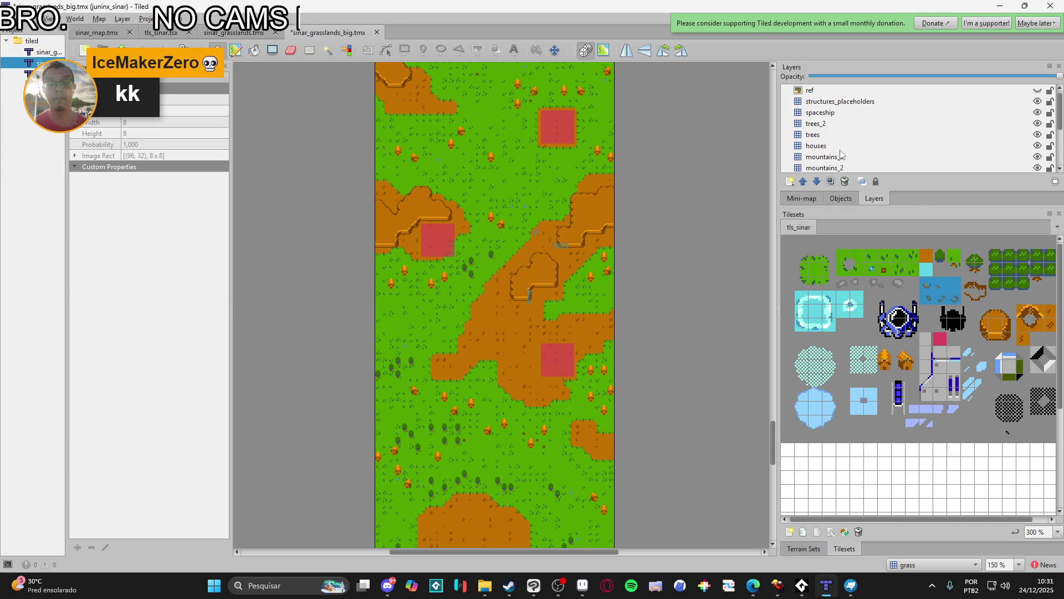
# - Add a new tile layer named 'dirt_details' above the dirt layer
pyautogui.scroll(-1, 834, 151)
pyautogui.click(833, 157)
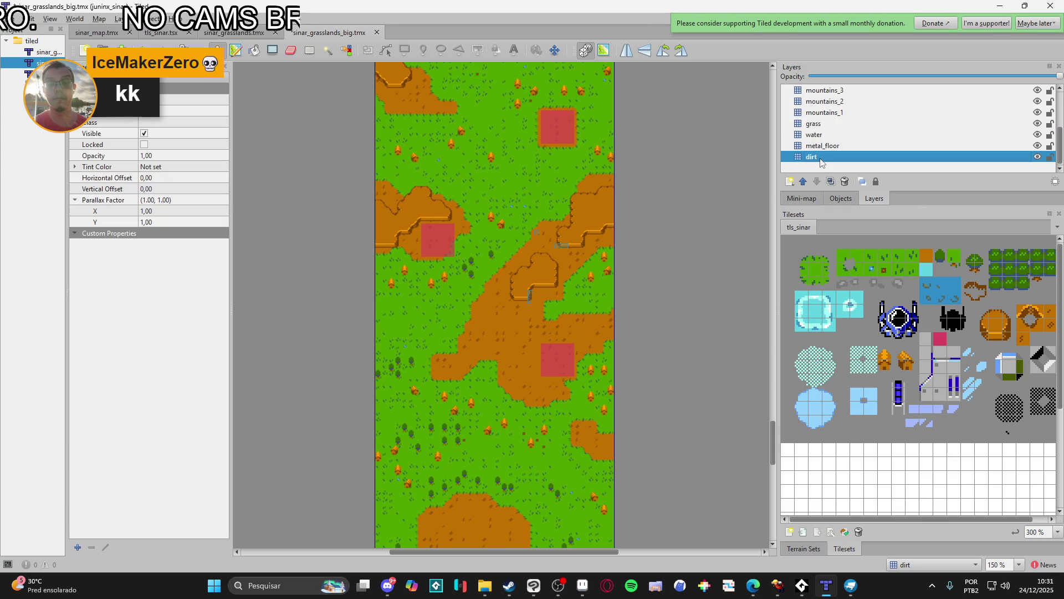
pyautogui.click(790, 182)
pyautogui.click(813, 196)
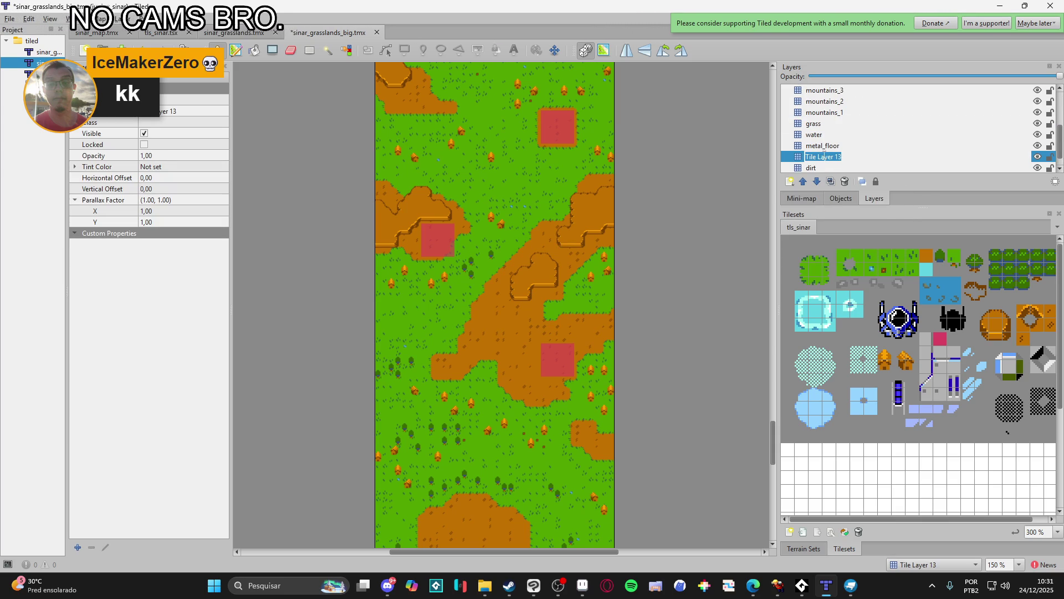
pyautogui.write('dirt_de')
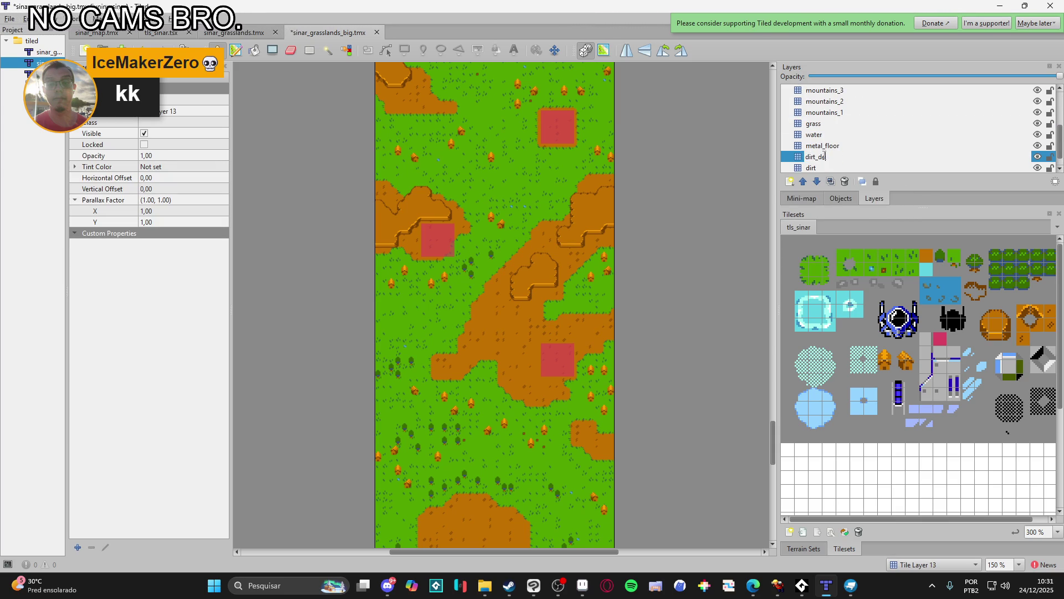
pyautogui.write('tails')
pyautogui.press('Return')
# - Scatter several dirt-detail tiles over the central dirt area
pyautogui.moveTo(508, 516); pyautogui.dragTo(521, 391)
pyautogui.scroll(-1, 477, 365)
pyautogui.scroll(2, 458, 270)
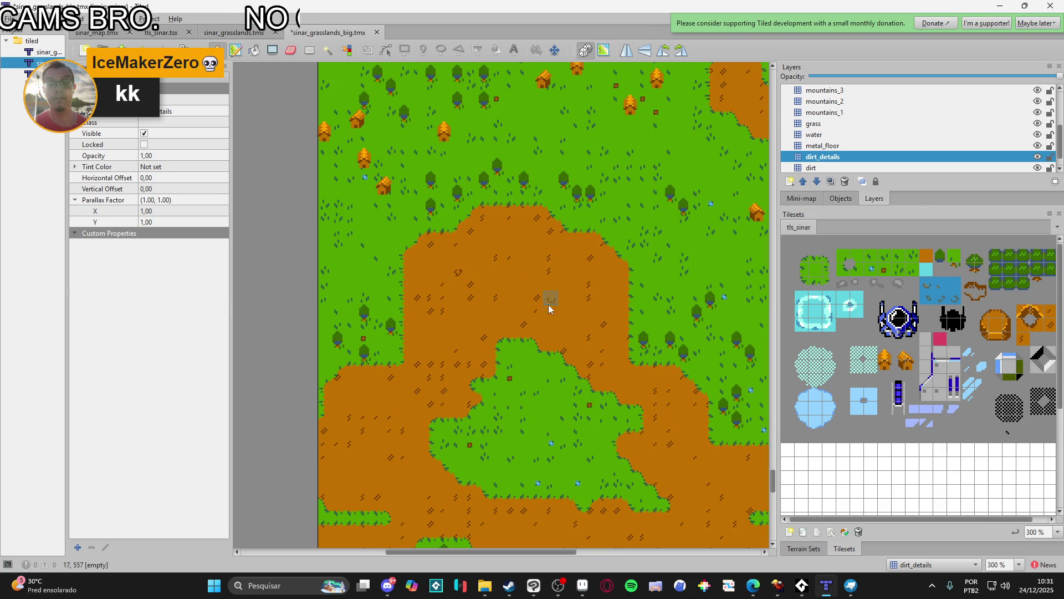
pyautogui.click(489, 304)
pyautogui.click(471, 312)
pyautogui.click(470, 326)
pyautogui.click(483, 326)
pyautogui.click(497, 312)
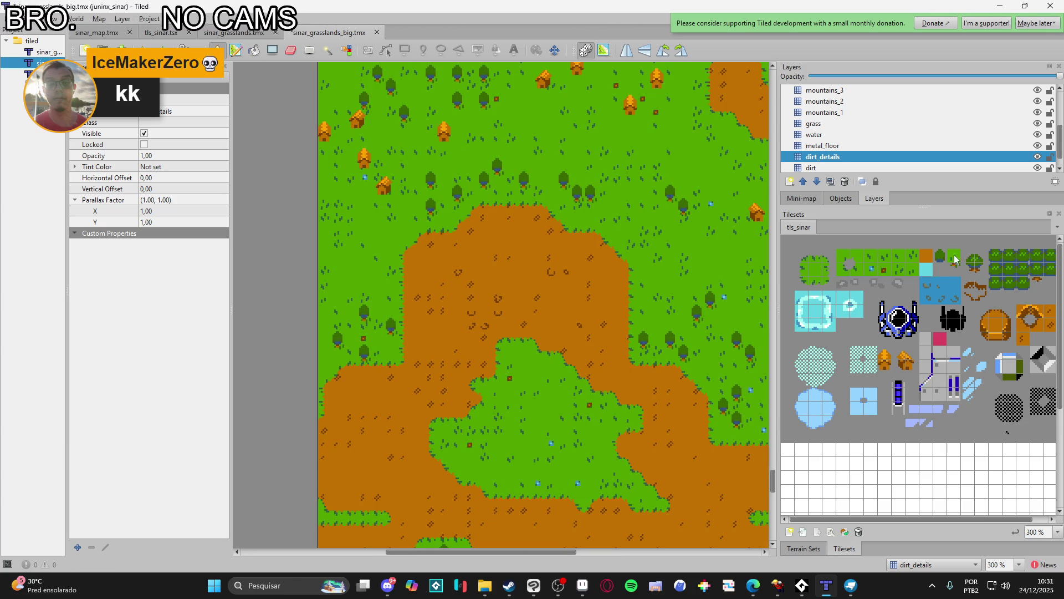
# - Switch to a different dirt-detail tile and stamp it across the upper dirt
pyautogui.click(926, 260)
pyautogui.click(485, 271)
pyautogui.click(485, 284)
pyautogui.click(538, 298)
pyautogui.click(552, 311)
pyautogui.click(593, 313)
pyautogui.click(566, 309)
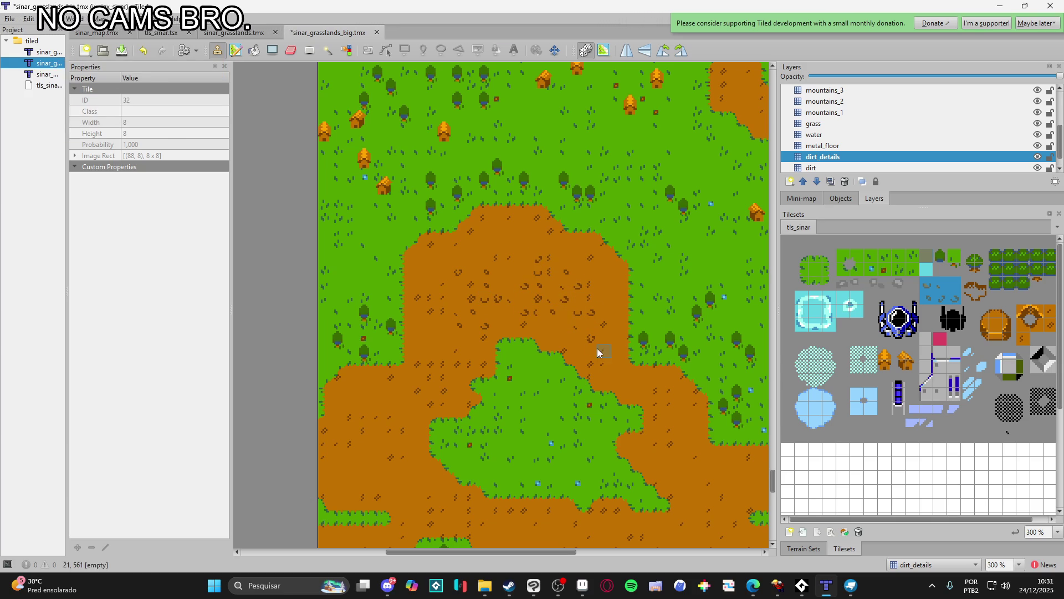
# - Add dirt details along the lower-right dirt strip and the left dirt area
pyautogui.click(657, 391)
pyautogui.click(672, 405)
pyautogui.click(670, 445)
pyautogui.click(659, 457)
pyautogui.click(671, 471)
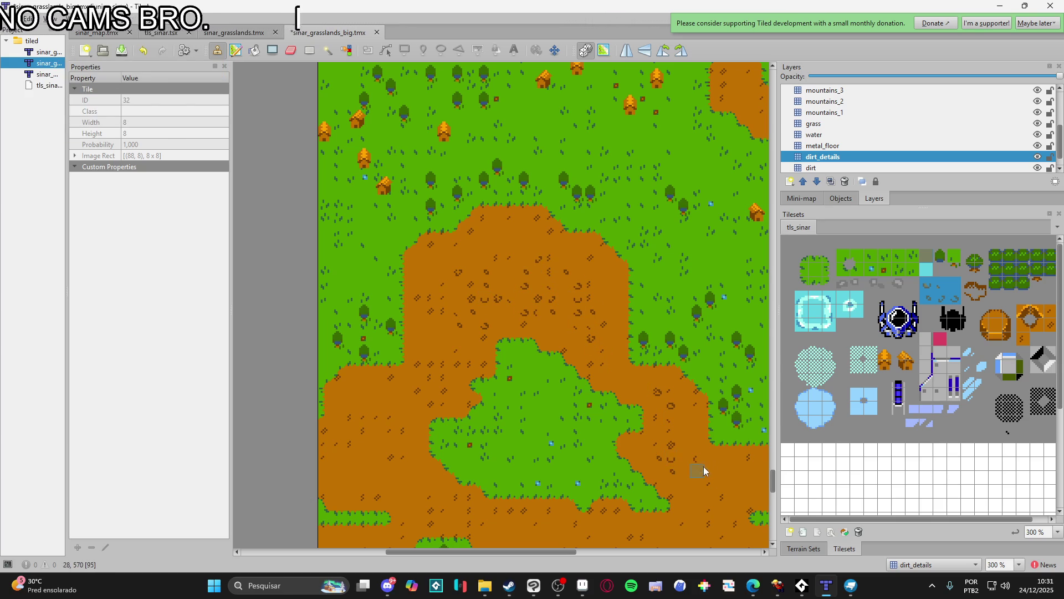
pyautogui.scroll(-2, 685, 521)
pyautogui.moveTo(380, 358); pyautogui.dragTo(428, 349)
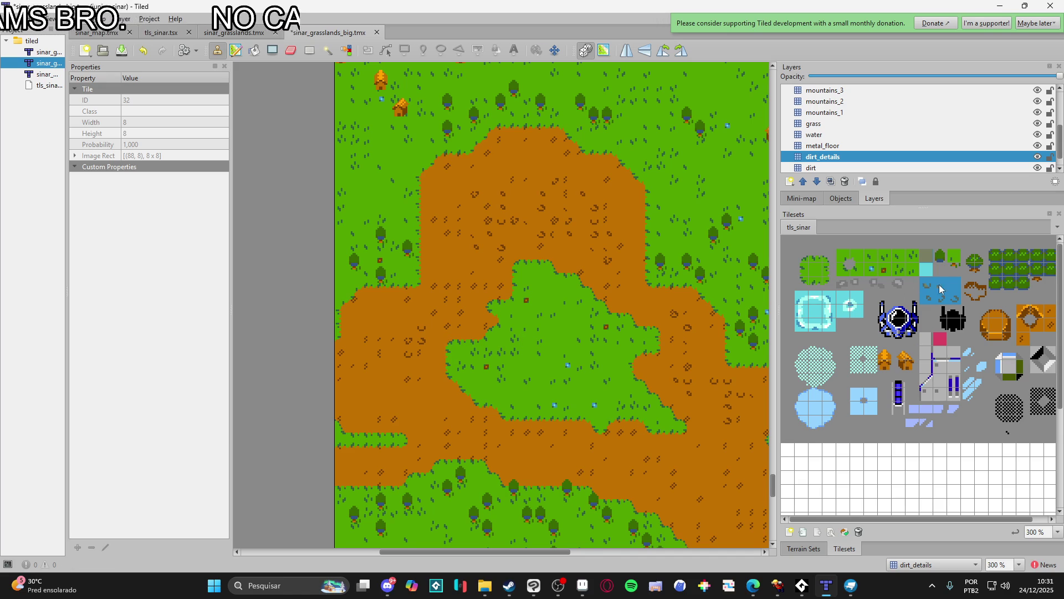
# - Clear dirt details from two large rectangles of dirt with rectangle fill
pyautogui.click(927, 266)
pyautogui.click(274, 49)
pyautogui.moveTo(338, 120); pyautogui.dragTo(727, 440)
pyautogui.scroll(-2, 497, 356)
pyautogui.moveTo(541, 351)
pyautogui.mouseDown()
pyautogui.moveTo(623, 444)
pyautogui.moveTo(690, 481)
pyautogui.mouseUp()
pyautogui.scroll(1, 641, 451)
pyautogui.hscroll(-2, 642, 451)
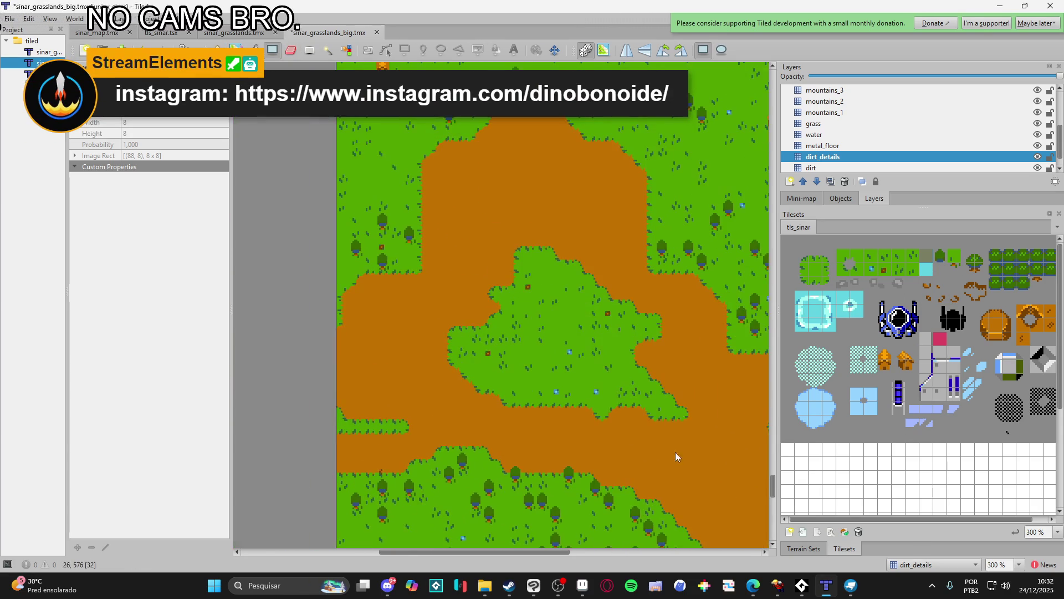
# - Try a 12x5 rectangle from a 3x3 dirt-detail block, undo it, and open tls_sinar for editing
pyautogui.moveTo(922, 280)
pyautogui.mouseDown()
pyautogui.moveTo(961, 306)
pyautogui.moveTo(954, 302)
pyautogui.mouseUp()
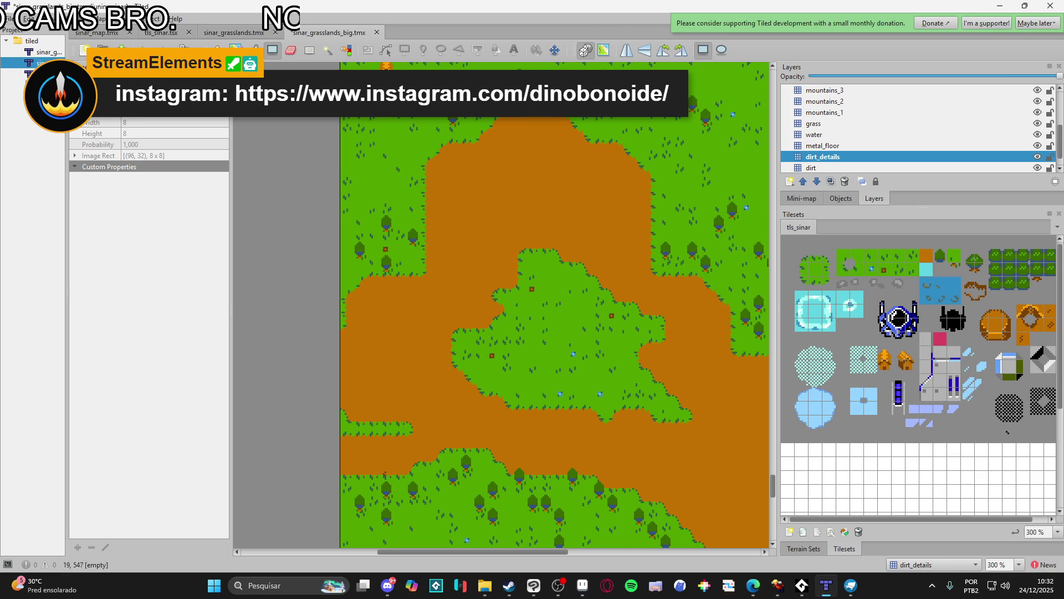
pyautogui.moveTo(480, 169); pyautogui.dragTo(622, 226)
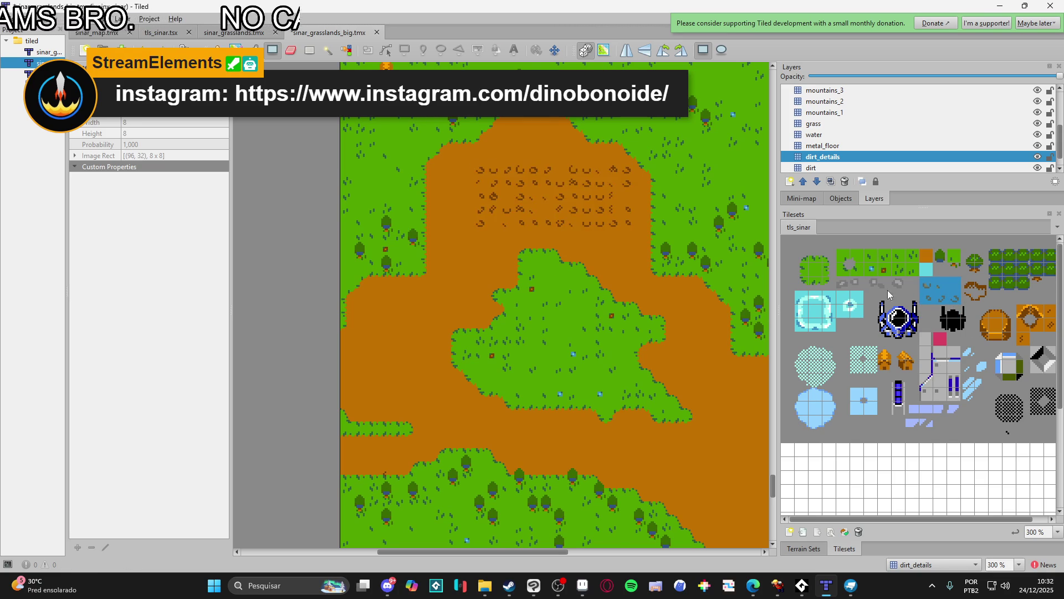
pyautogui.hotkey('ctrl', 'z')
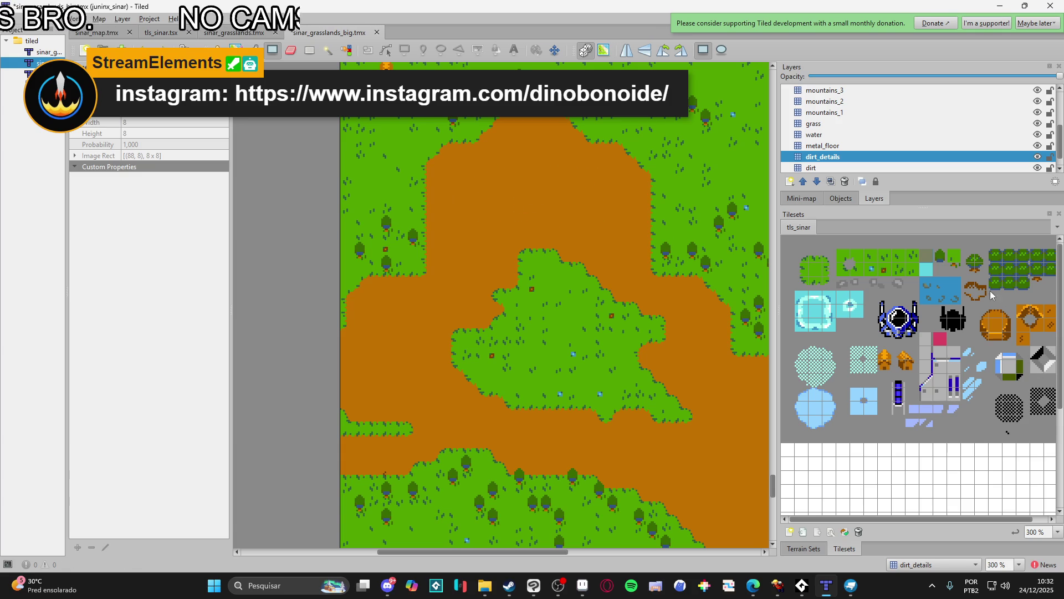
pyautogui.click(830, 532)
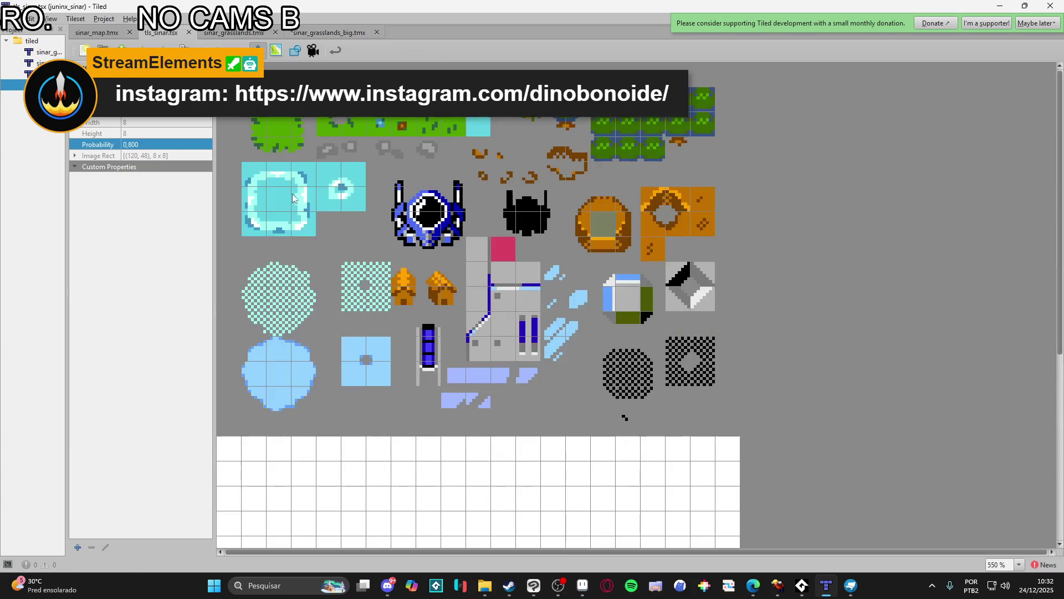
# - Set the Probability of each dirt-detail tile to 0,100 in the tile properties
pyautogui.click(511, 175)
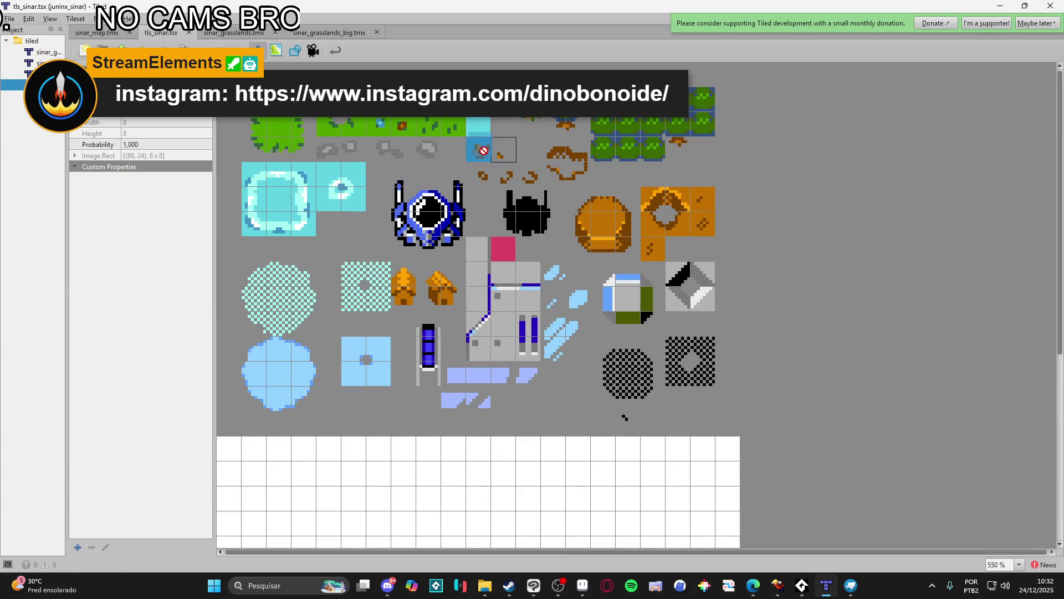
pyautogui.click(152, 146)
pyautogui.write('0,1')
pyautogui.press('Return')
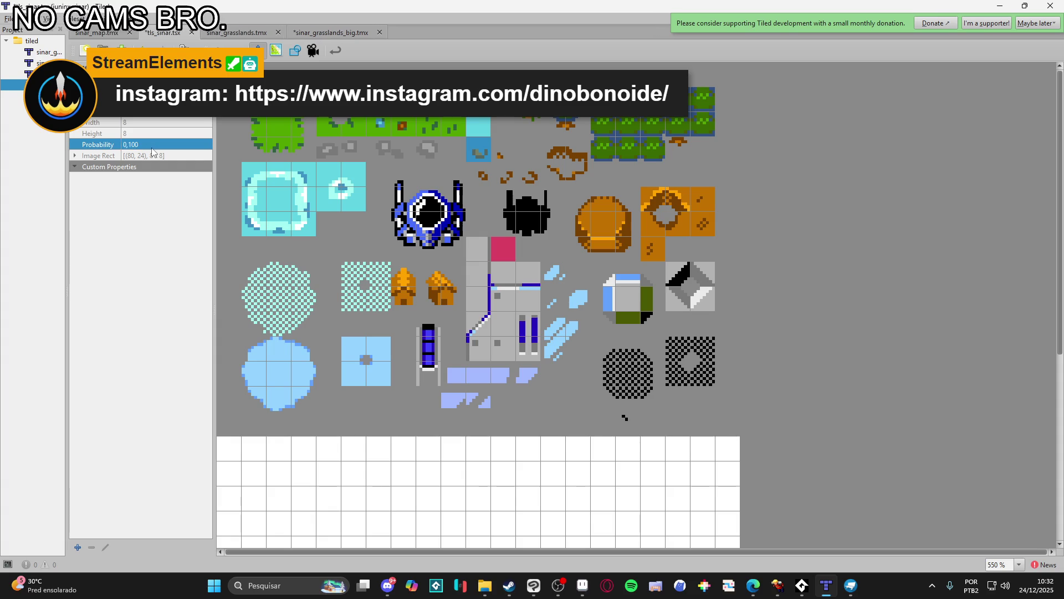
pyautogui.click(502, 150)
pyautogui.click(488, 175)
pyautogui.click(147, 146)
pyautogui.click(505, 173)
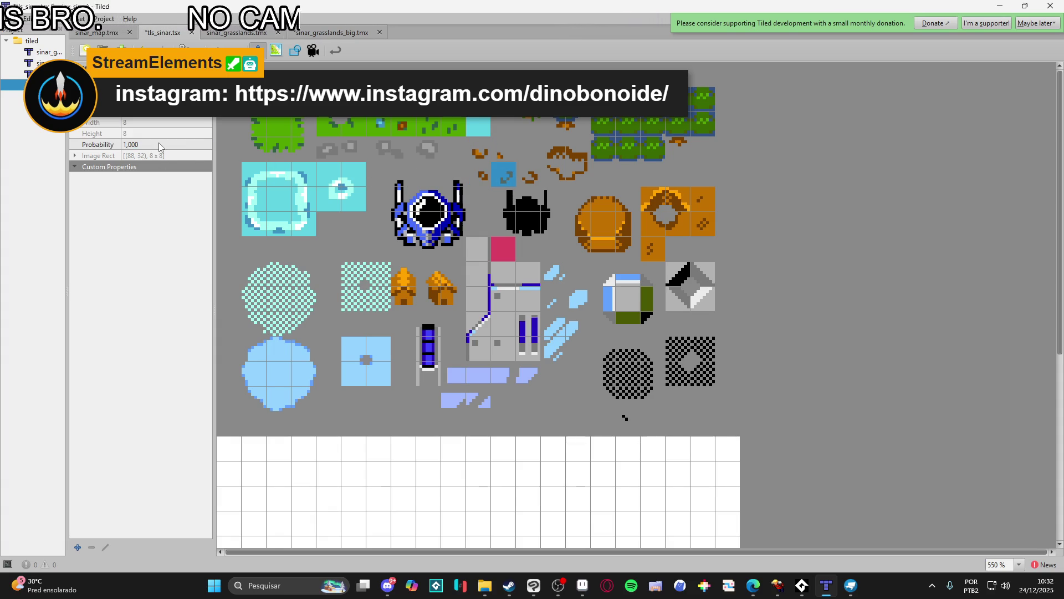
pyautogui.write('0,100')
pyautogui.click(528, 174)
pyautogui.click(148, 144)
pyautogui.write('0,100')
# - Verify each dirt-detail tile's probability, then return to sinar_grasslands.tmx
pyautogui.click(485, 152)
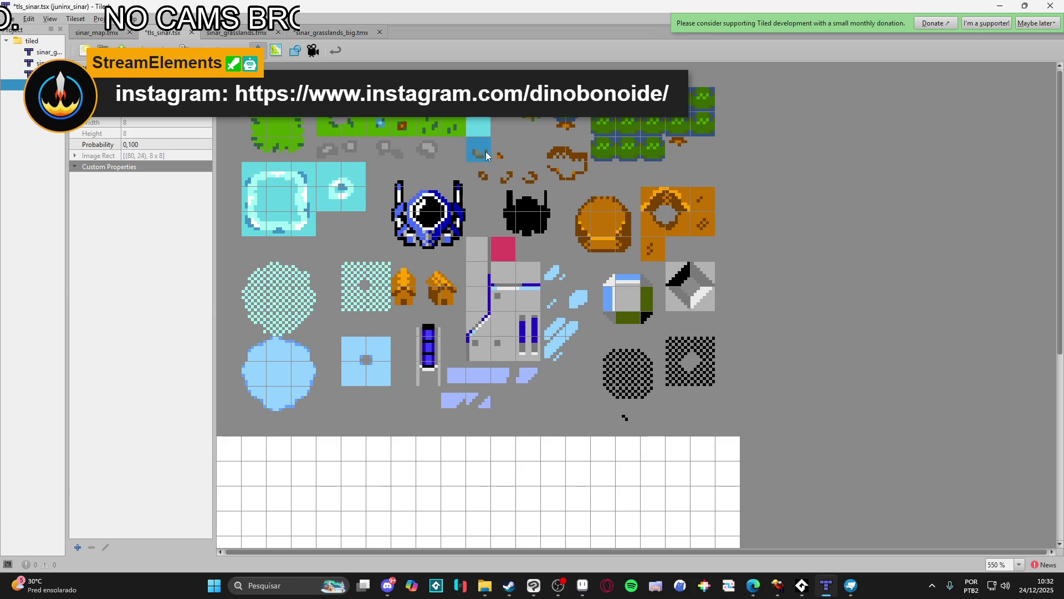
pyautogui.click(482, 176)
pyautogui.click(502, 177)
pyautogui.click(527, 181)
pyautogui.click(499, 103)
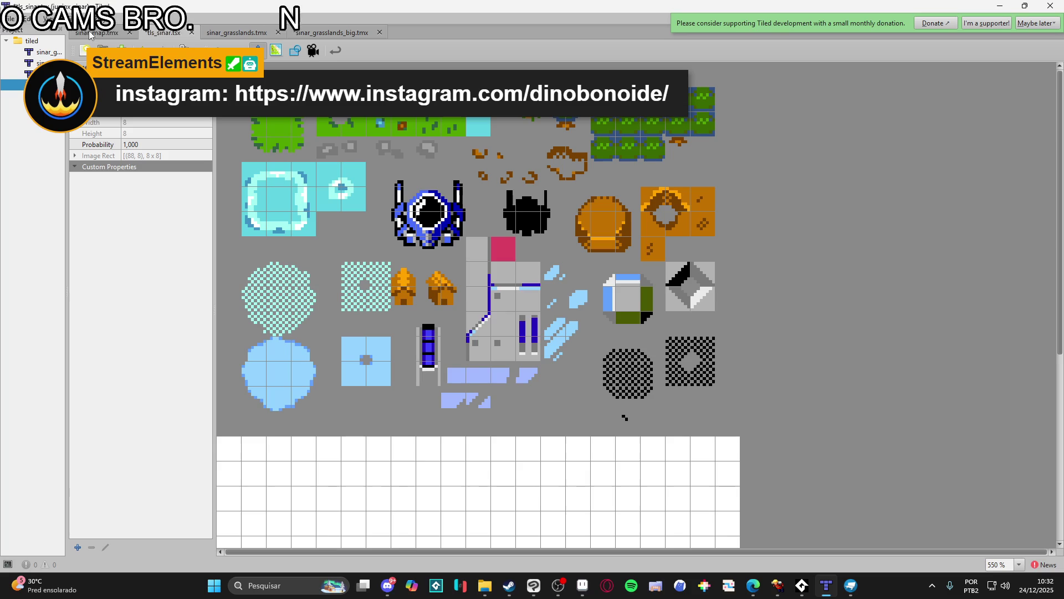
pyautogui.click(218, 33)
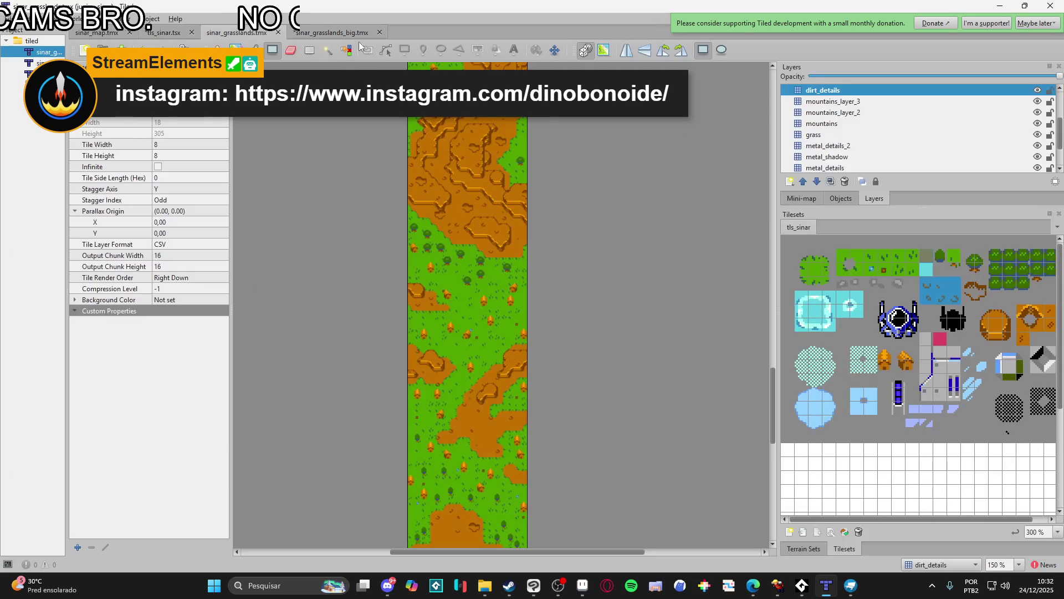
# - Undo the scattered dirt details on sinar_grasslands_big.tmx, then save the tls_sinar tileset
pyautogui.click(331, 32)
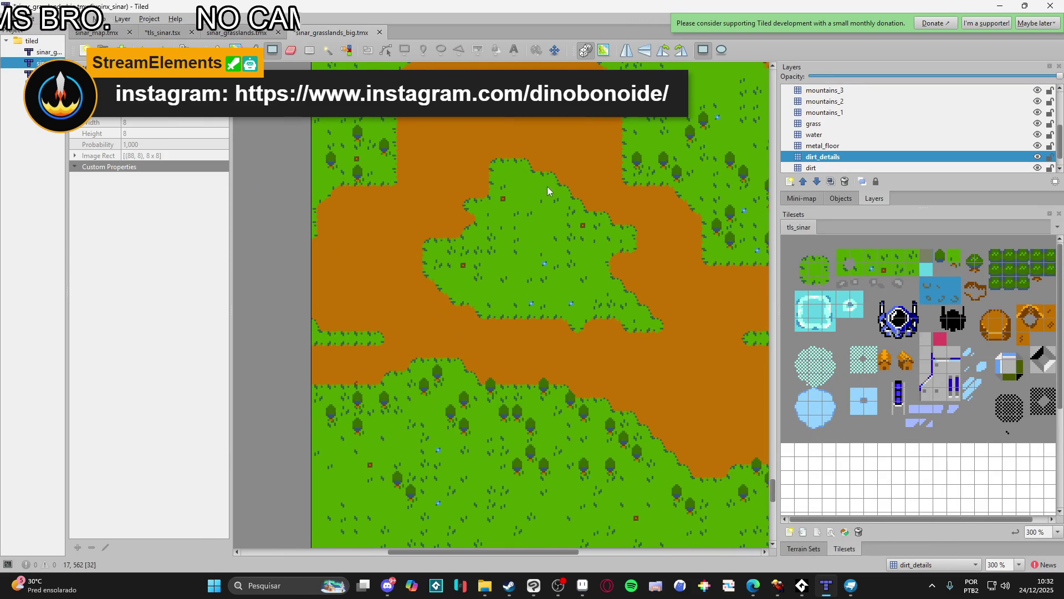
pyautogui.scroll(2, 544, 181)
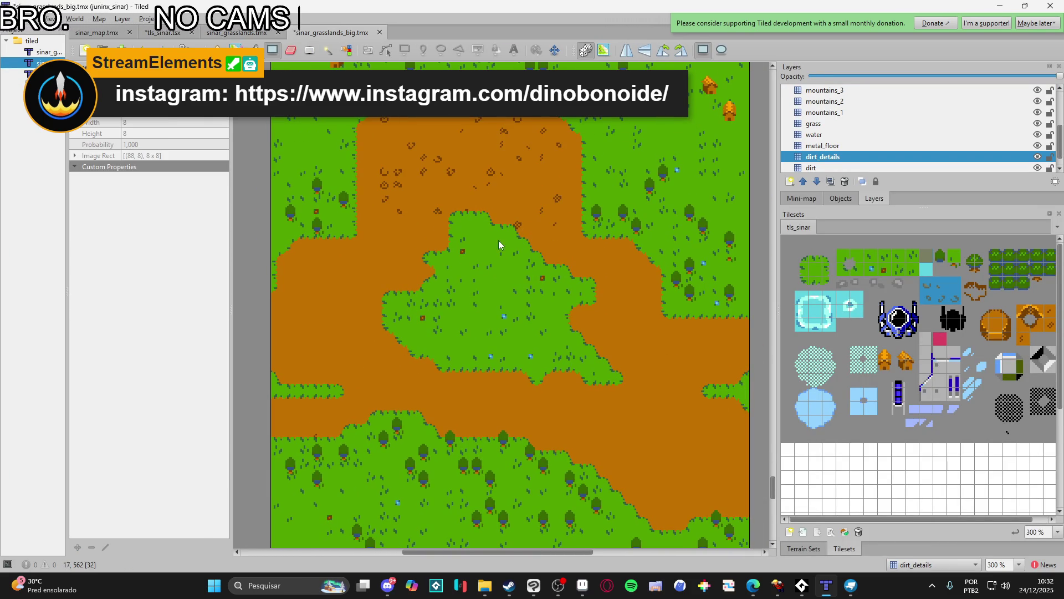
pyautogui.scroll(-1, 494, 265)
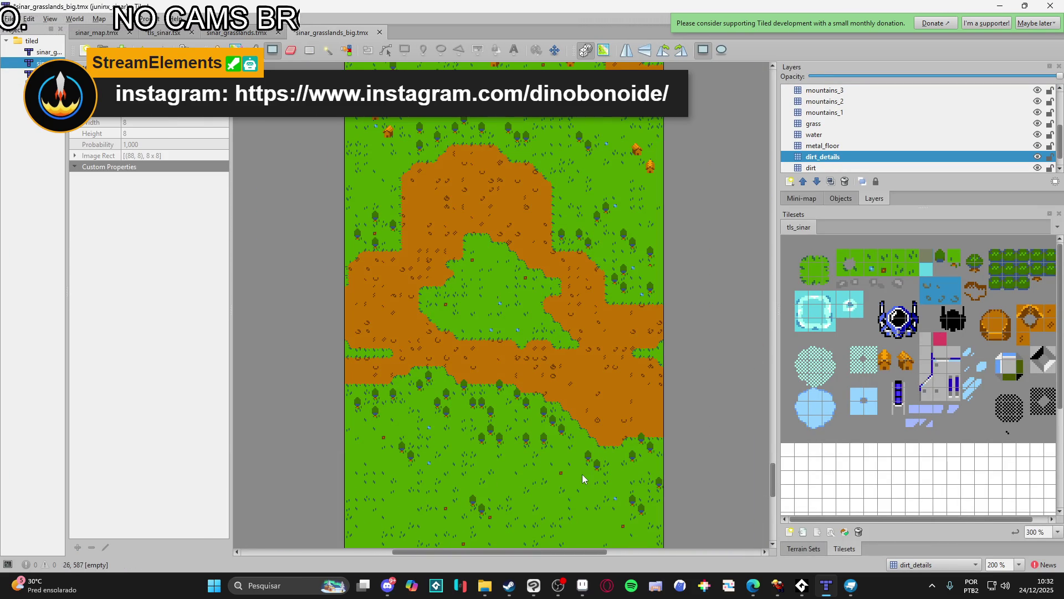
pyautogui.scroll(1, 580, 435)
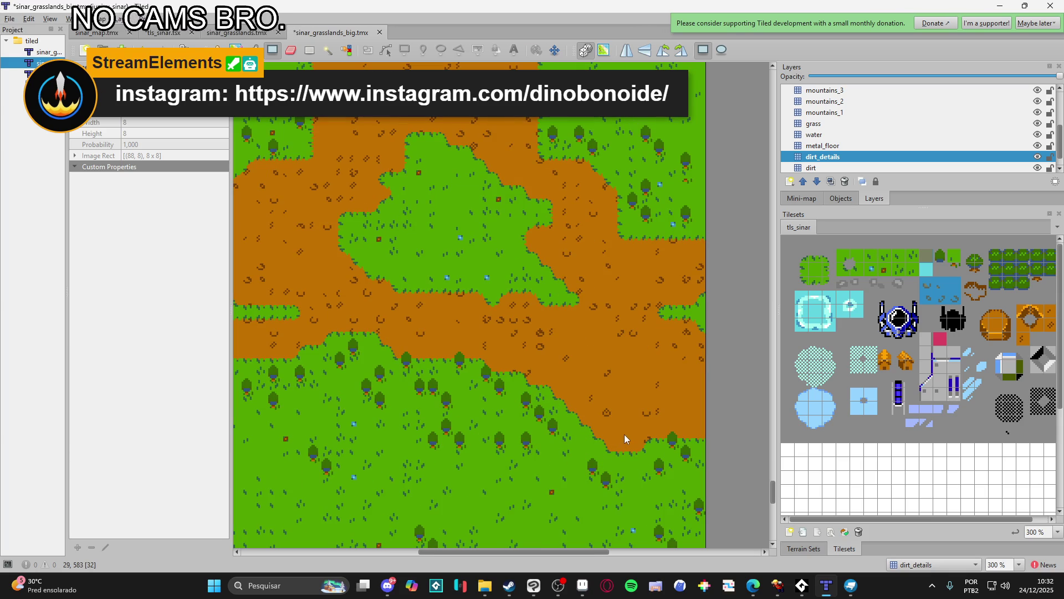
pyautogui.scroll(-1, 627, 428)
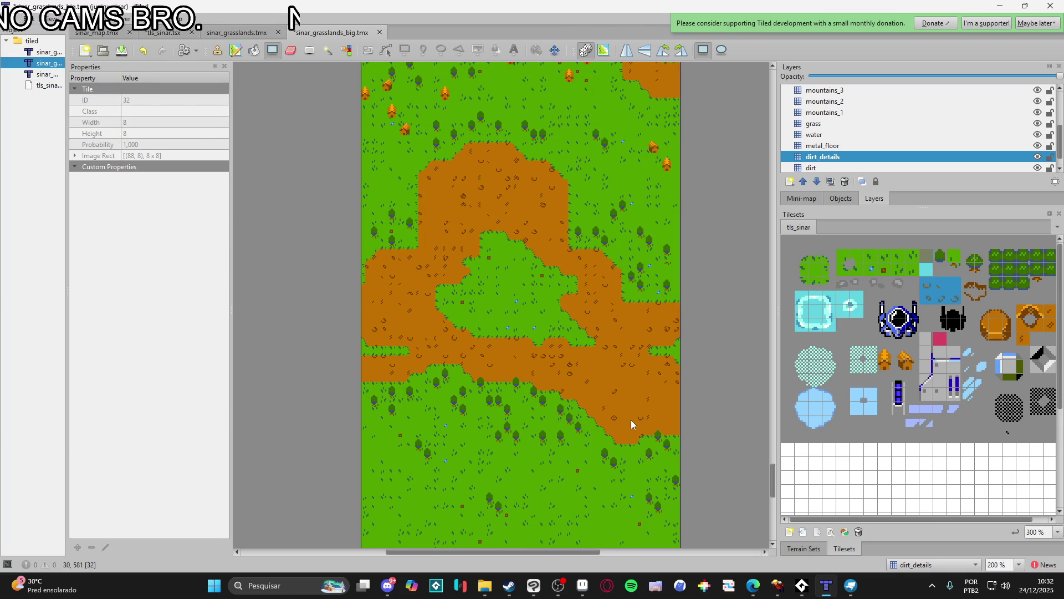
pyautogui.hotkey('ctrl', 'z')
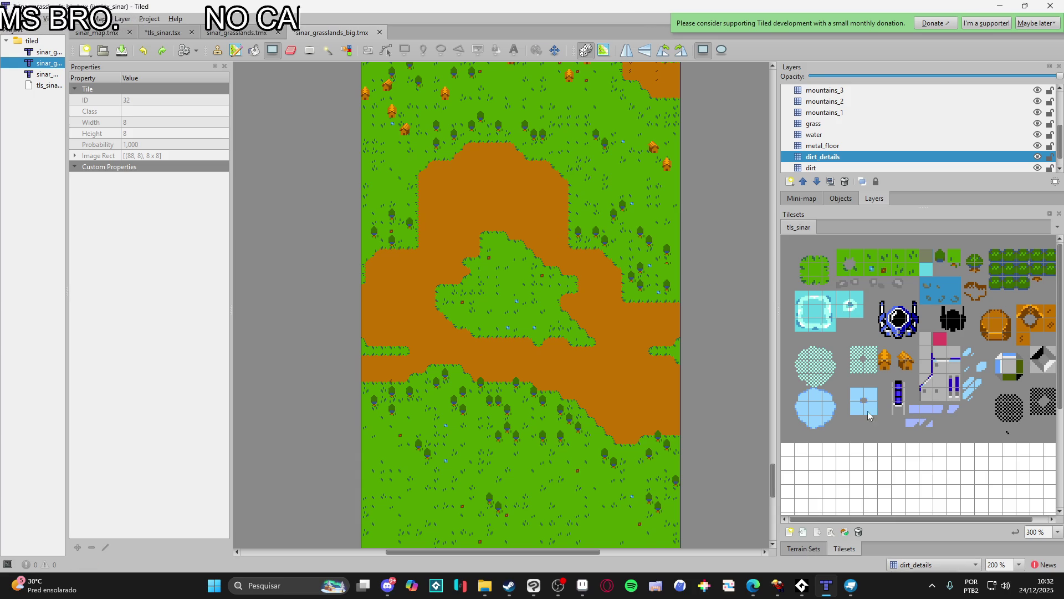
pyautogui.click(831, 532)
pyautogui.hotkey('ctrl', 's')
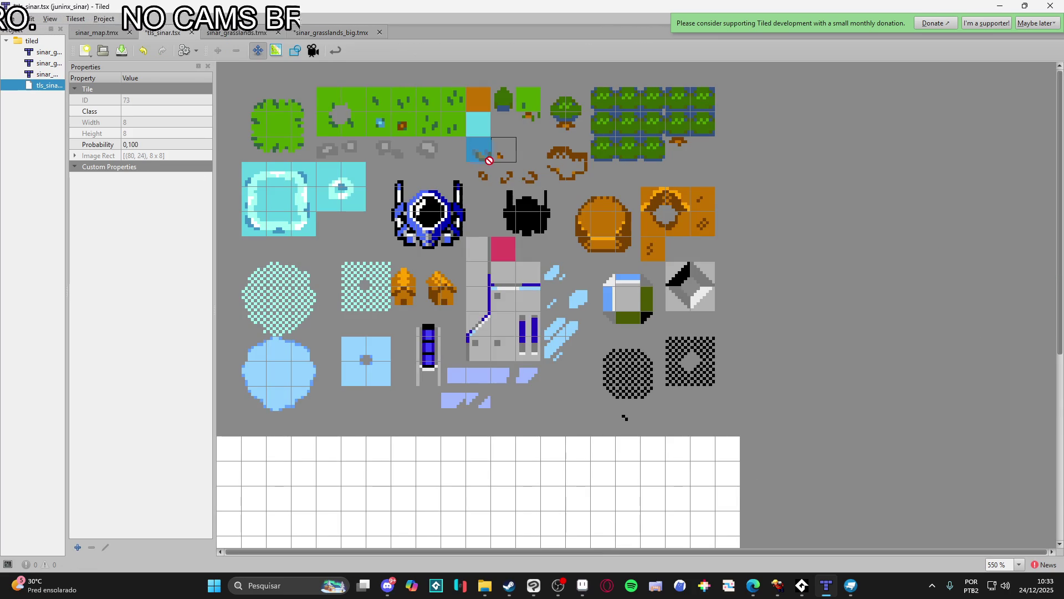
# - Give the dirt-detail tiles a probability of 0,050 and save the tileset
pyautogui.click(481, 151)
pyautogui.click(157, 144)
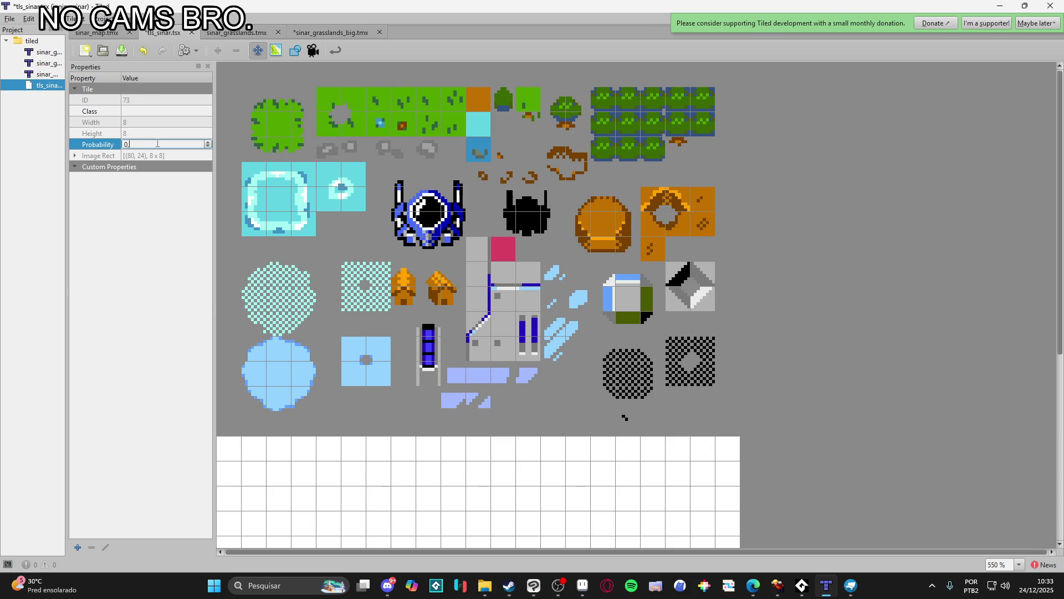
pyautogui.write('05')
pyautogui.press('Return')
pyautogui.click(158, 144)
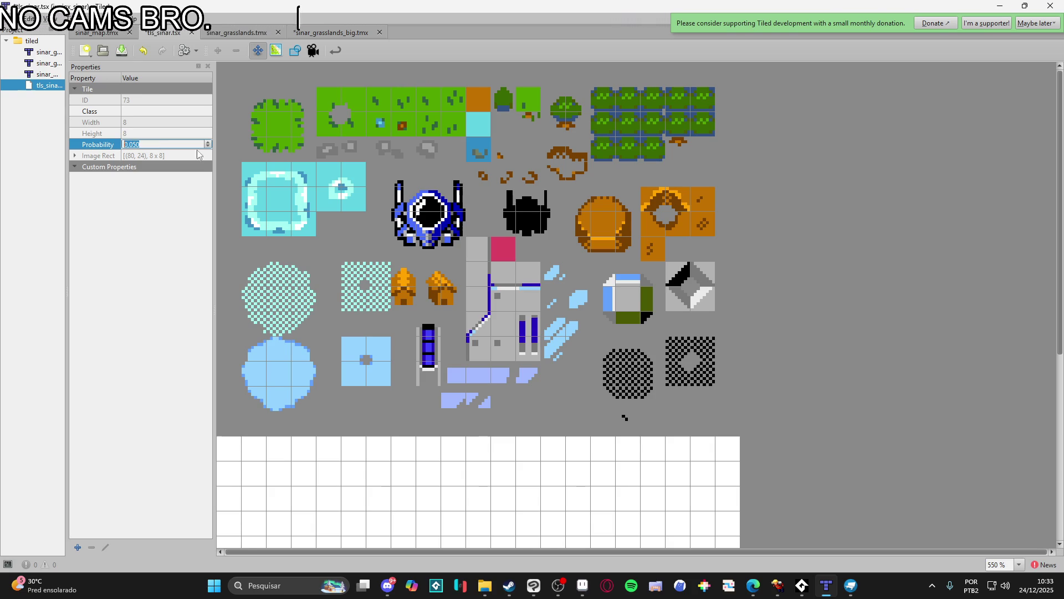
pyautogui.press('Return')
pyautogui.press('Right')
pyautogui.click(504, 174)
pyautogui.click(161, 144)
pyautogui.press('Return')
pyautogui.press('Right')
pyautogui.write('0,050')
pyautogui.press('Return')
pyautogui.hotkey('ctrl', 's')
# - Stamp sparse dirt details onto the dirt of sinar_grasslands_big.tmx
pyautogui.hotkey('ctrl', 'shift', 'Tab')
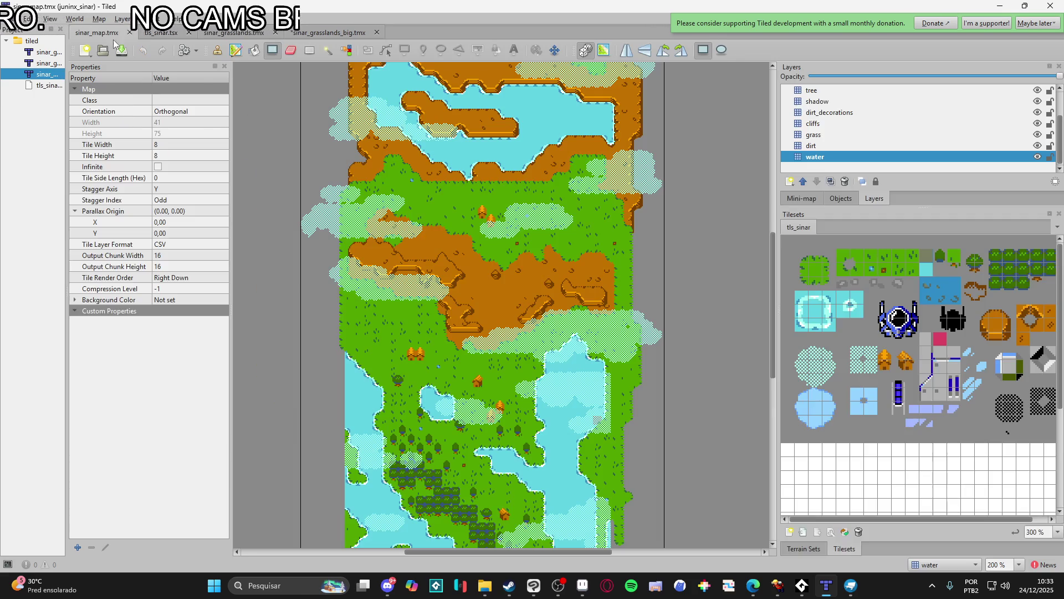
pyautogui.hotkey('ctrl', 'Tab')
pyautogui.hotkey('ctrl', 'Tab')
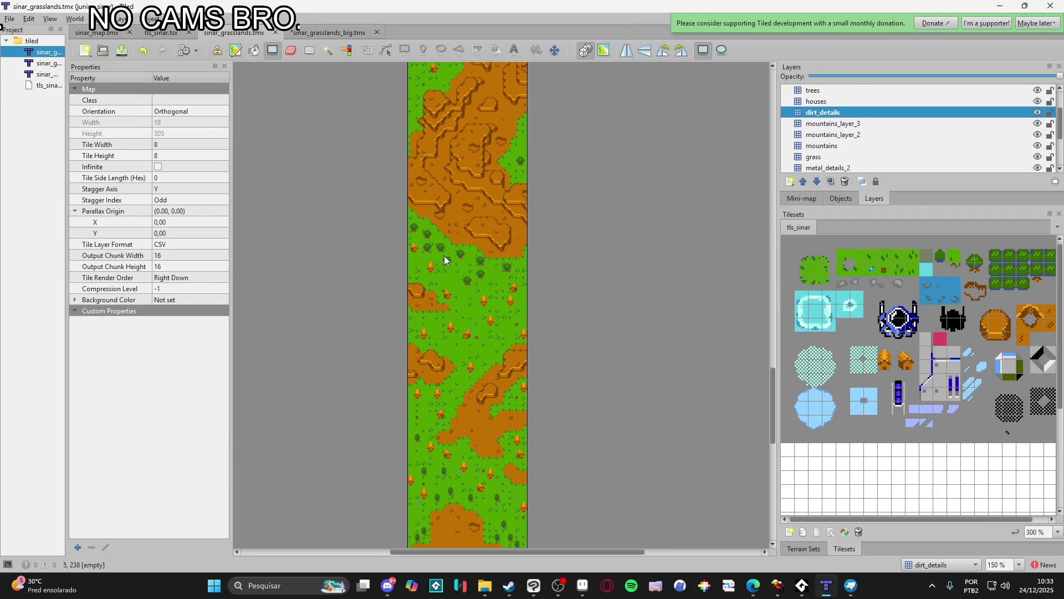
pyautogui.click(341, 29)
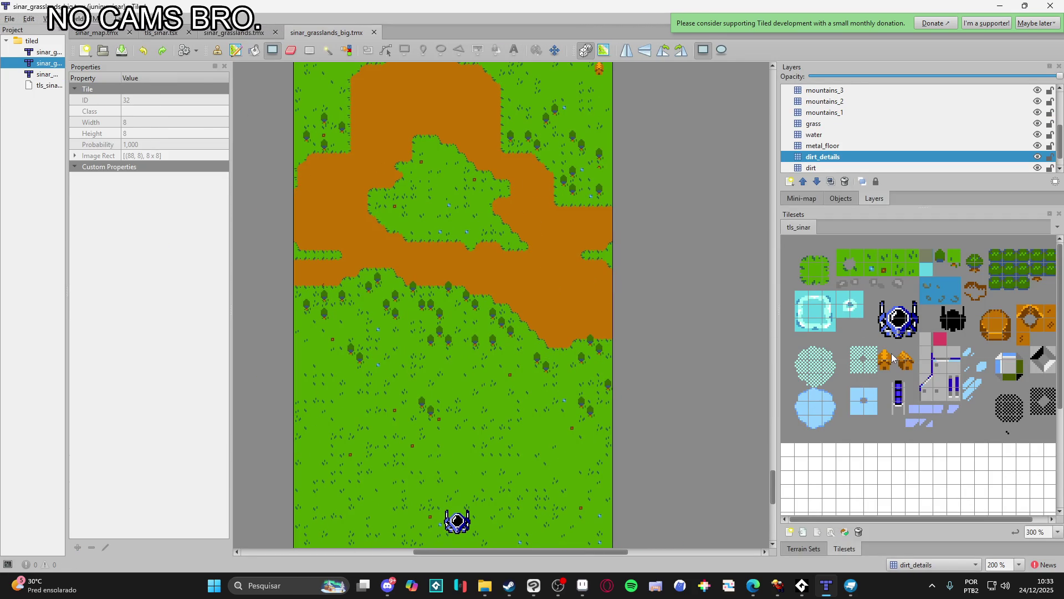
pyautogui.click(513, 309)
pyautogui.scroll(3, 513, 308)
pyautogui.hscroll(-2, 514, 309)
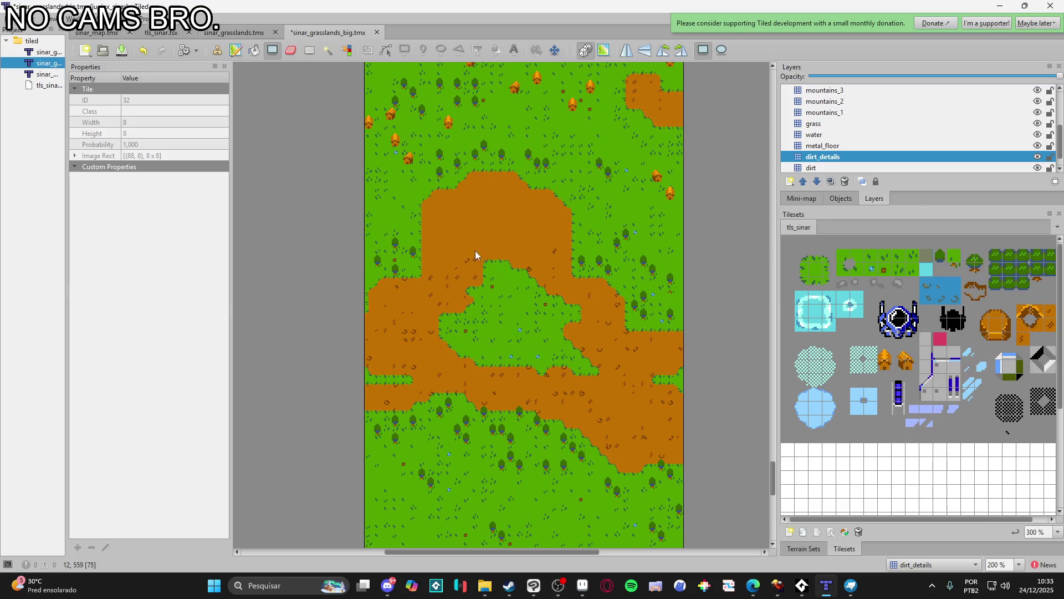